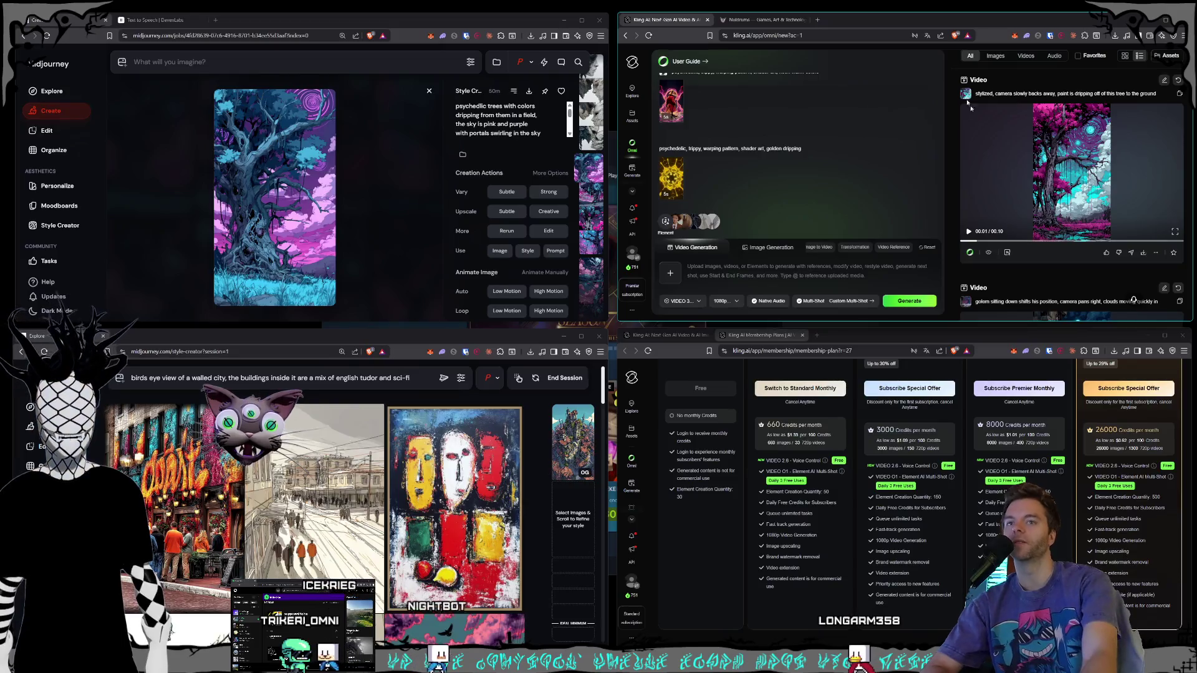
Step: Compare the Kling membership plan prices billed yearly and monthly
{"action": "scroll", "coordinate": [1025, 425], "scroll_direction": "up", "scroll_amount": 3}
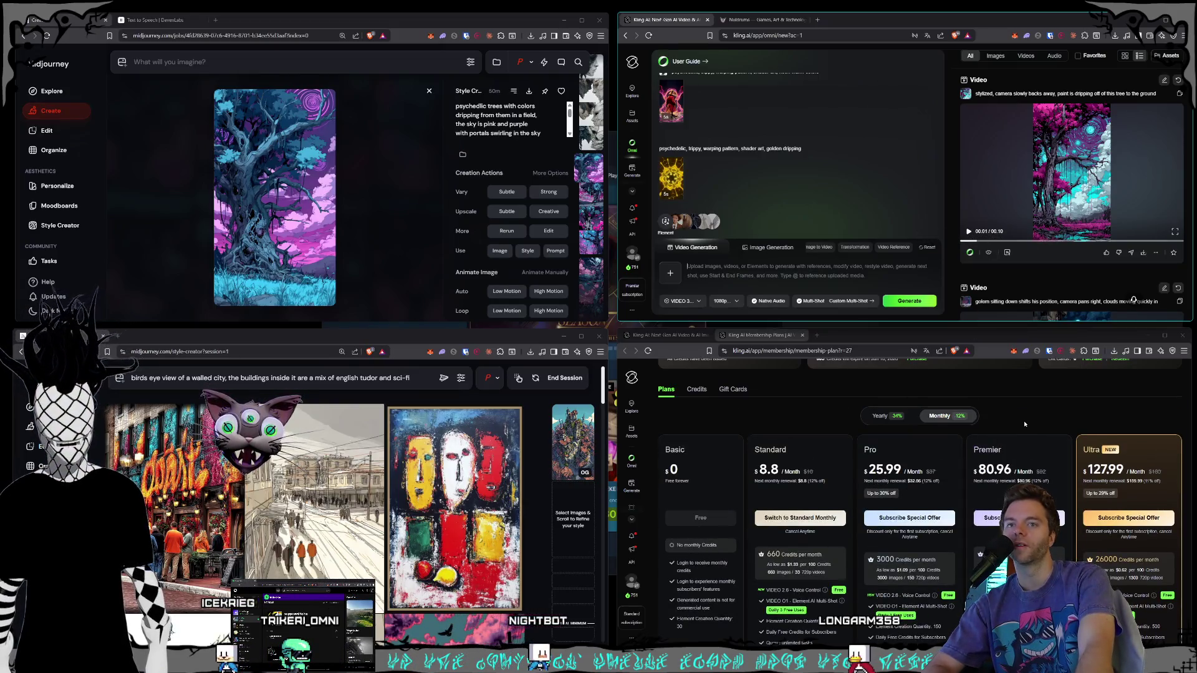
{"action": "scroll", "coordinate": [1025, 424], "scroll_direction": "down", "scroll_amount": 1}
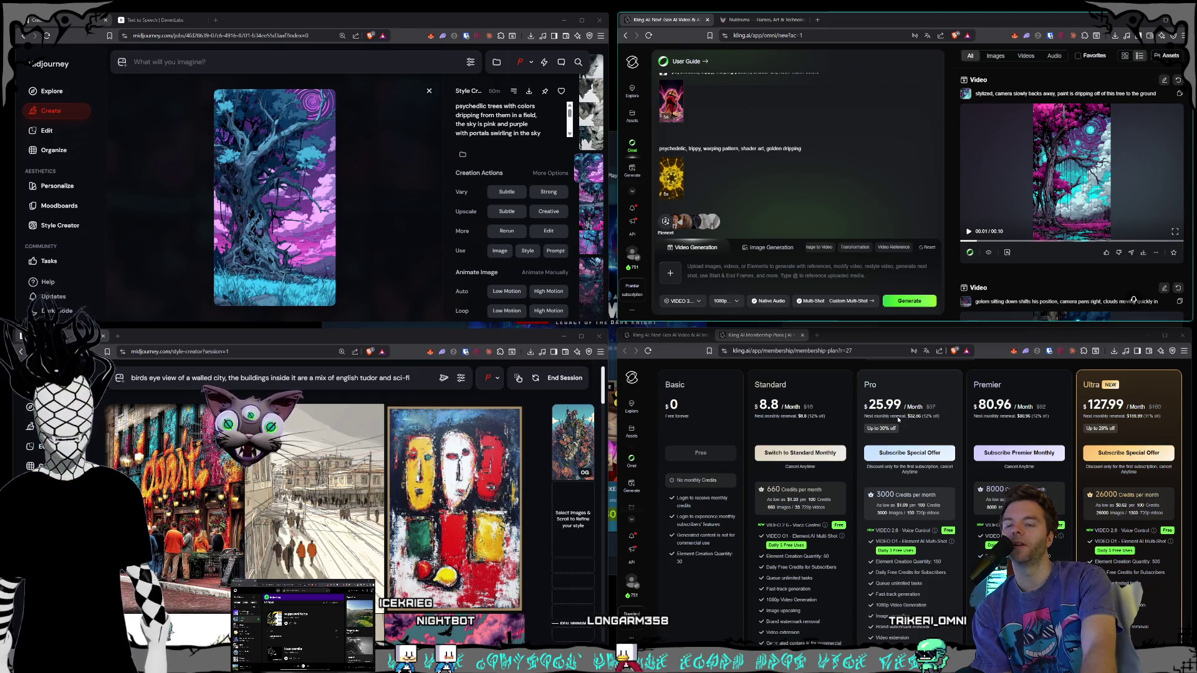
{"action": "scroll", "coordinate": [904, 436], "scroll_direction": "up", "scroll_amount": 1}
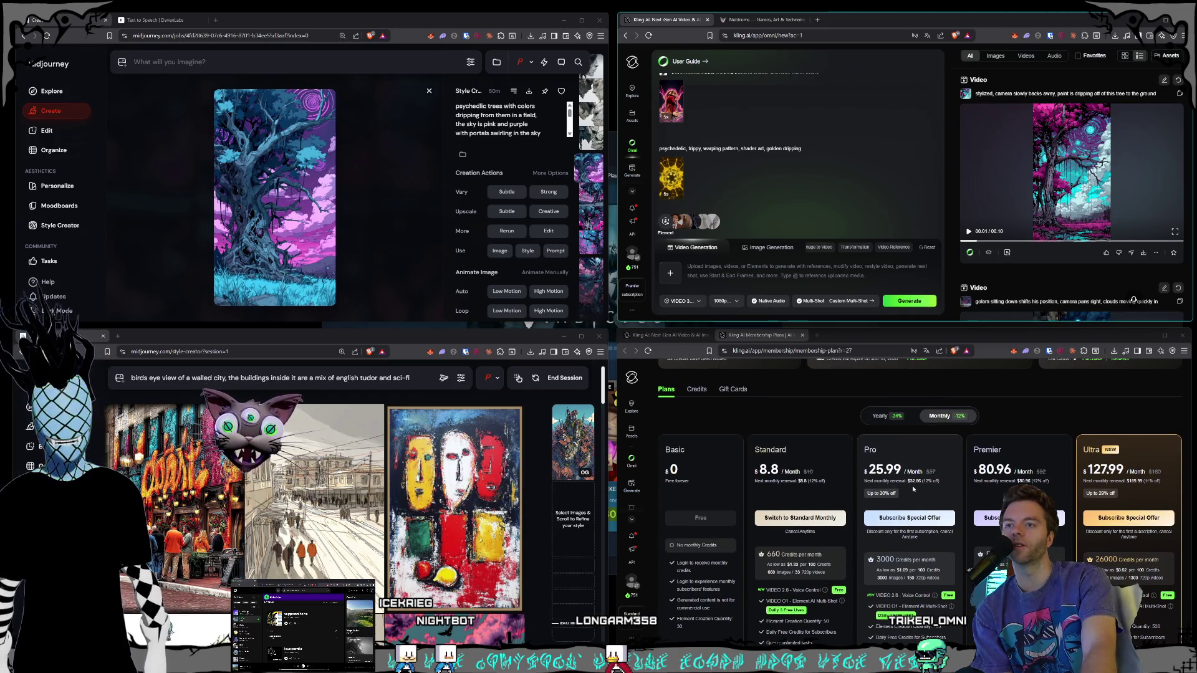
{"action": "left_click", "coordinate": [898, 419]}
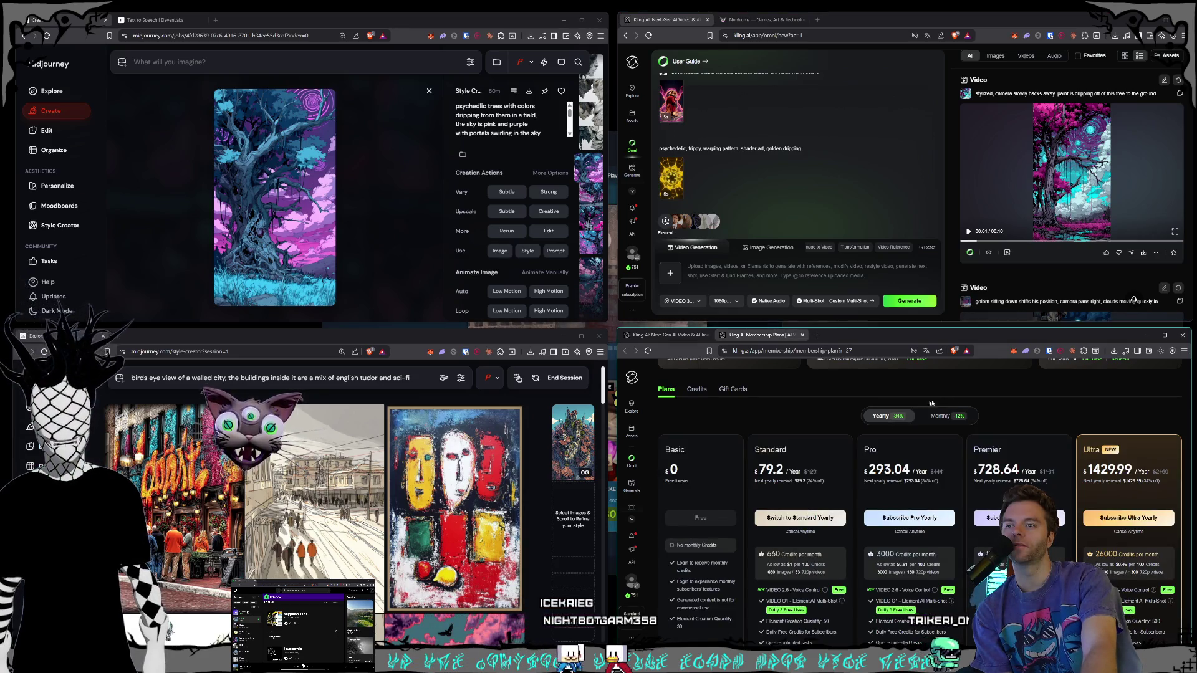
{"action": "left_click", "coordinate": [958, 416]}
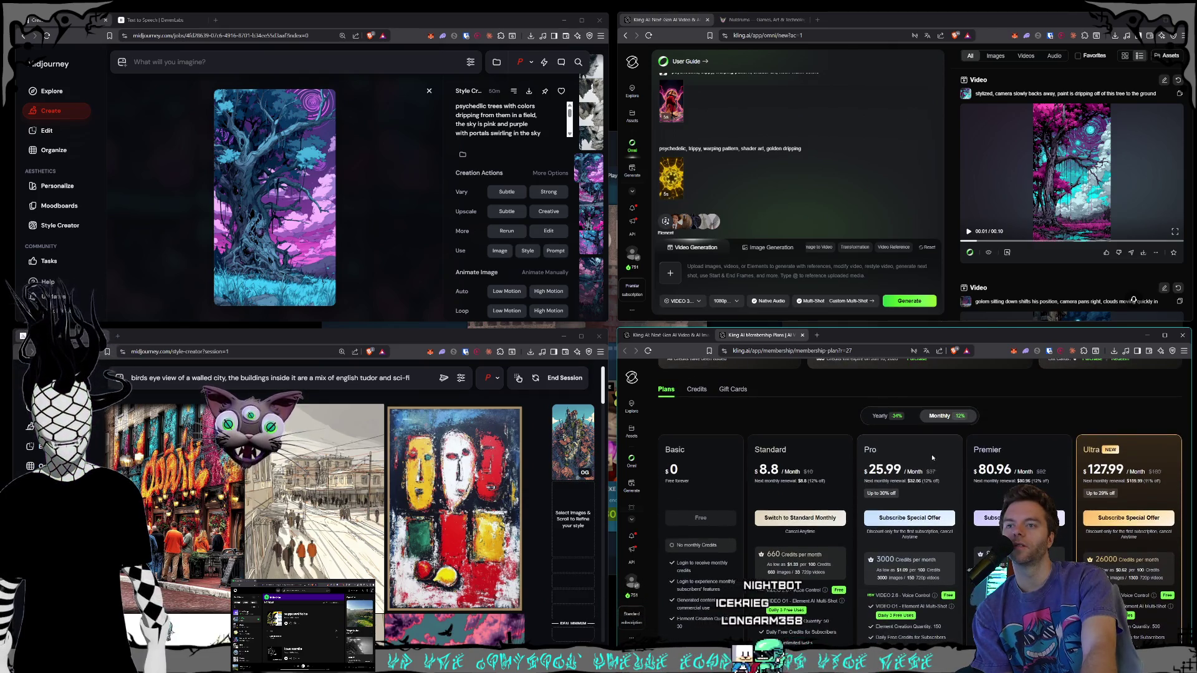
{"action": "scroll", "coordinate": [933, 465], "scroll_direction": "down", "scroll_amount": 1}
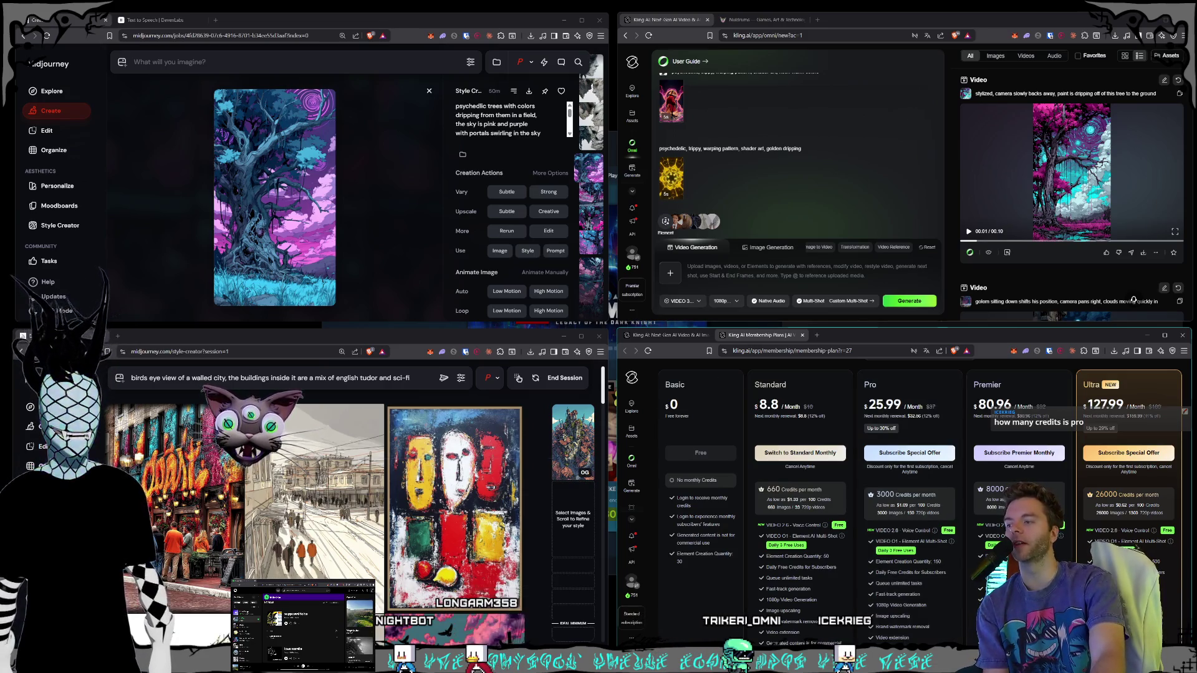
Step: In Premiere Pro, preview the captions of the Outro, Shades and Sneer sequences
{"action": "key", "text": "alt+Tab"}
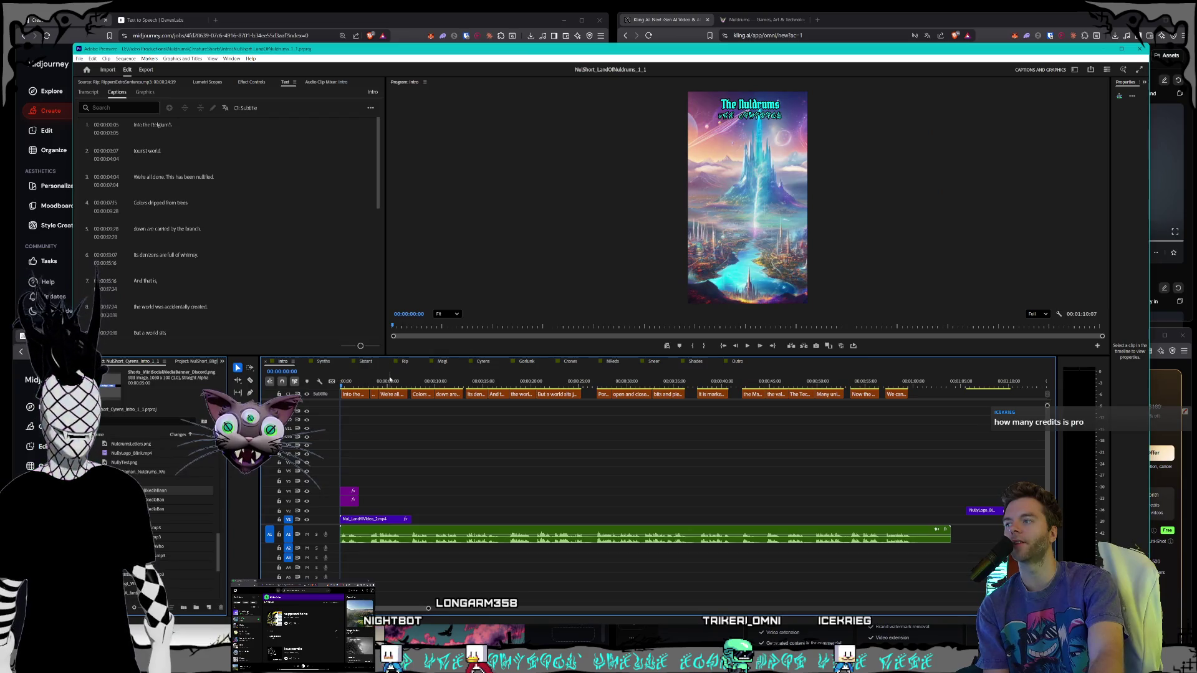
{"action": "left_click", "coordinate": [737, 362]}
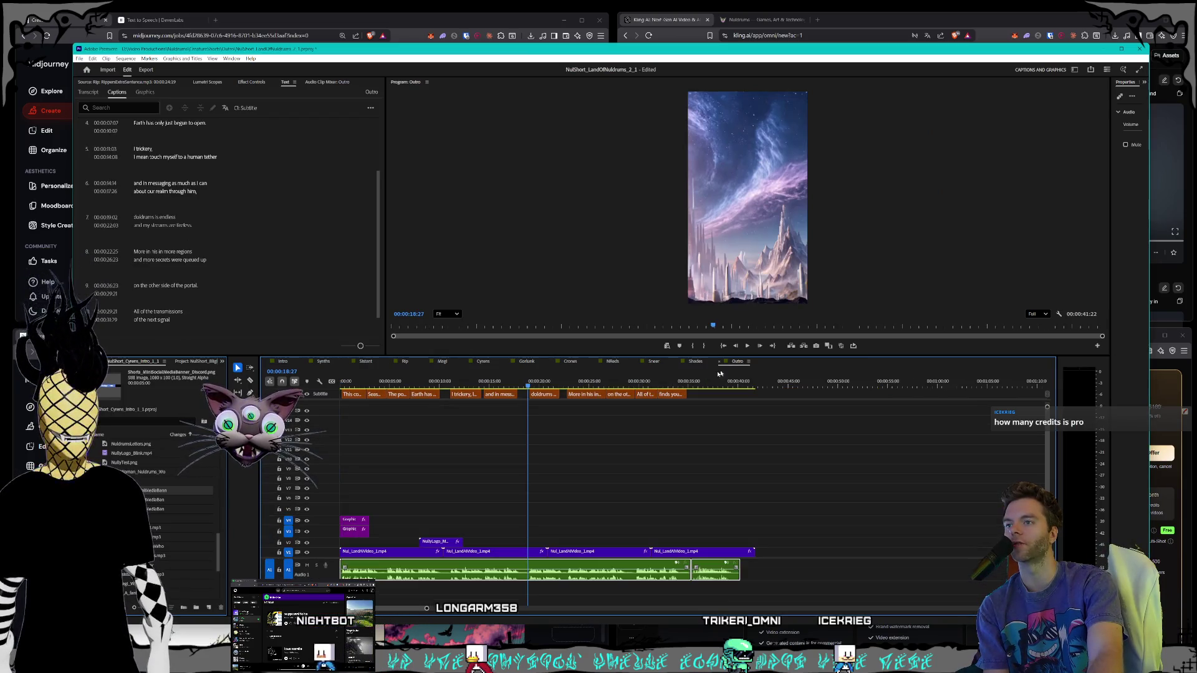
{"action": "left_click", "coordinate": [598, 388]}
{"action": "left_click", "coordinate": [696, 362]}
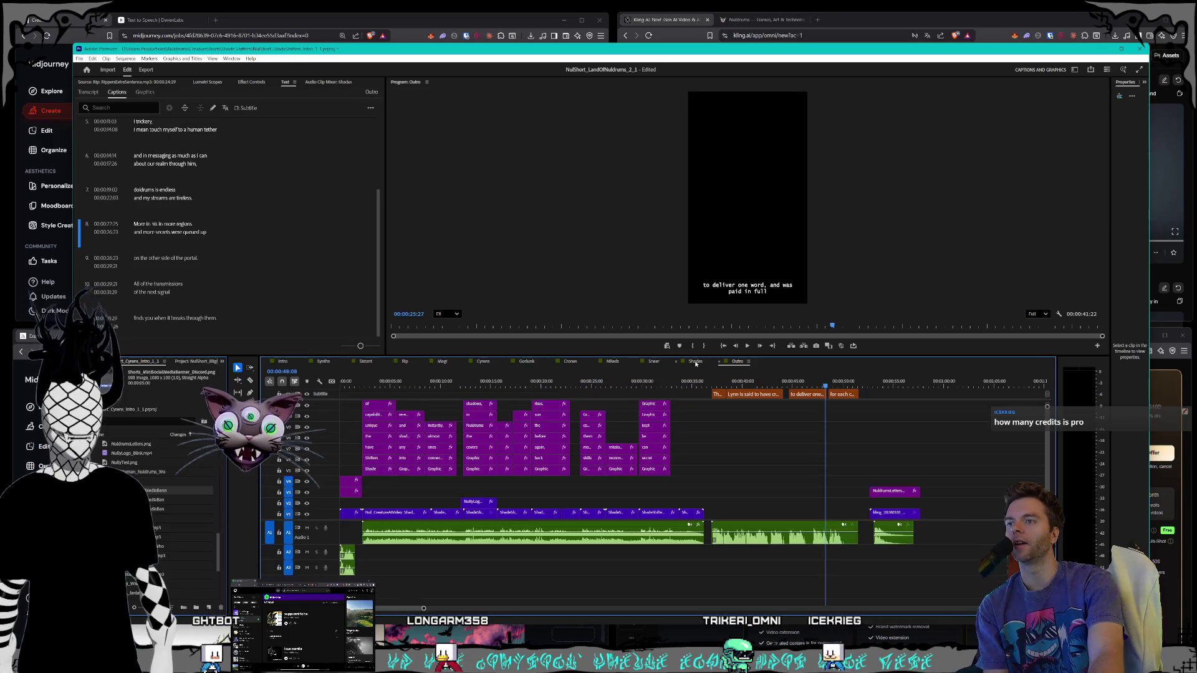
{"action": "mouse_move", "coordinate": [717, 387]}
{"action": "left_mouse_down"}
{"action": "mouse_move", "coordinate": [706, 387]}
{"action": "mouse_move", "coordinate": [746, 388]}
{"action": "left_mouse_up"}
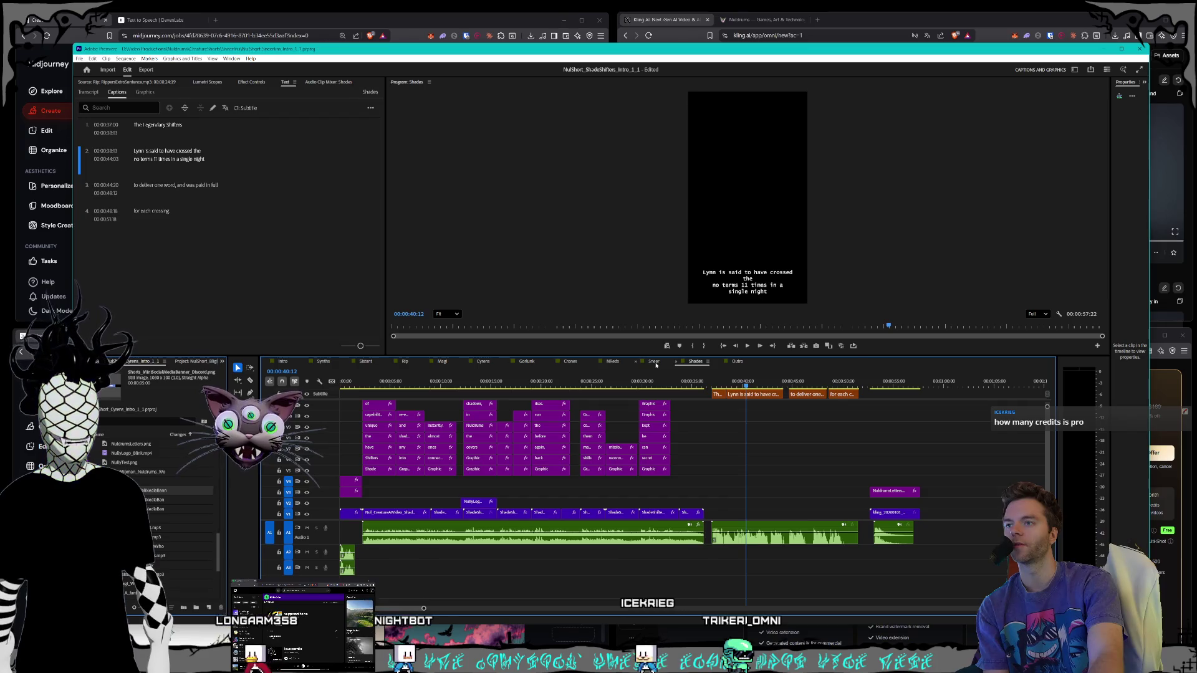
{"action": "left_click", "coordinate": [654, 362]}
{"action": "left_click", "coordinate": [596, 383]}
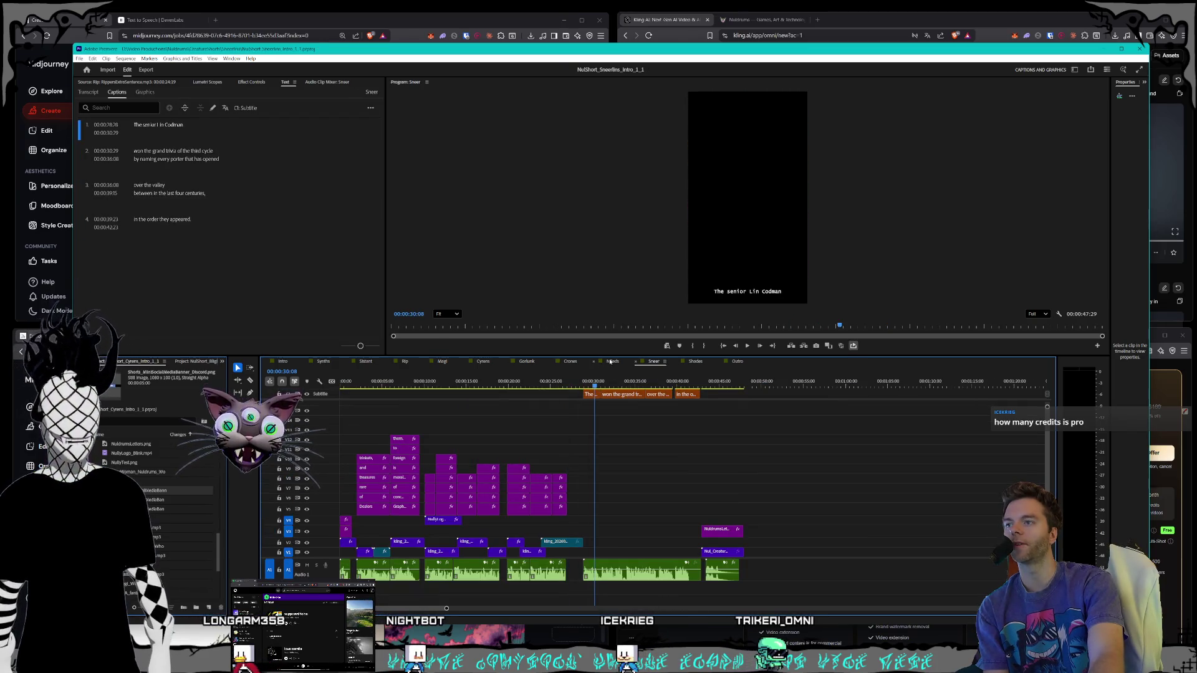
Step: Preview the NReds and Crones captions around 30-36 seconds, then play the Gorlunk sequence
{"action": "left_click", "coordinate": [610, 363]}
{"action": "left_click_drag", "start_coordinate": [674, 383], "coordinate": [712, 387]}
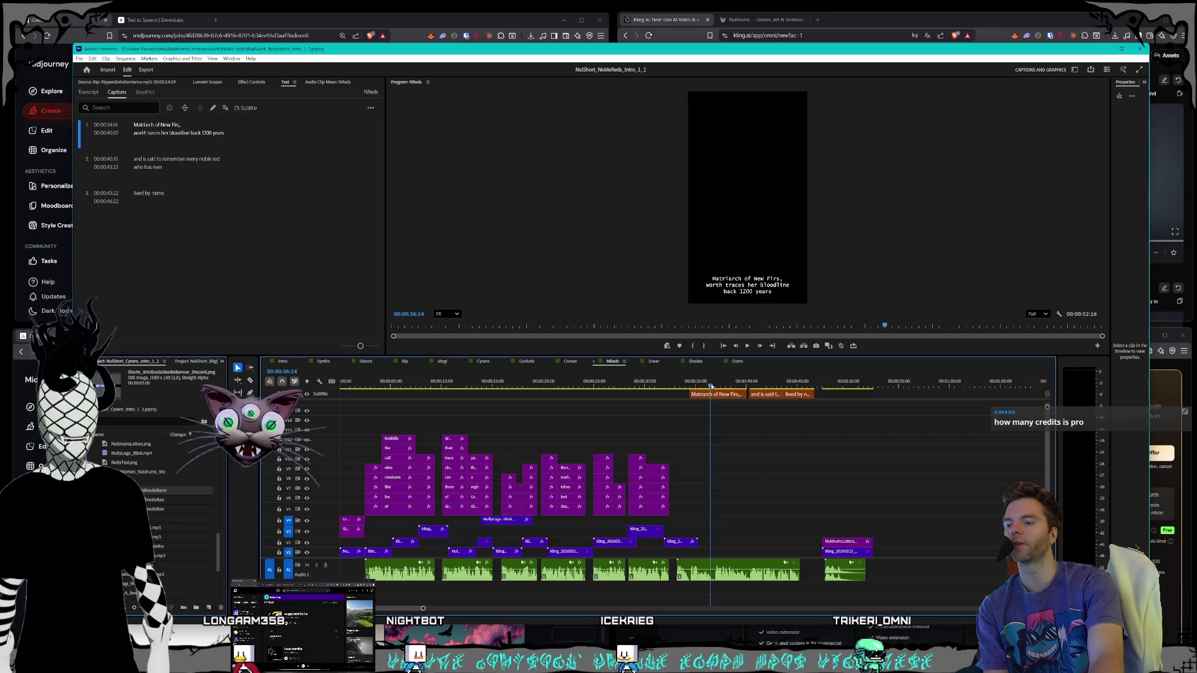
{"action": "left_click", "coordinate": [570, 362]}
{"action": "left_click", "coordinate": [597, 384]}
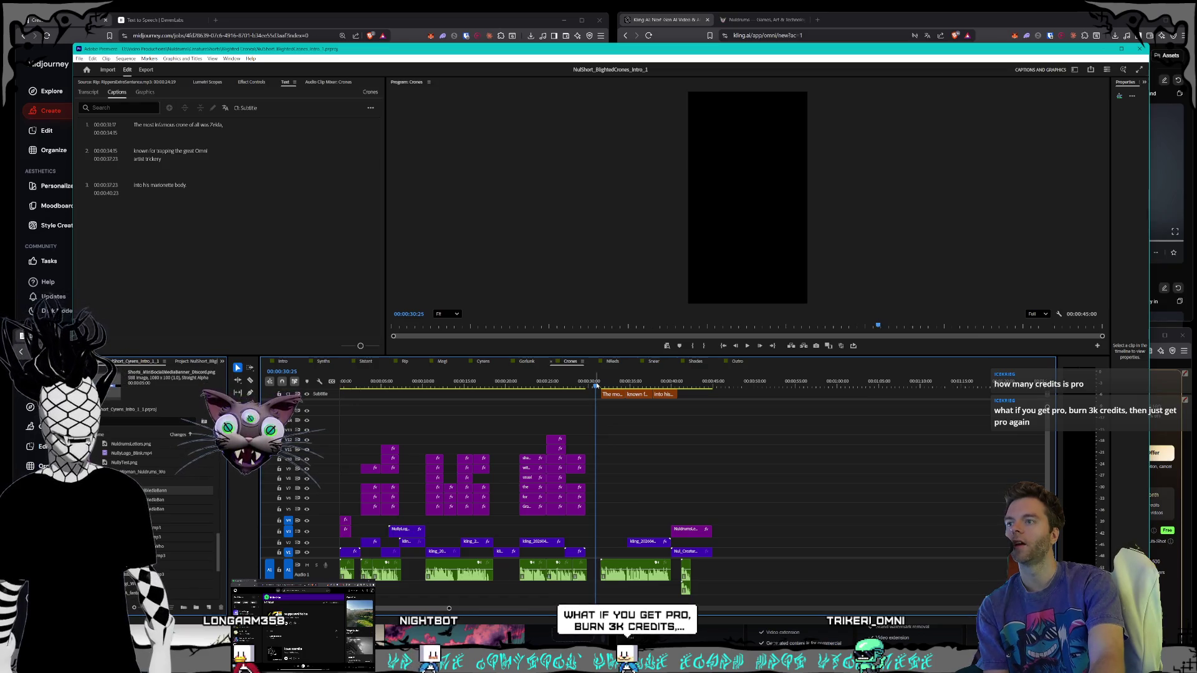
{"action": "left_click", "coordinate": [523, 361]}
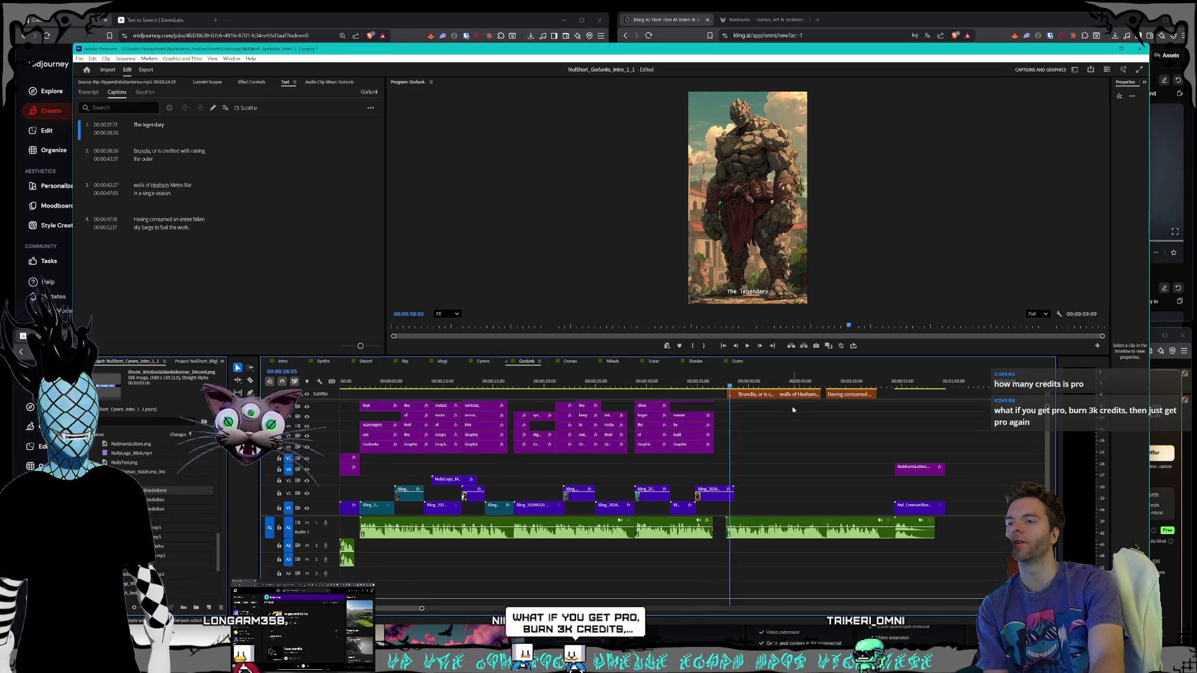
{"action": "key", "text": "space"}
{"action": "key", "text": "space"}
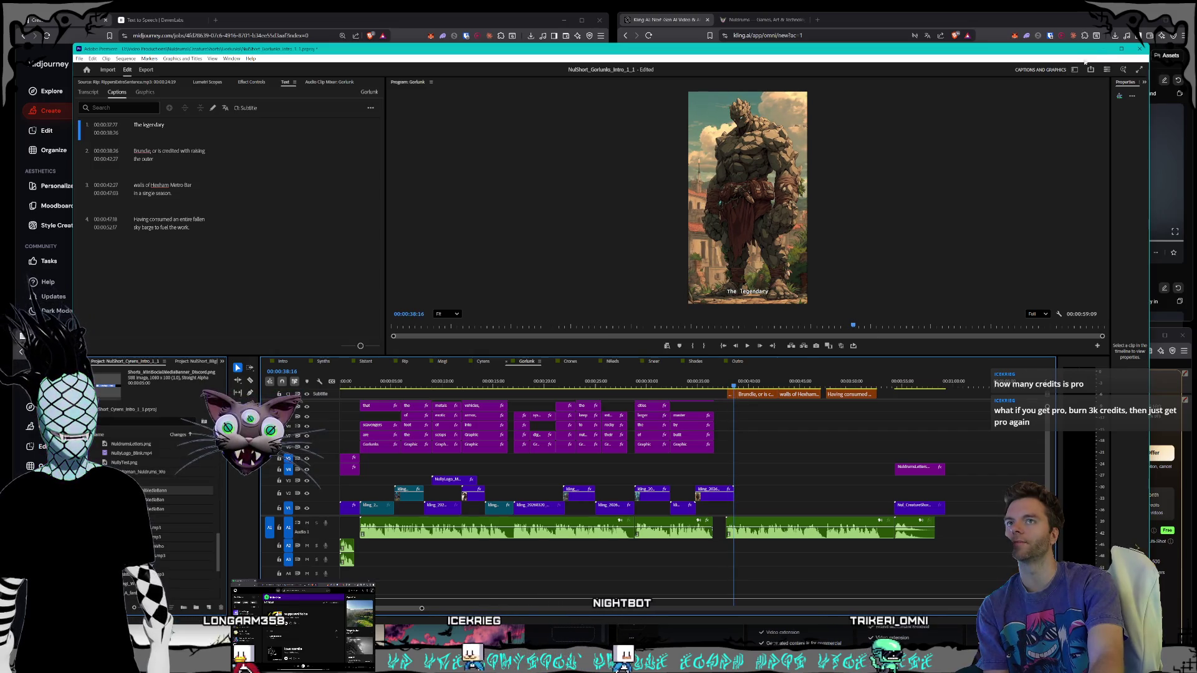
Step: Hide Premiere, look over the Kling plans again, and close the membership plans page
{"action": "key", "text": "super+Down"}
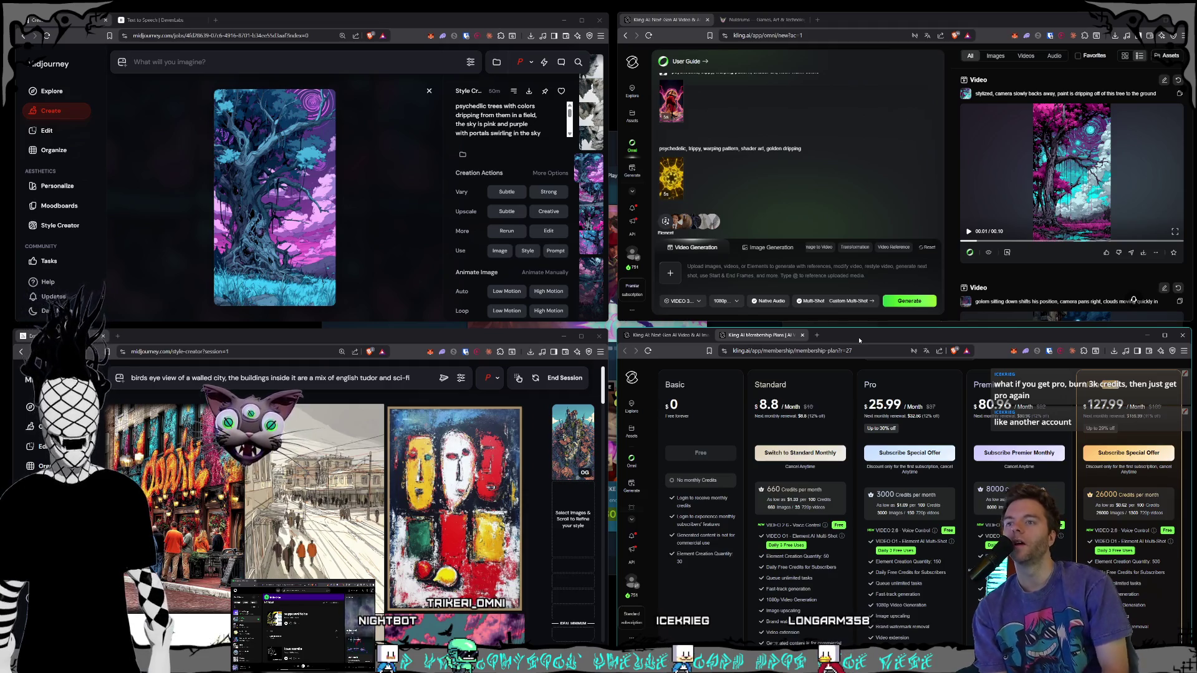
{"action": "scroll", "coordinate": [925, 412], "scroll_direction": "down", "scroll_amount": 1}
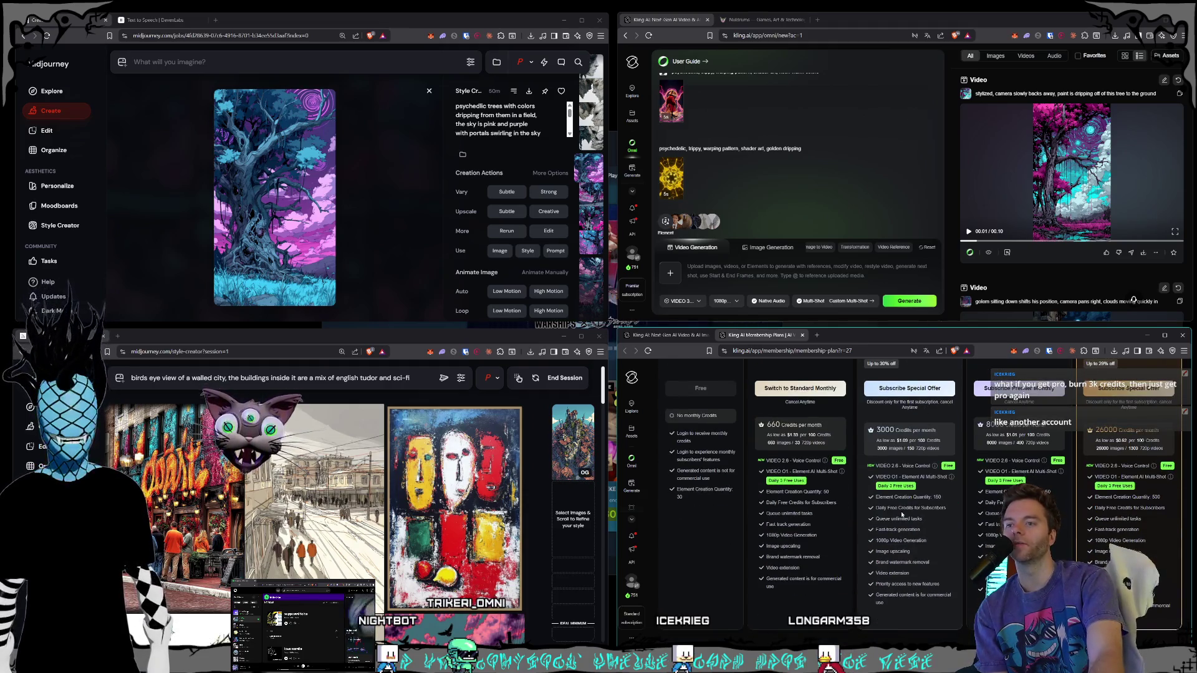
{"action": "scroll", "coordinate": [926, 540], "scroll_direction": "up", "scroll_amount": 1}
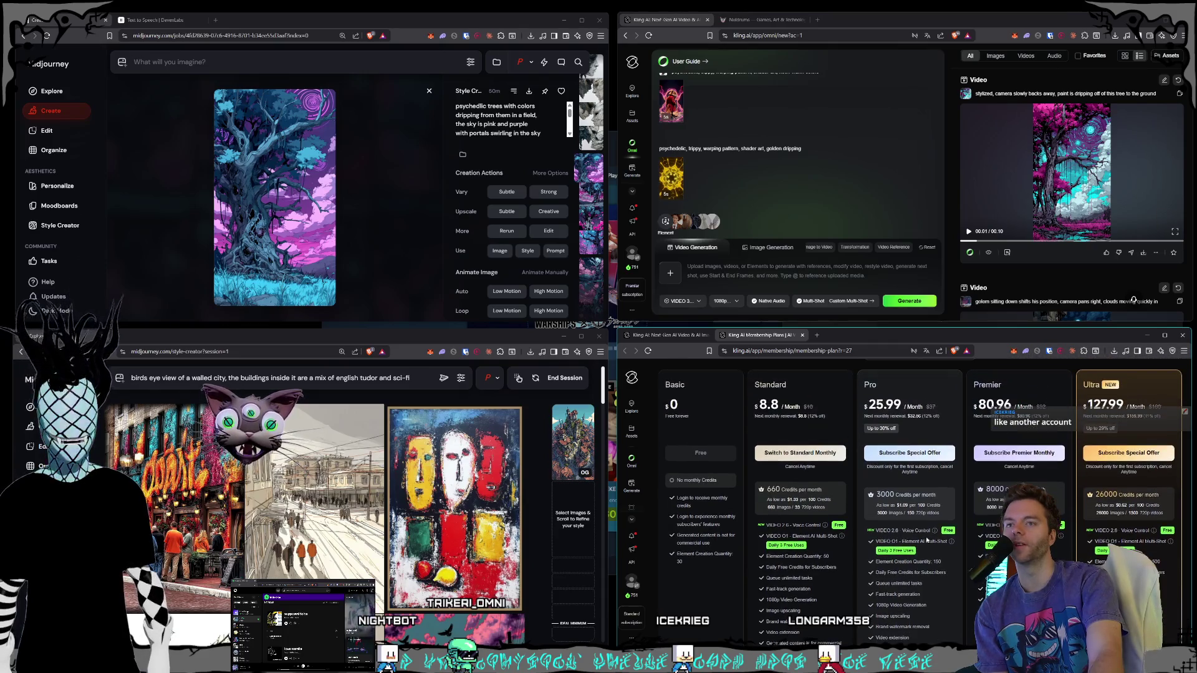
{"action": "scroll", "coordinate": [927, 538], "scroll_direction": "down", "scroll_amount": 1}
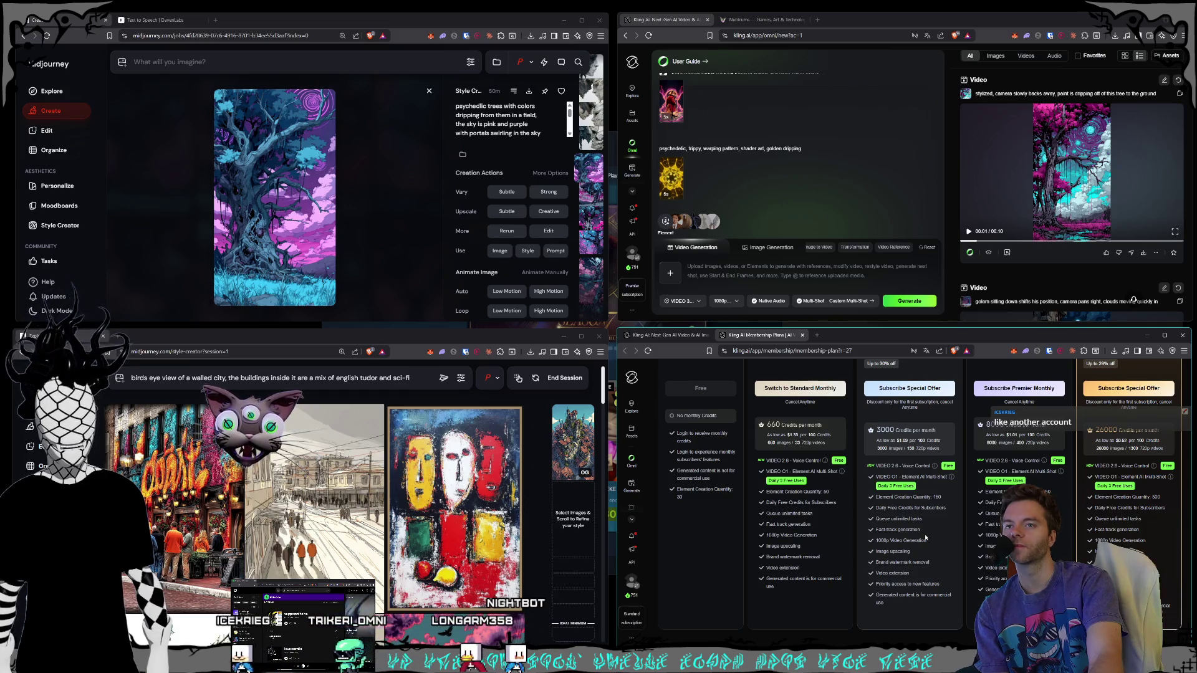
{"action": "scroll", "coordinate": [925, 537], "scroll_direction": "up", "scroll_amount": 2}
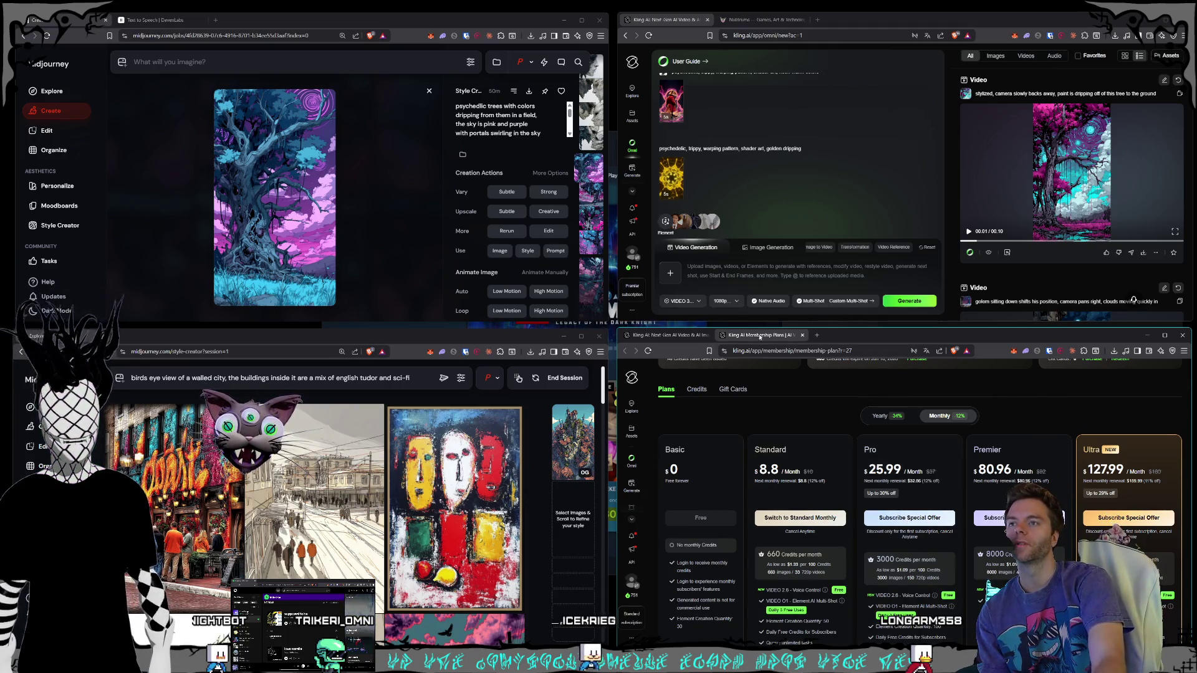
{"action": "key", "text": "ctrl+w"}
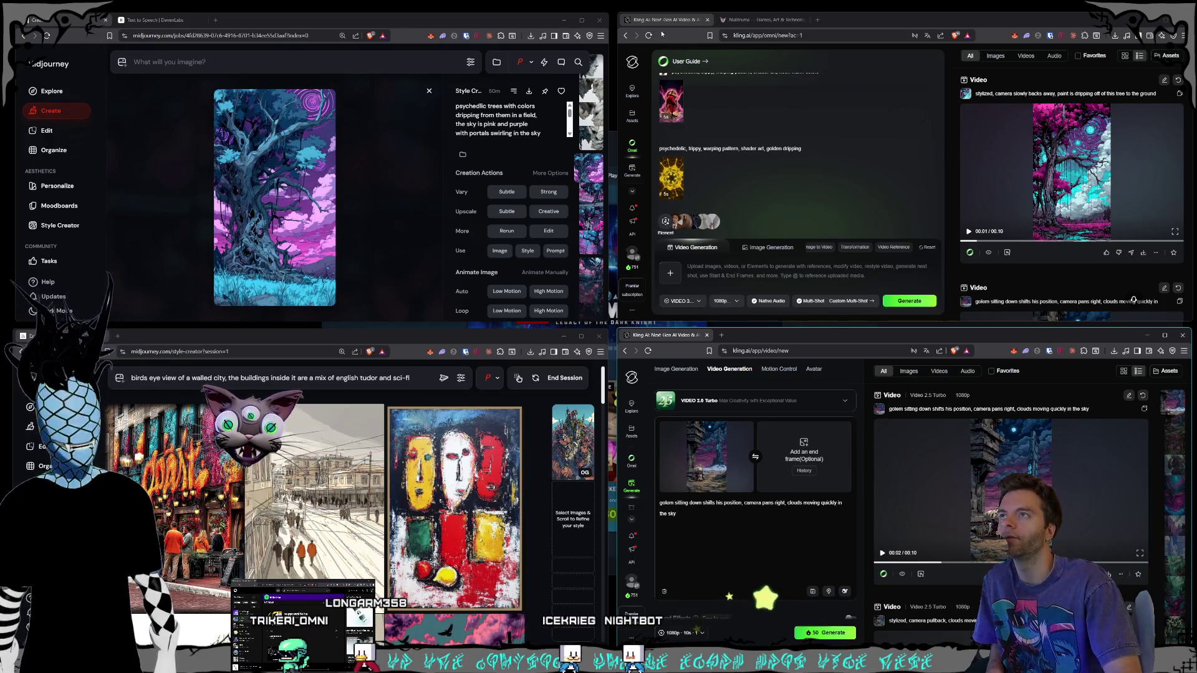
Step: Reload both Kling pages, dismiss the translation prompt, and switch to Premiere Pro
{"action": "left_click", "coordinate": [785, 236]}
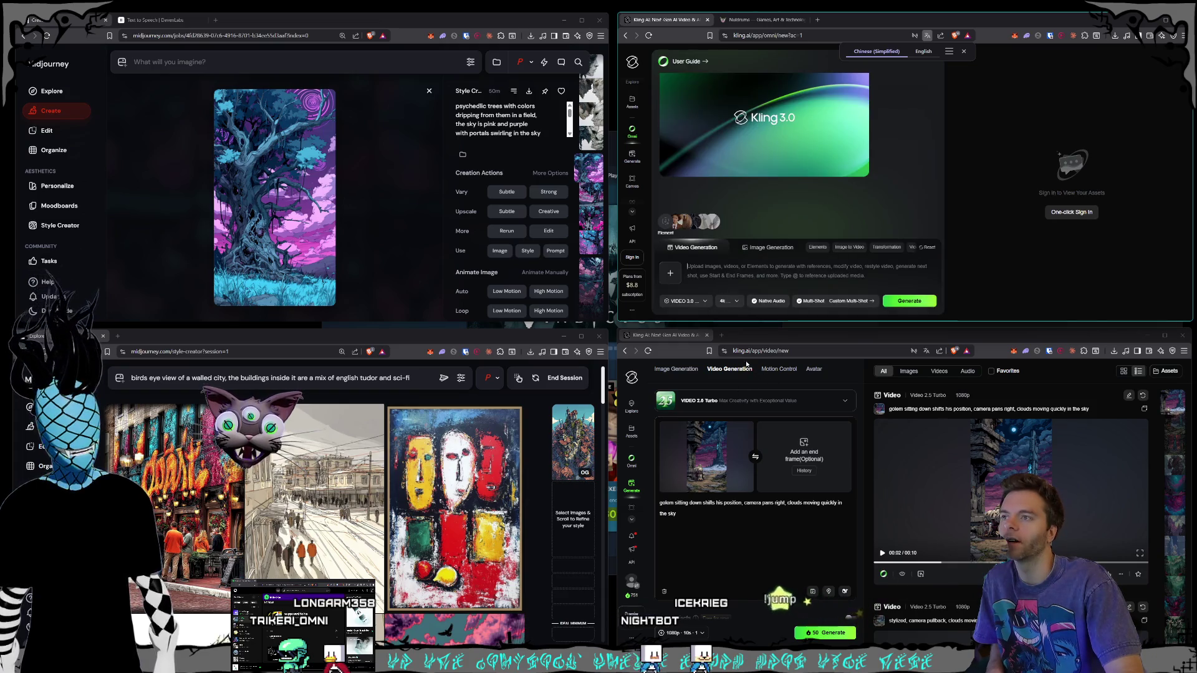
{"action": "left_click", "coordinate": [681, 377]}
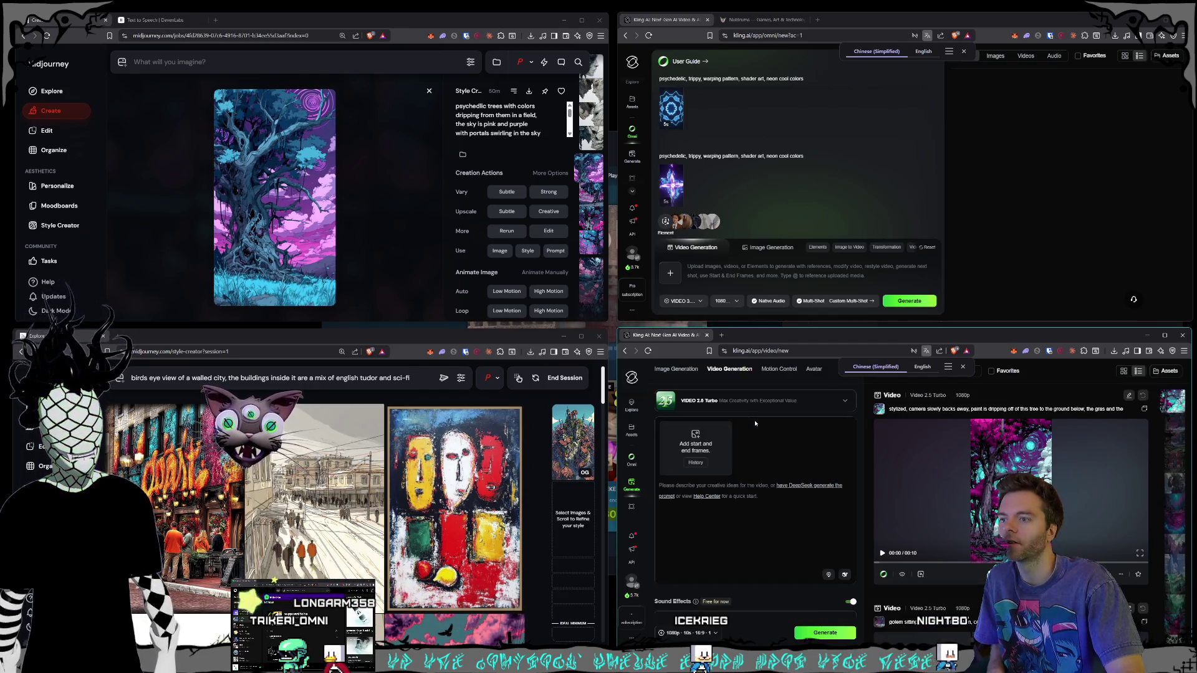
{"action": "left_click", "coordinate": [768, 333]}
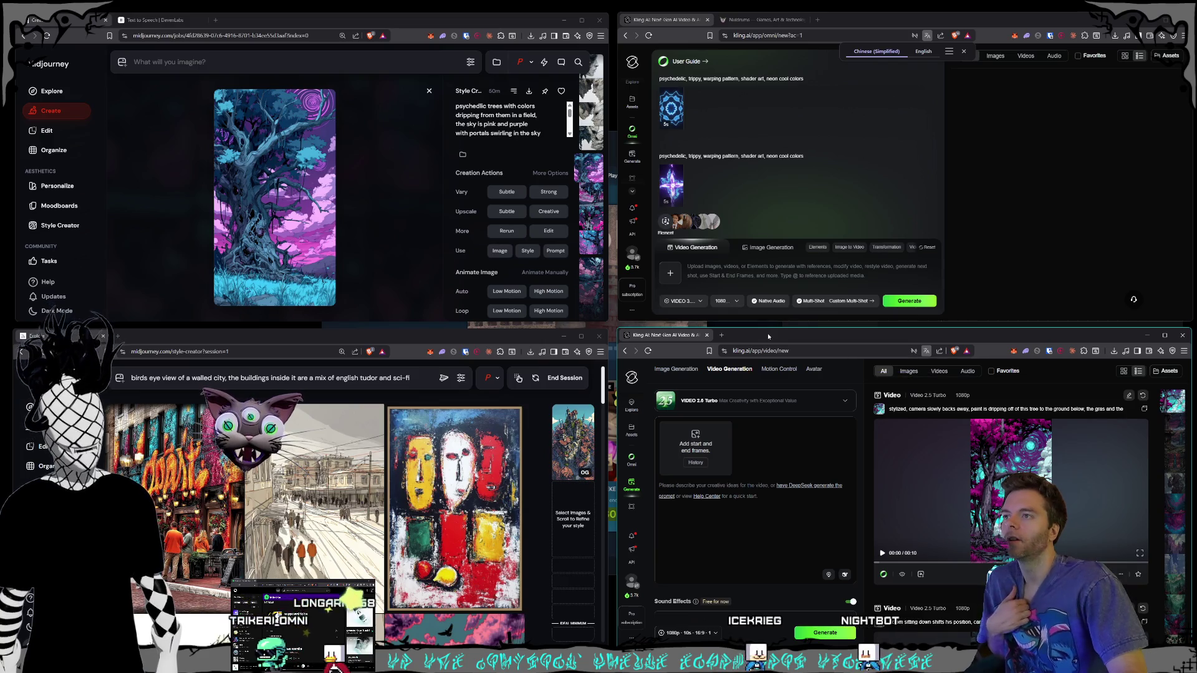
{"action": "left_click_drag", "start_coordinate": [775, 328], "coordinate": [775, 324]}
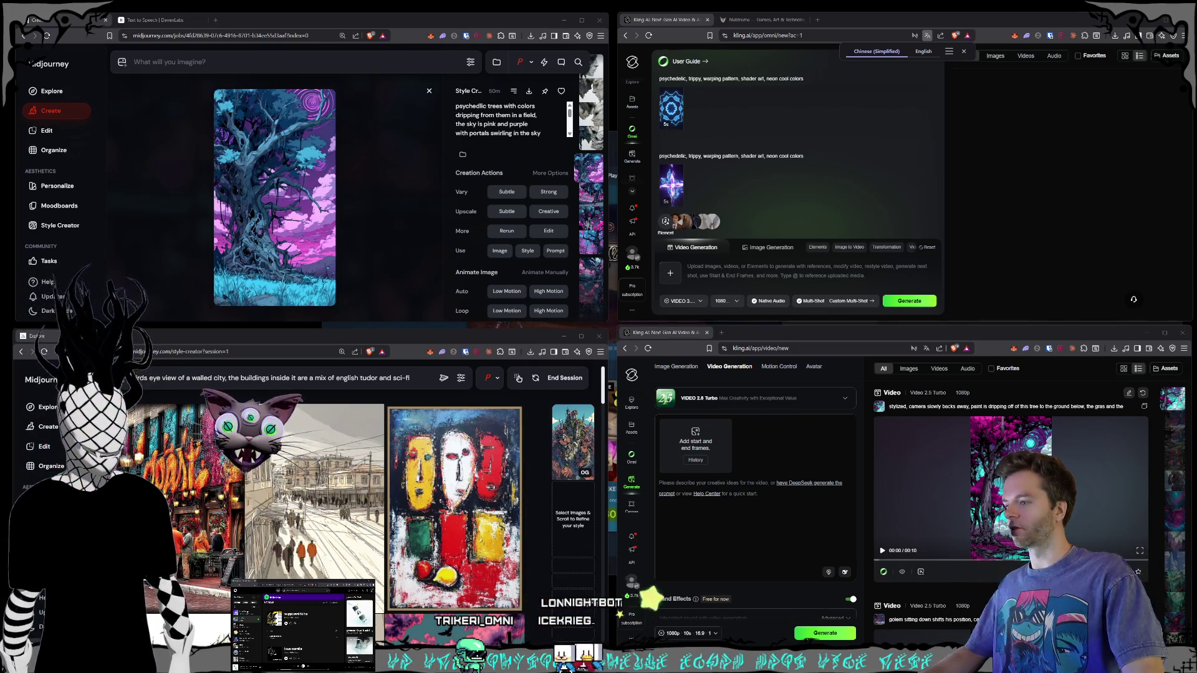
{"action": "key", "text": "alt+Tab"}
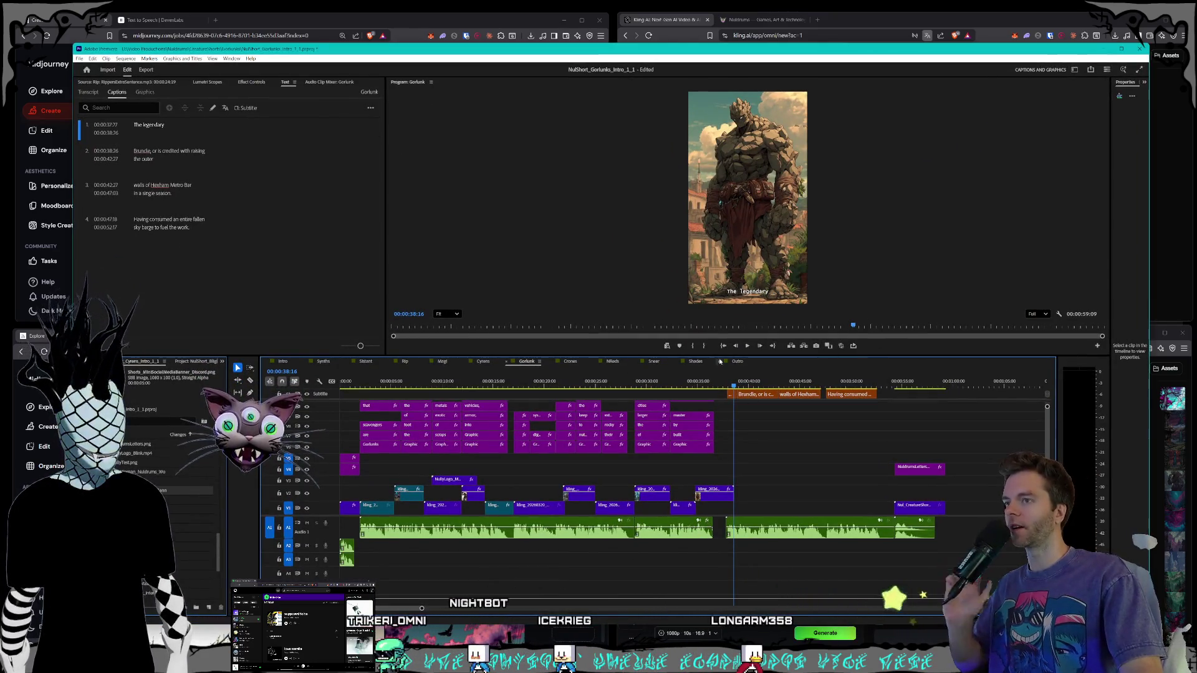
Step: Play the Gorlunks sequence from about 38 seconds, then bring the Midjourney window forward
{"action": "left_click", "coordinate": [731, 386]}
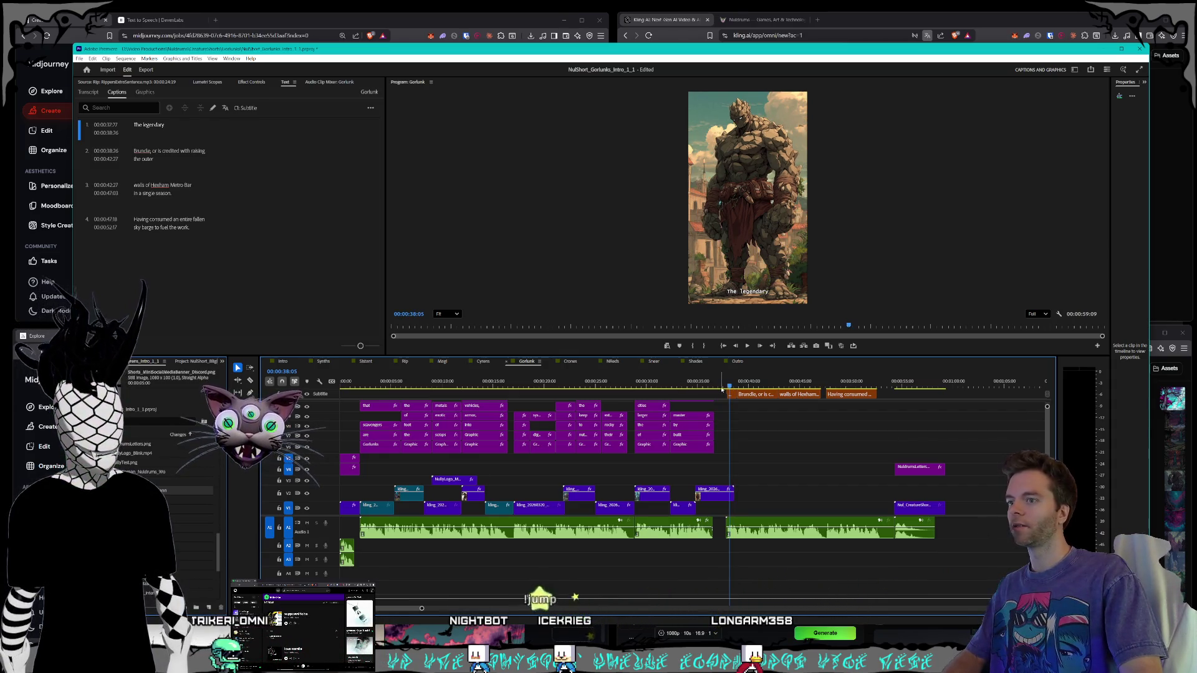
{"action": "key", "text": "space"}
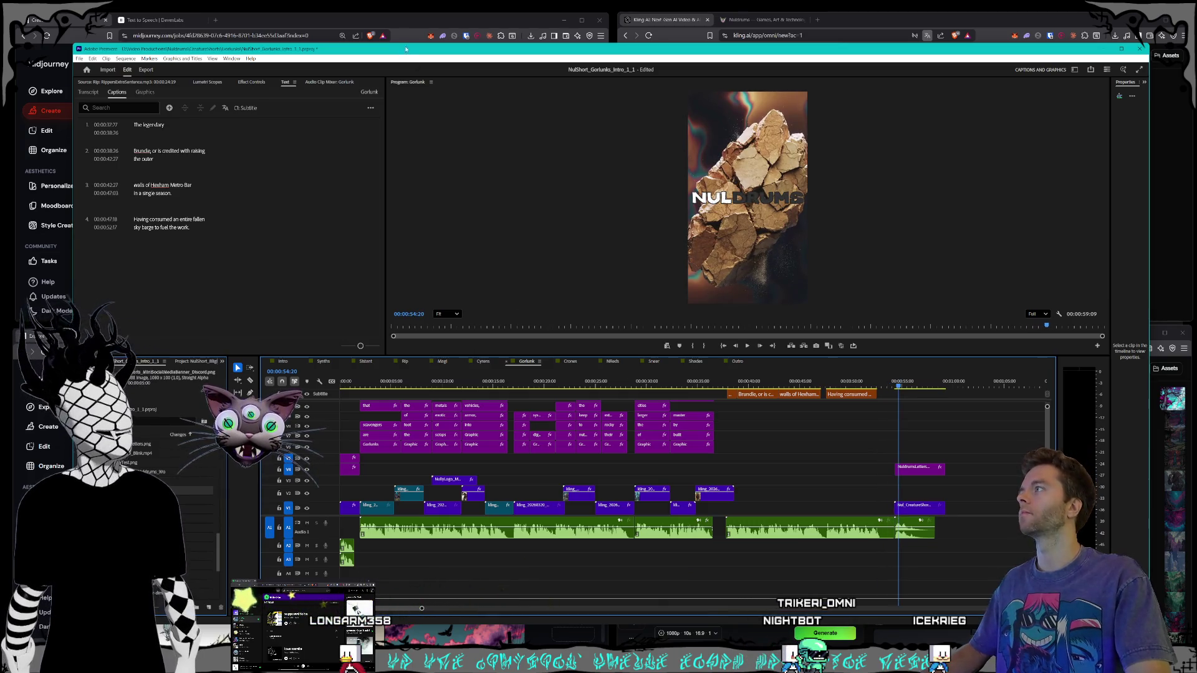
{"action": "left_click", "coordinate": [392, 21]}
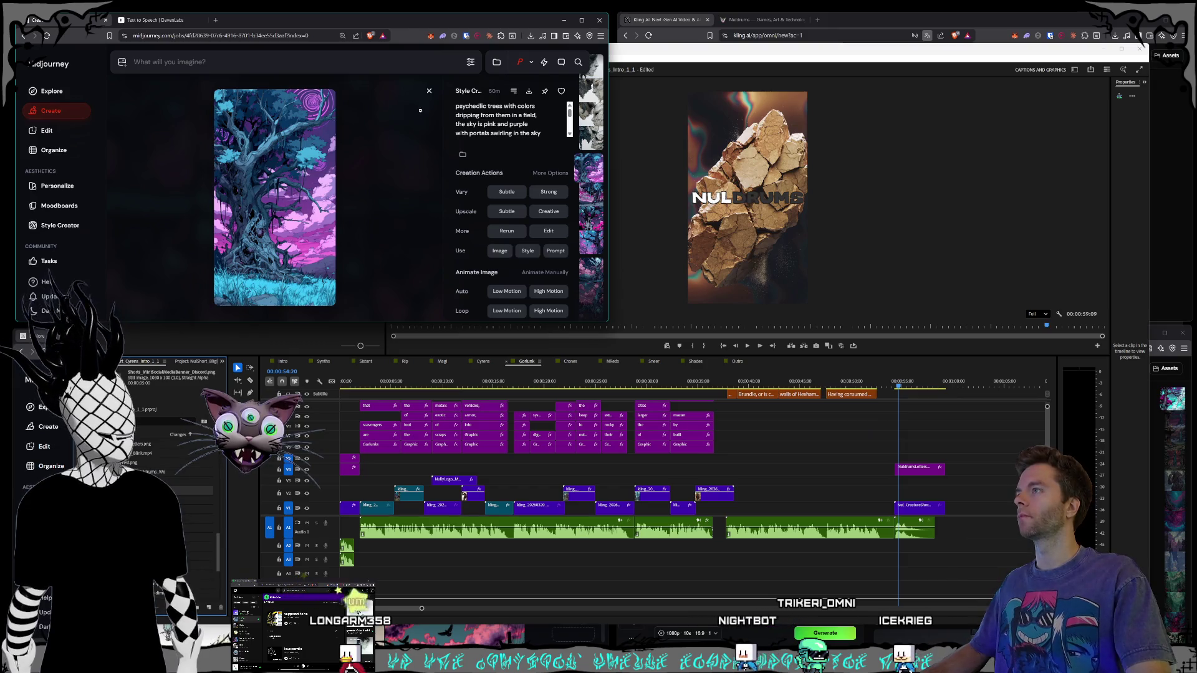
Step: Close the psychedelic tree image, scroll back to the white stone statue grids, then switch to Obsidian
{"action": "left_click", "coordinate": [427, 90]}
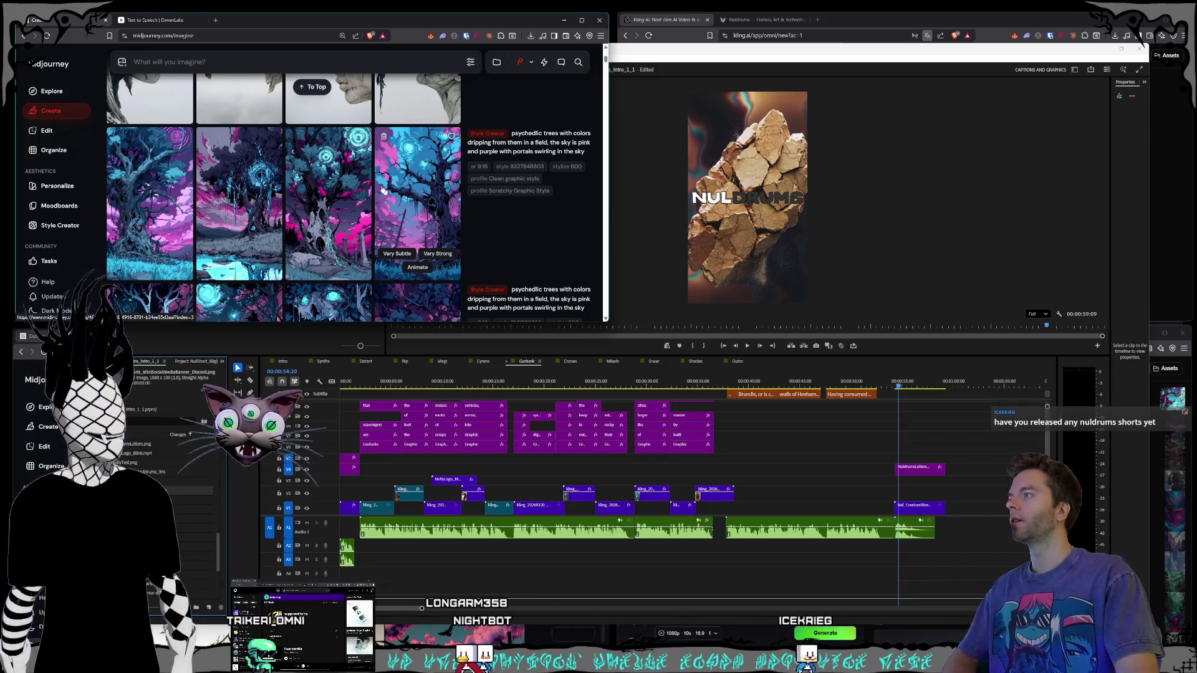
{"action": "scroll", "coordinate": [383, 190], "scroll_direction": "up", "scroll_amount": 3}
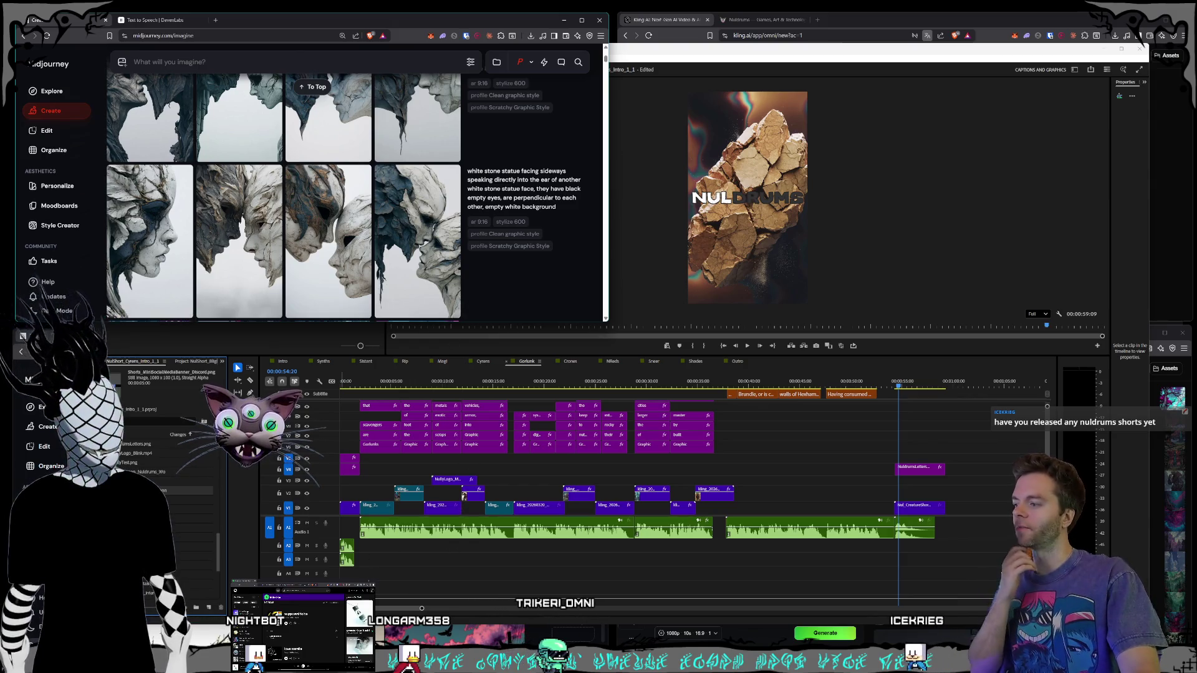
{"action": "key", "text": "alt+Tab"}
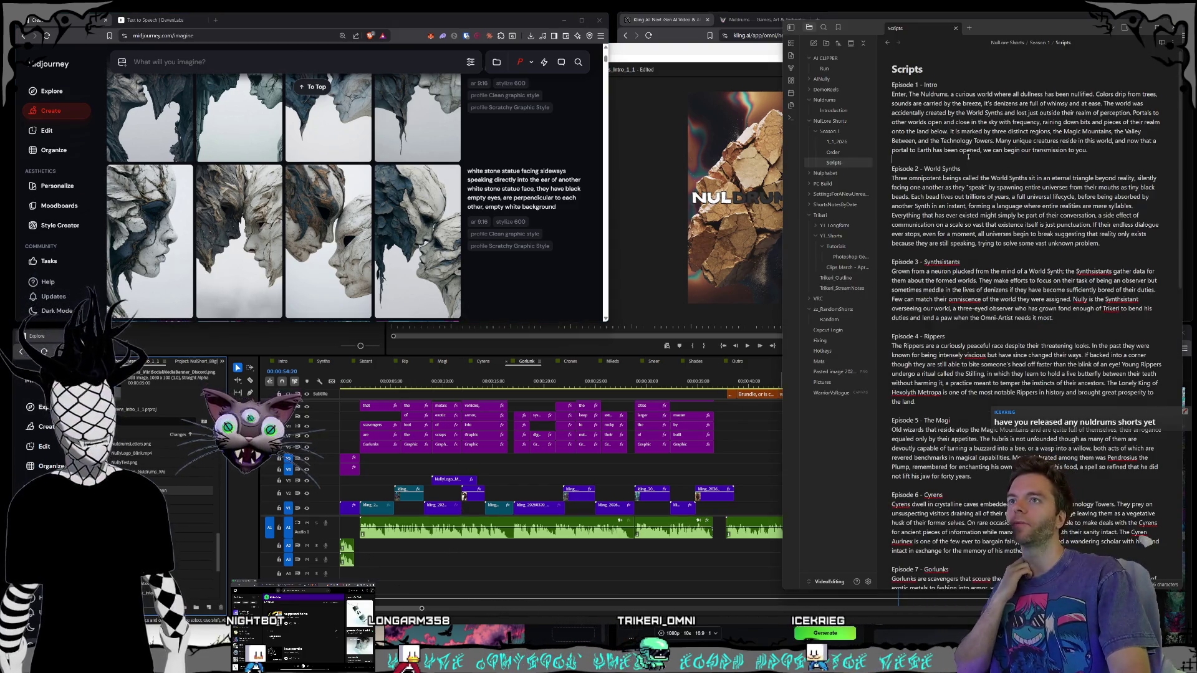
Step: Select the Episode 12 Outro heading and paragraph, extending up into the end of Shade Shifters
{"action": "scroll", "coordinate": [968, 156], "scroll_direction": "down", "scroll_amount": 15}
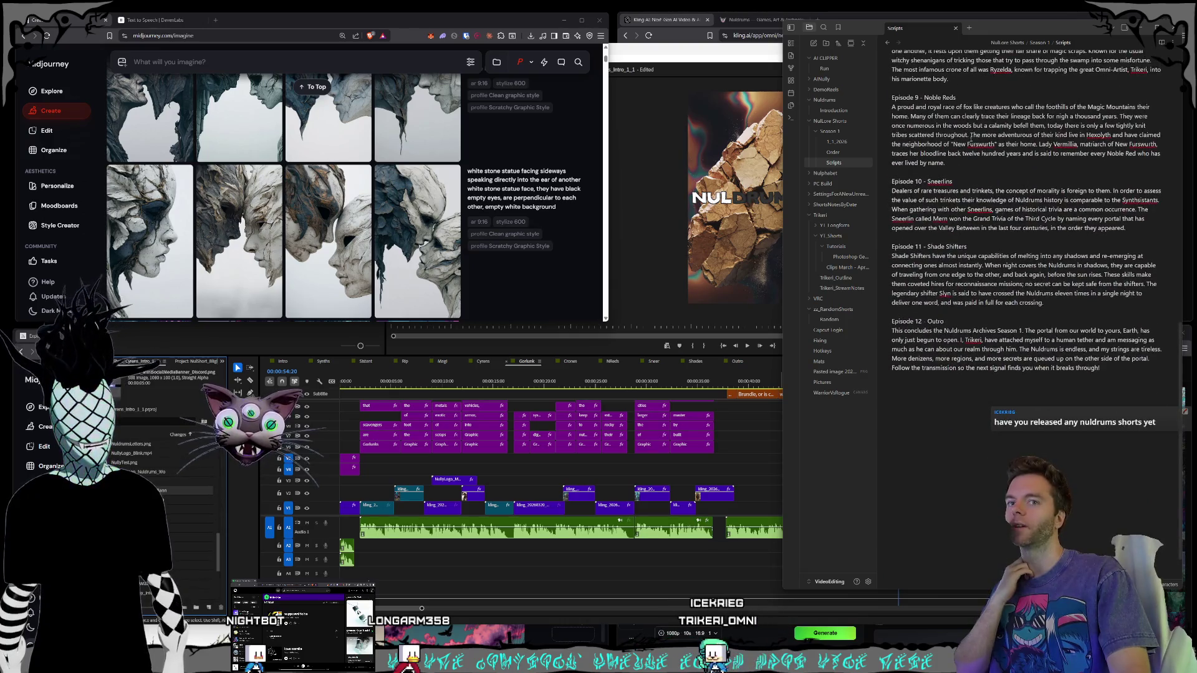
{"action": "left_click_drag", "start_coordinate": [1106, 372], "coordinate": [842, 313]}
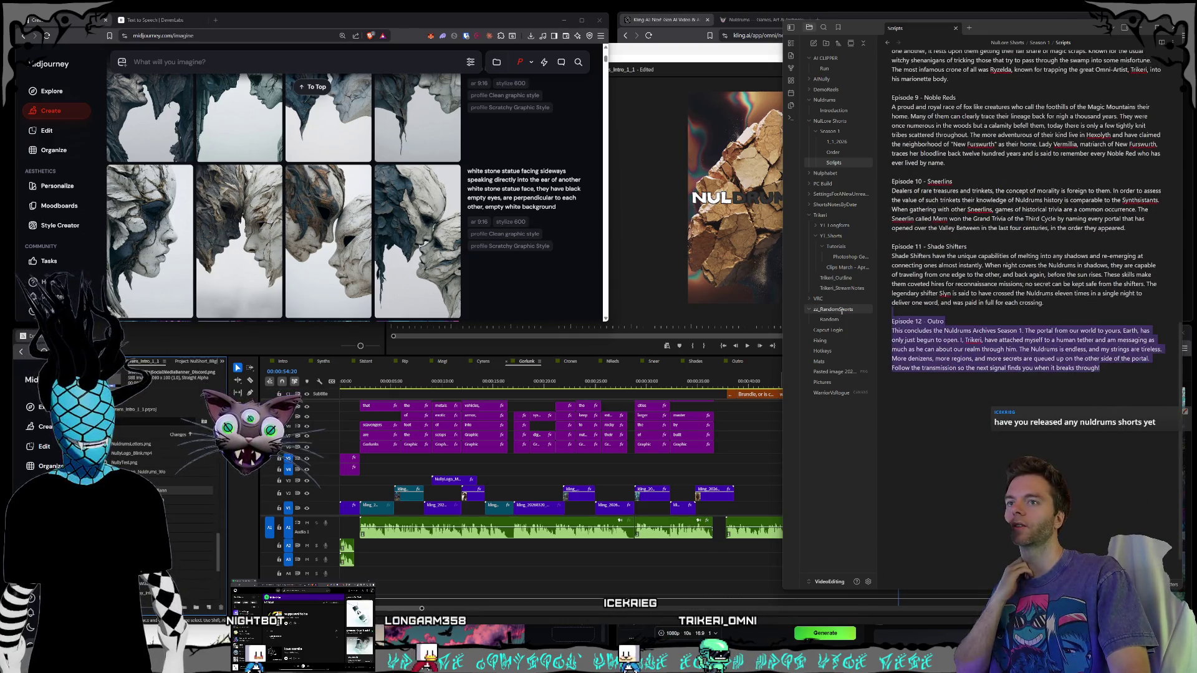
{"action": "left_click", "coordinate": [972, 330]}
{"action": "left_click_drag", "start_coordinate": [1101, 369], "coordinate": [927, 330]}
{"action": "left_click", "coordinate": [945, 322]}
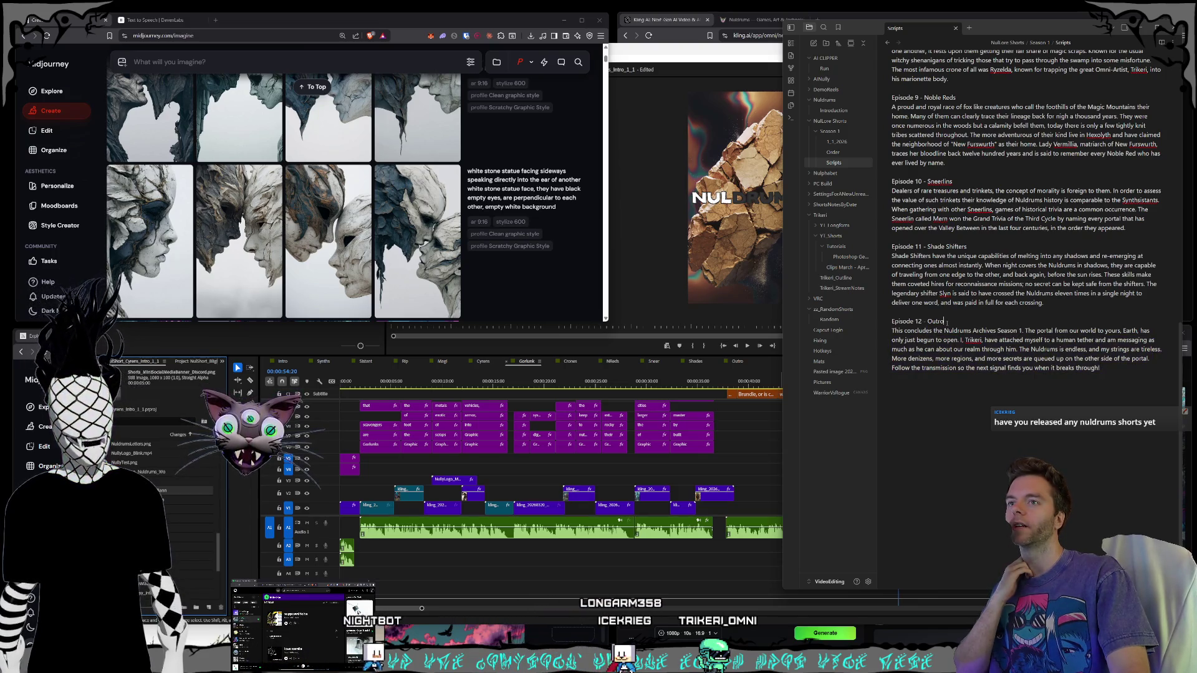
{"action": "key", "text": "shift+Up"}
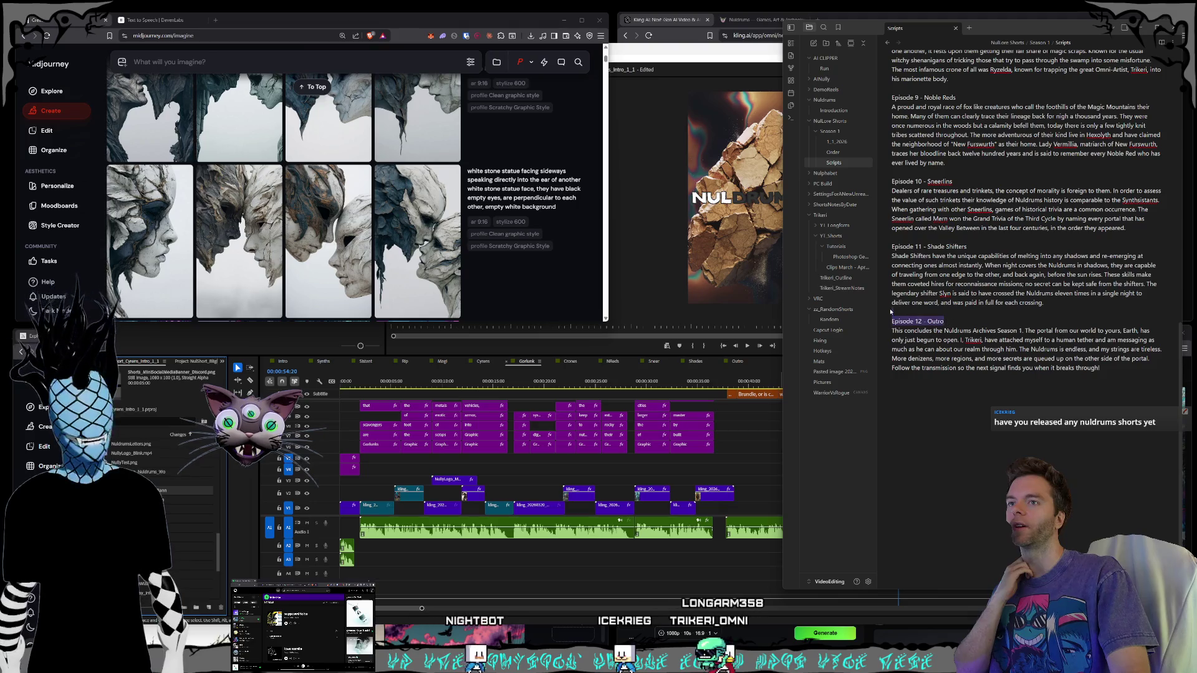
{"action": "left_click_drag", "start_coordinate": [1101, 369], "coordinate": [892, 312]}
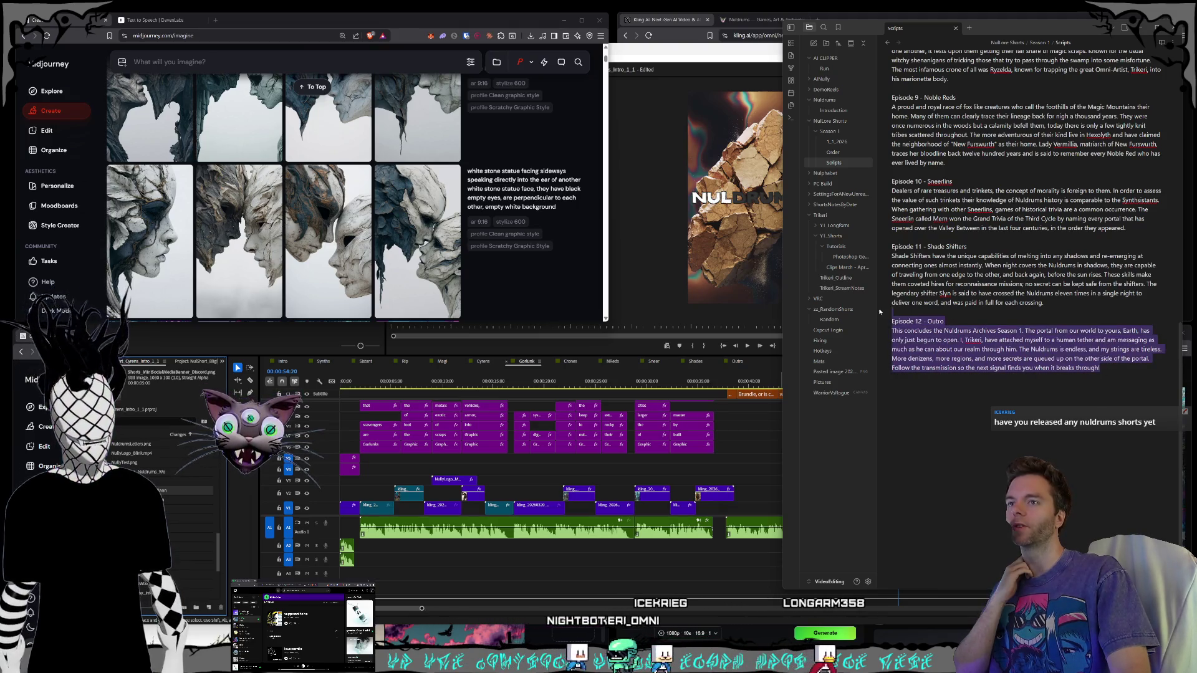
{"action": "left_click", "coordinate": [994, 319]}
{"action": "left_click_drag", "start_coordinate": [1101, 369], "coordinate": [891, 312]}
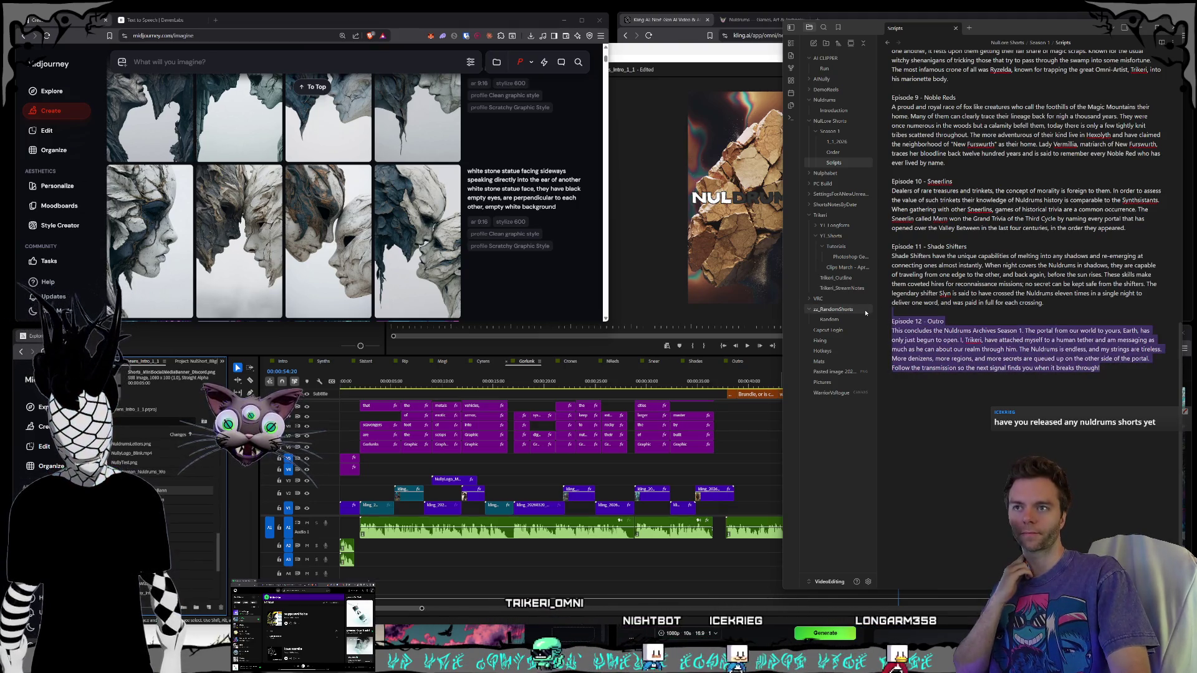
{"action": "left_click", "coordinate": [993, 323]}
{"action": "mouse_move", "coordinate": [1101, 369]}
{"action": "left_mouse_down"}
{"action": "mouse_move", "coordinate": [898, 304]}
{"action": "mouse_move", "coordinate": [923, 281]}
{"action": "mouse_move", "coordinate": [932, 290]}
{"action": "mouse_move", "coordinate": [917, 156]}
{"action": "mouse_move", "coordinate": [886, 44]}
{"action": "mouse_move", "coordinate": [858, 87]}
{"action": "left_mouse_up"}
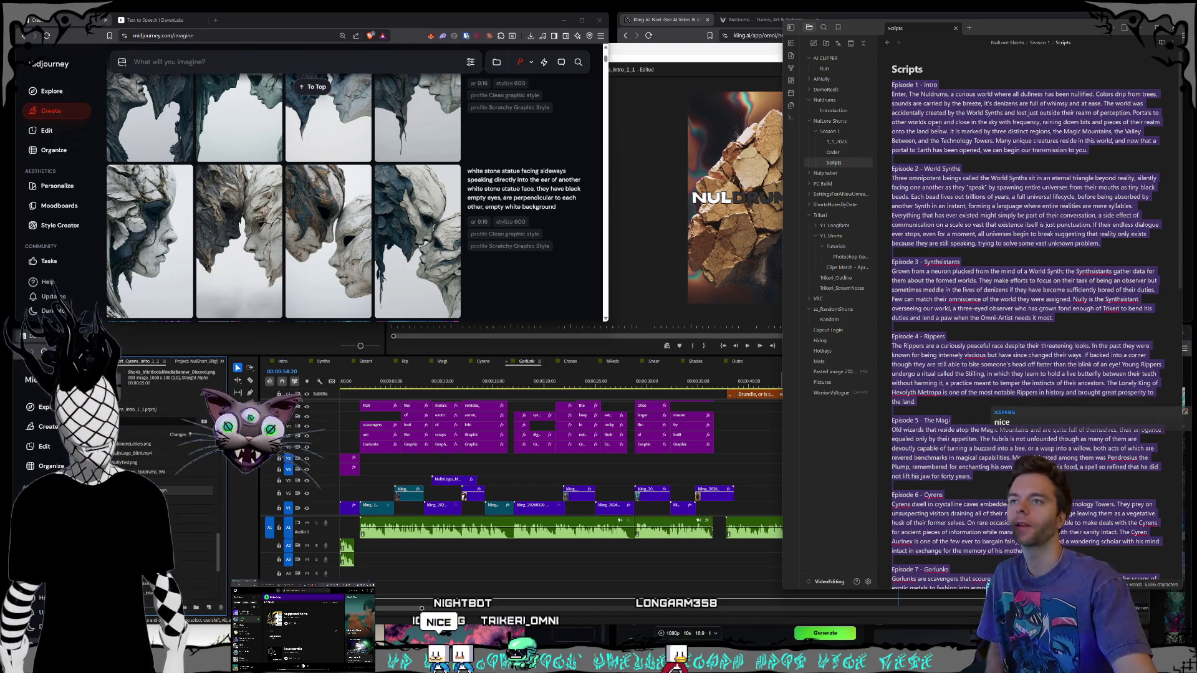
Step: Select the script text from Episode 6 to the end, deselect, and return to Premiere Pro
{"action": "left_click", "coordinate": [1013, 393]}
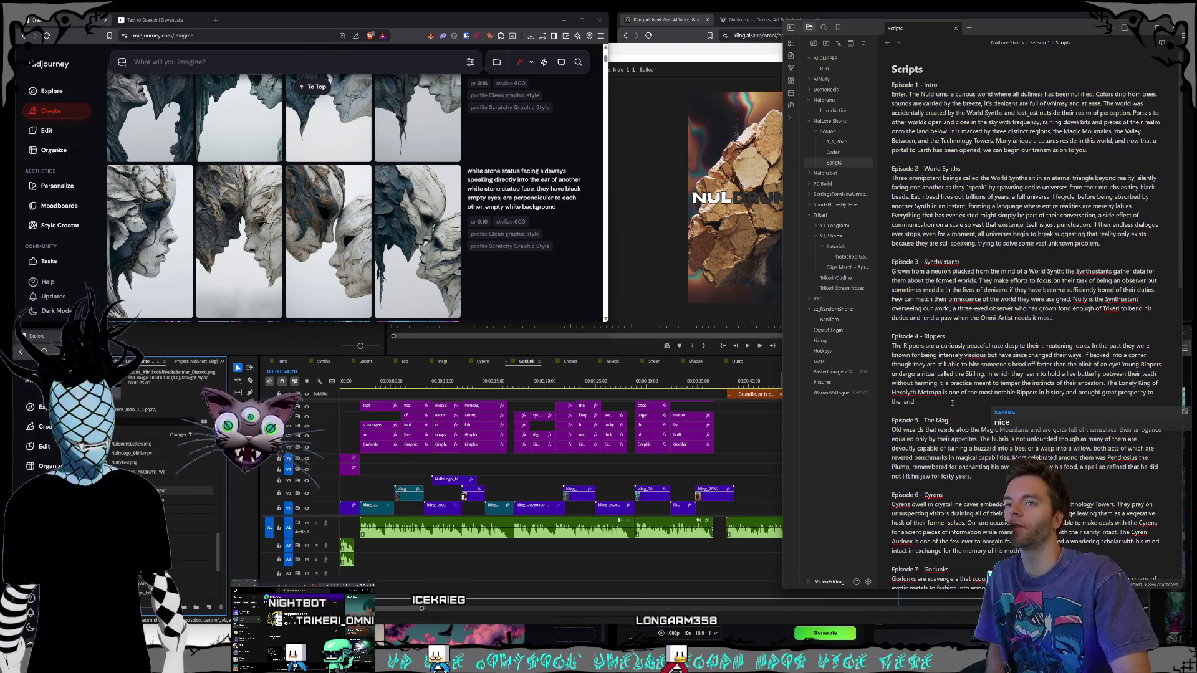
{"action": "scroll", "coordinate": [950, 402], "scroll_direction": "down", "scroll_amount": 10}
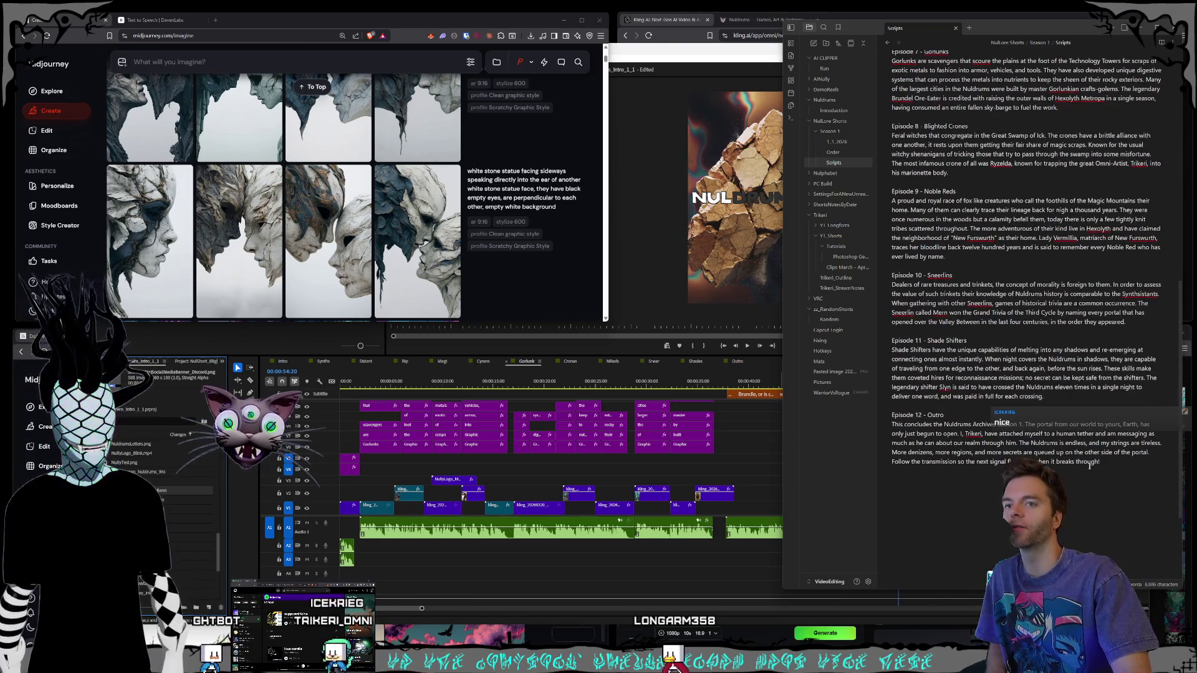
{"action": "mouse_move", "coordinate": [1110, 463]}
{"action": "left_mouse_down"}
{"action": "mouse_move", "coordinate": [995, 411]}
{"action": "mouse_move", "coordinate": [894, 84]}
{"action": "mouse_move", "coordinate": [1073, 436]}
{"action": "mouse_move", "coordinate": [1116, 467]}
{"action": "mouse_move", "coordinate": [898, 288]}
{"action": "mouse_move", "coordinate": [898, 62]}
{"action": "mouse_move", "coordinate": [892, 168]}
{"action": "mouse_move", "coordinate": [896, 82]}
{"action": "left_mouse_up"}
{"action": "scroll", "coordinate": [994, 411], "scroll_direction": "up", "scroll_amount": 6}
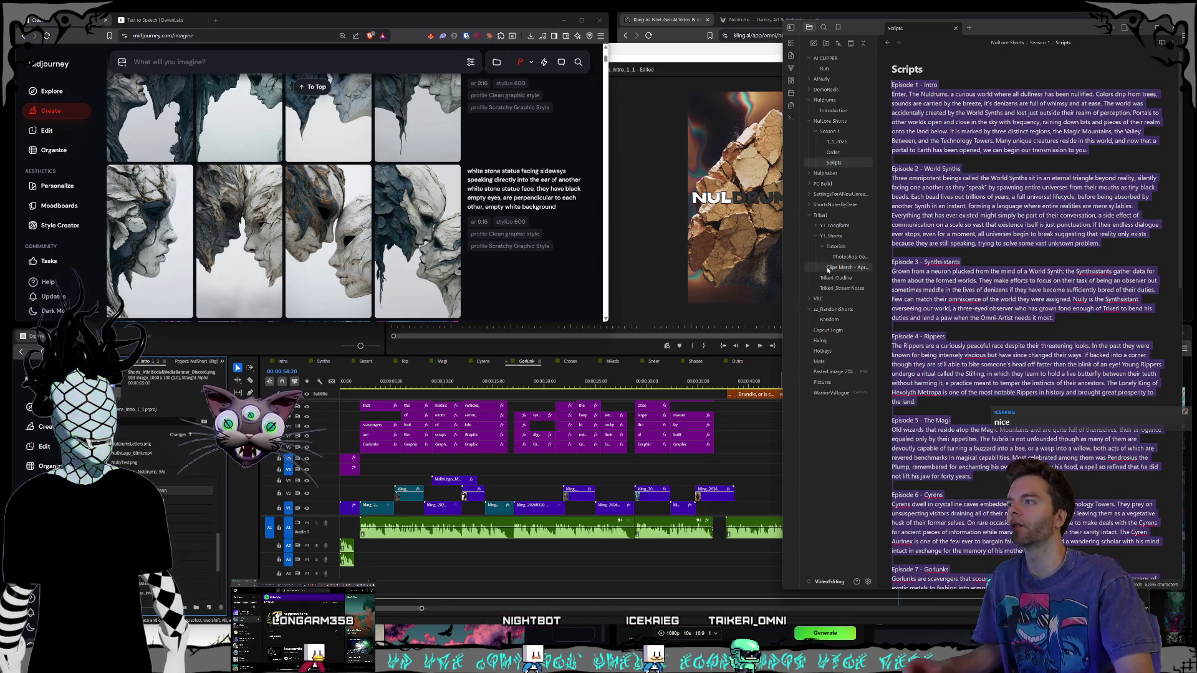
{"action": "left_click", "coordinate": [993, 143]}
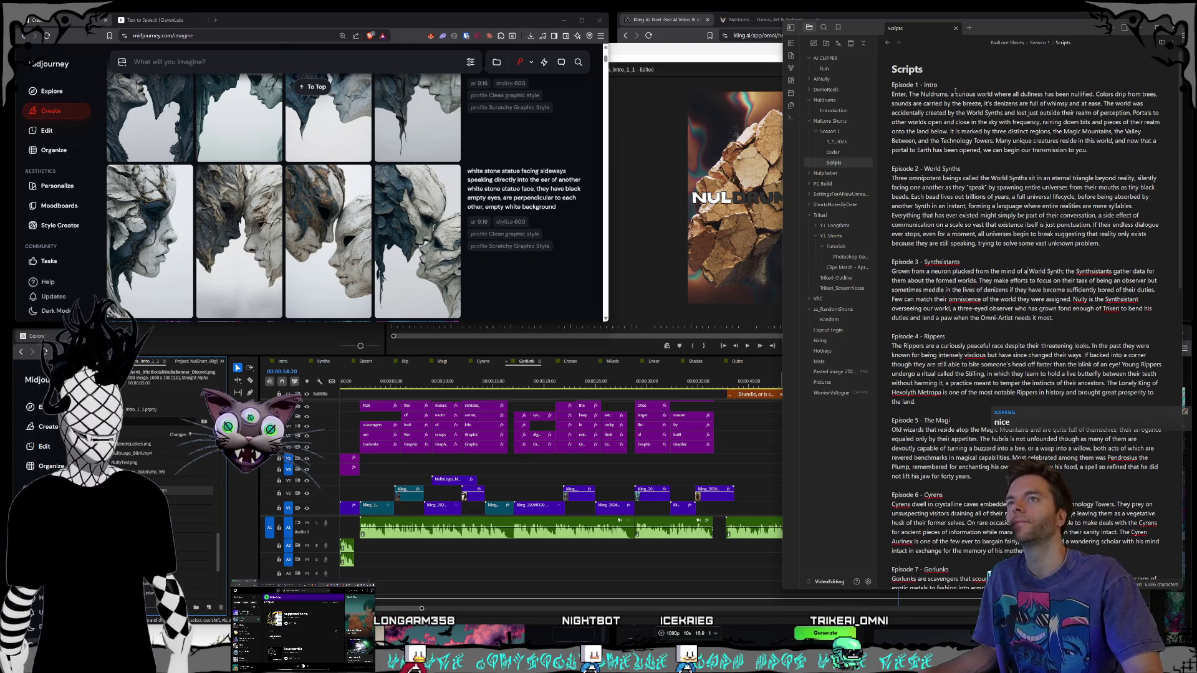
{"action": "left_click", "coordinate": [675, 58]}
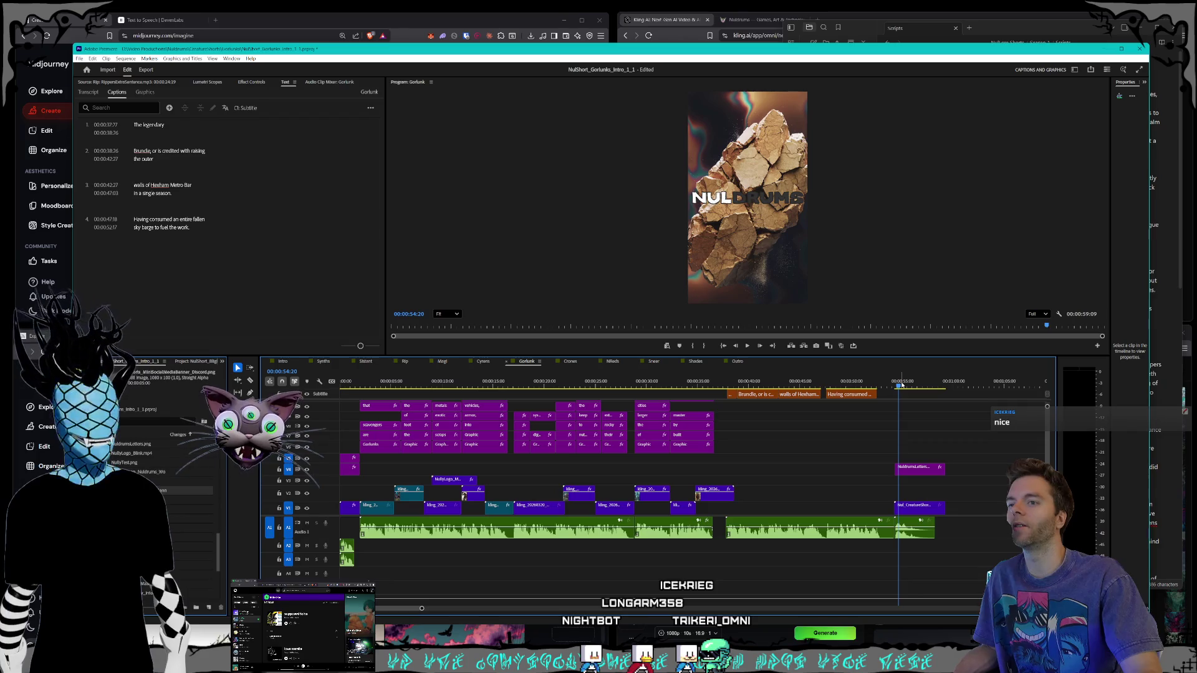
Step: Scrub from the 'Having consumed' caption back to the golem shot with 'The legendary'
{"action": "left_click_drag", "start_coordinate": [899, 387], "coordinate": [893, 387]}
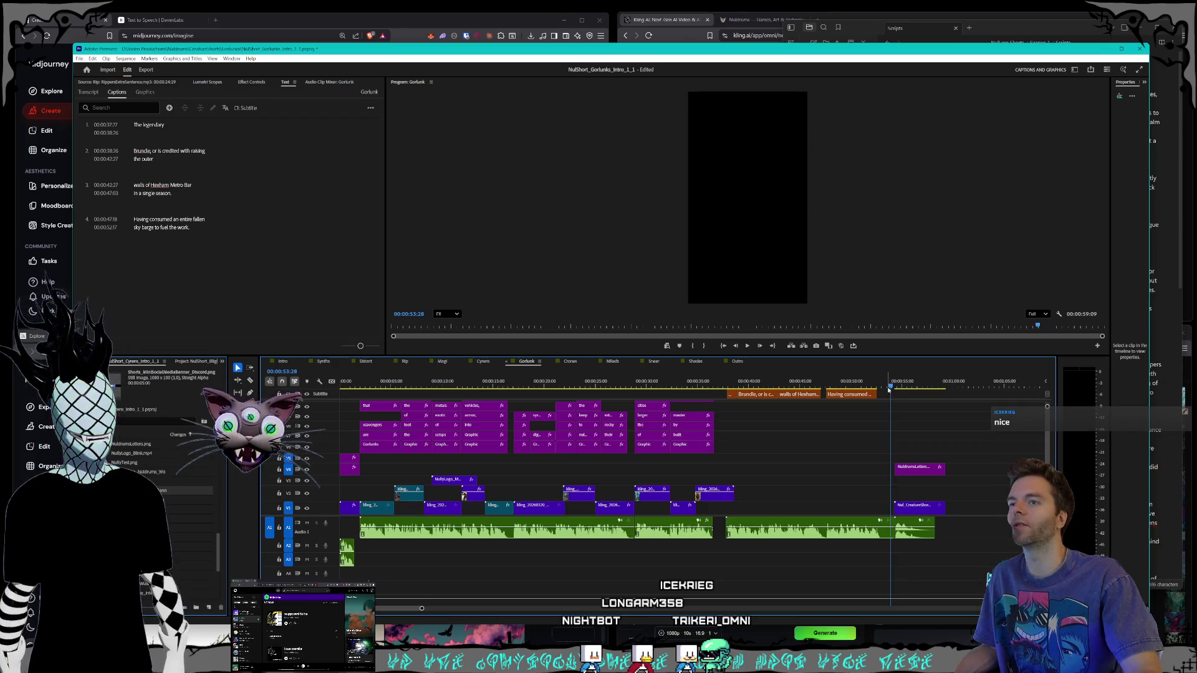
{"action": "left_click", "coordinate": [878, 386]}
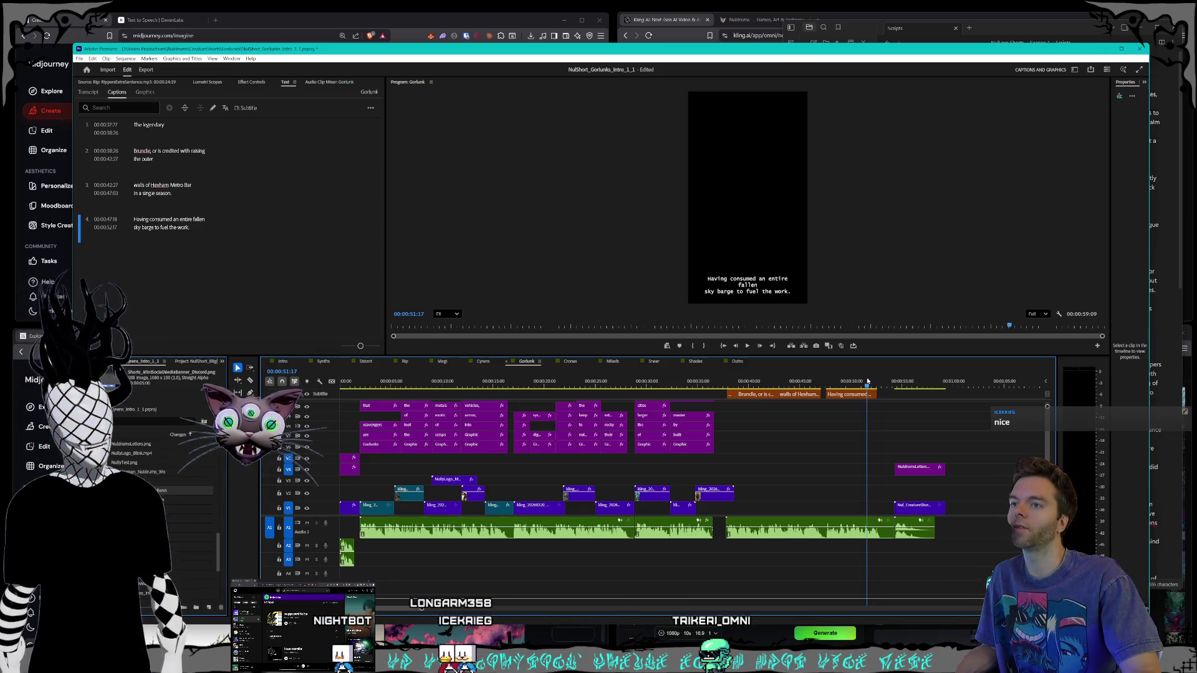
{"action": "mouse_move", "coordinate": [853, 388]}
{"action": "left_mouse_down"}
{"action": "mouse_move", "coordinate": [686, 383]}
{"action": "mouse_move", "coordinate": [735, 379]}
{"action": "mouse_move", "coordinate": [709, 387]}
{"action": "mouse_move", "coordinate": [727, 387]}
{"action": "left_mouse_up"}
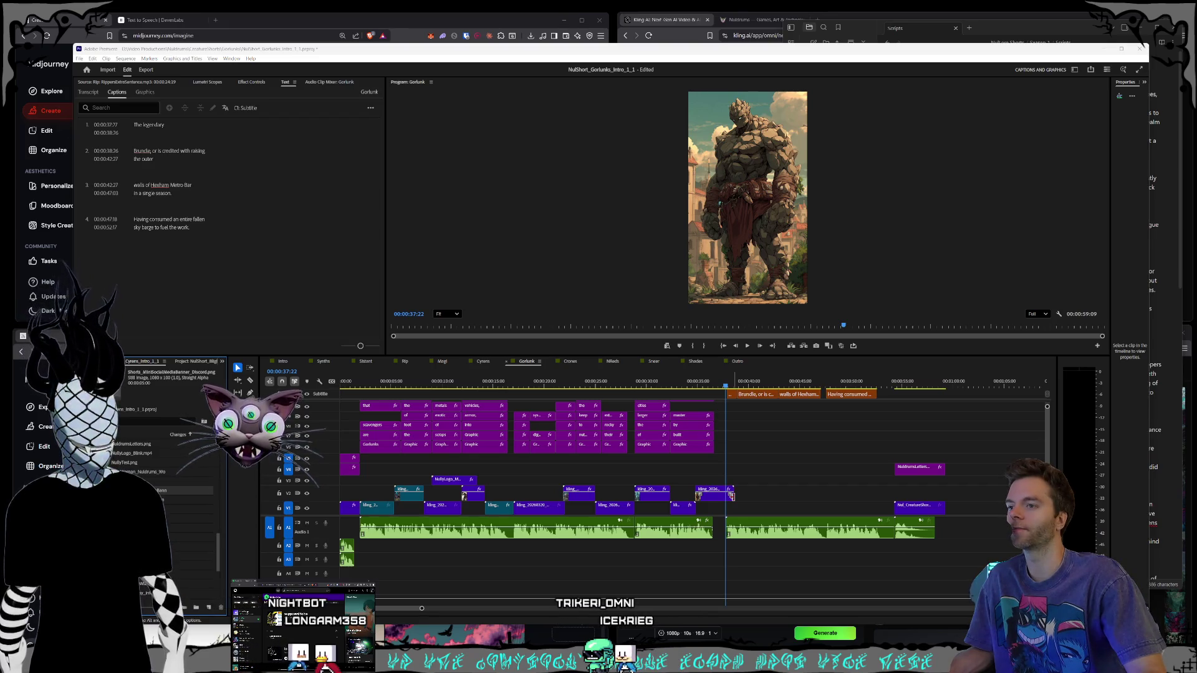
Step: Trim the V2 clip's end to the playhead and step to 00:00:37:24, where 'The legendary' shows over black
{"action": "left_click_drag", "start_coordinate": [731, 497], "coordinate": [766, 511]}
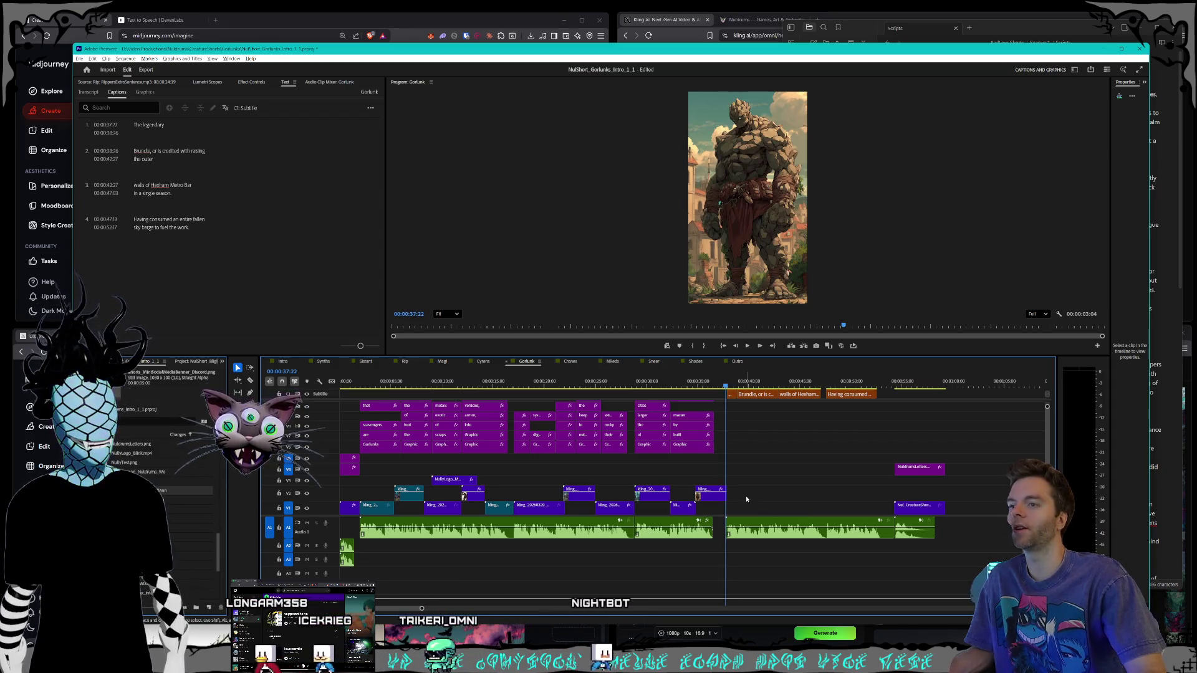
{"action": "scroll", "coordinate": [742, 504], "scroll_direction": "up", "scroll_amount": 5}
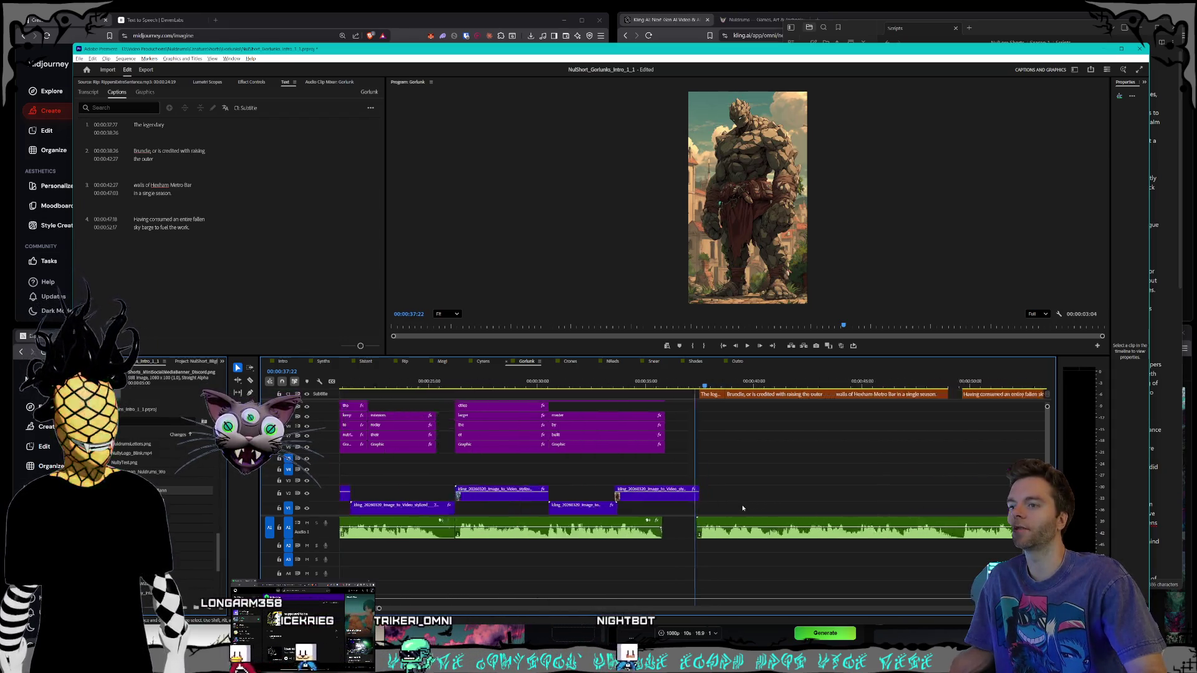
{"action": "left_click", "coordinate": [646, 387]}
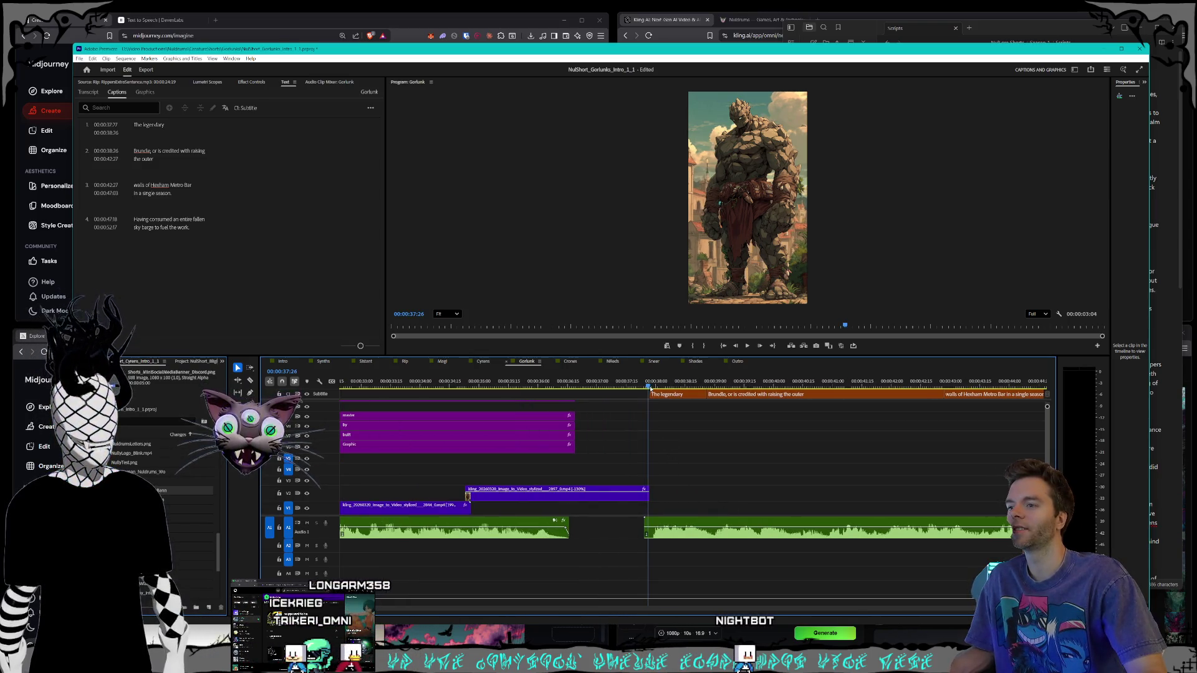
{"action": "left_click_drag", "start_coordinate": [650, 387], "coordinate": [652, 390]}
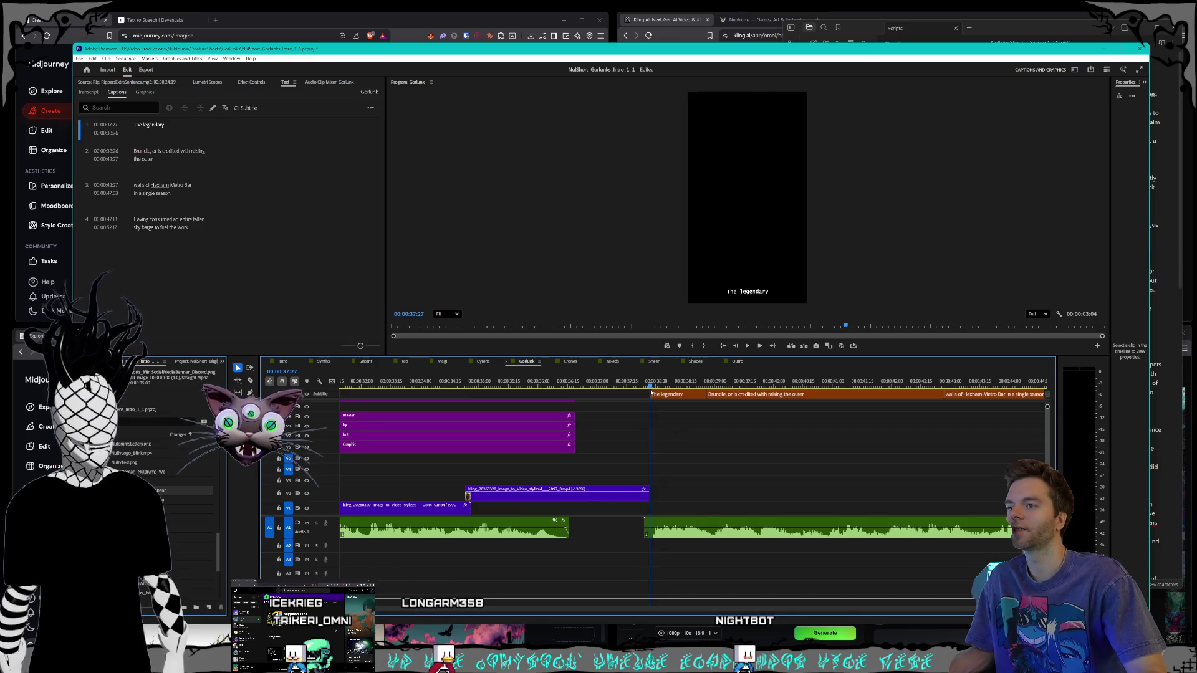
{"action": "scroll", "coordinate": [647, 510], "scroll_direction": "down", "scroll_amount": 4}
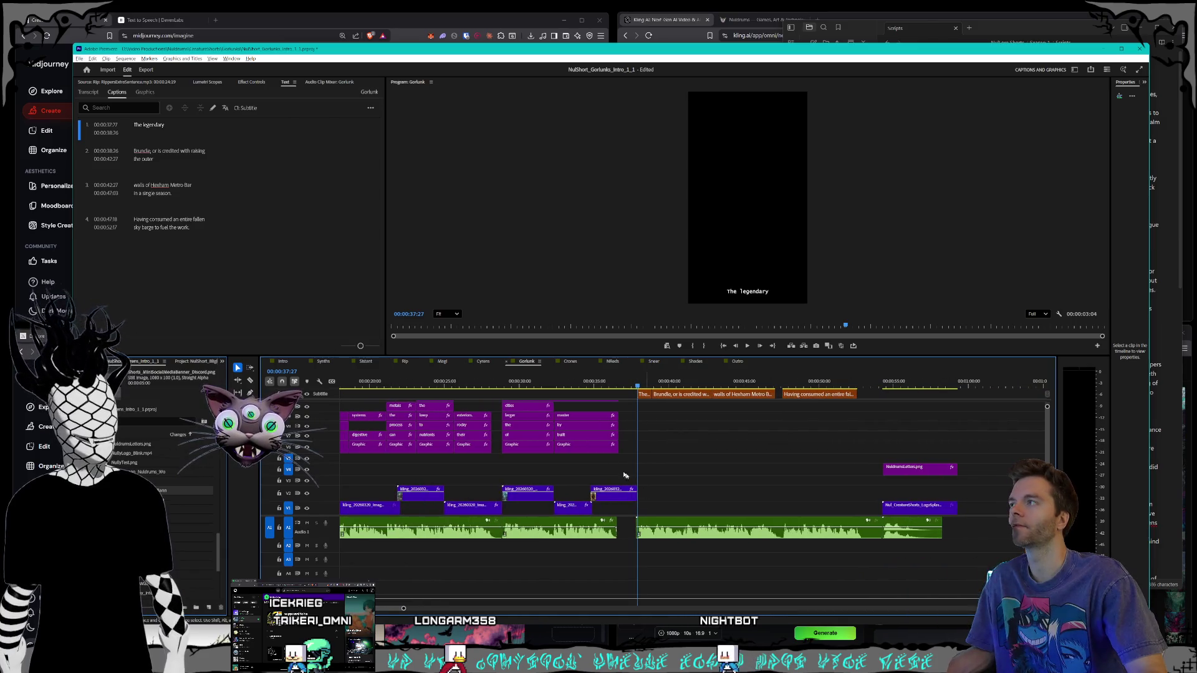
Step: Open the Intro sequence in the Premiere timeline
{"action": "left_click", "coordinate": [387, 5]}
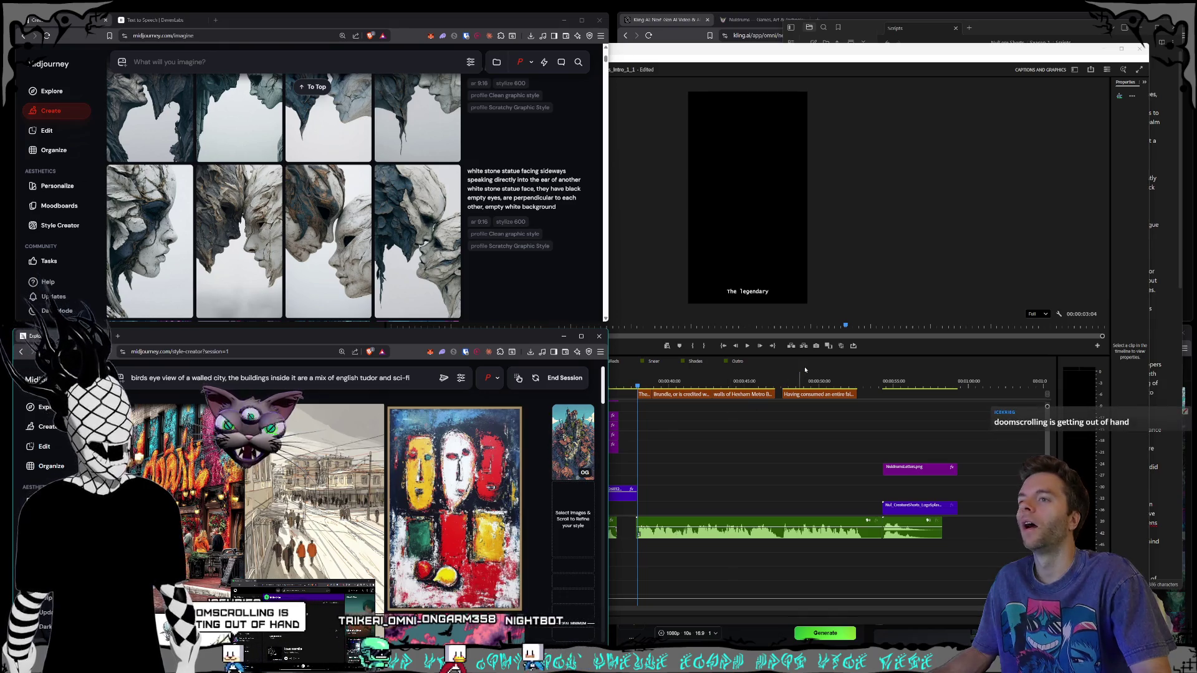
{"action": "left_click", "coordinate": [804, 370]}
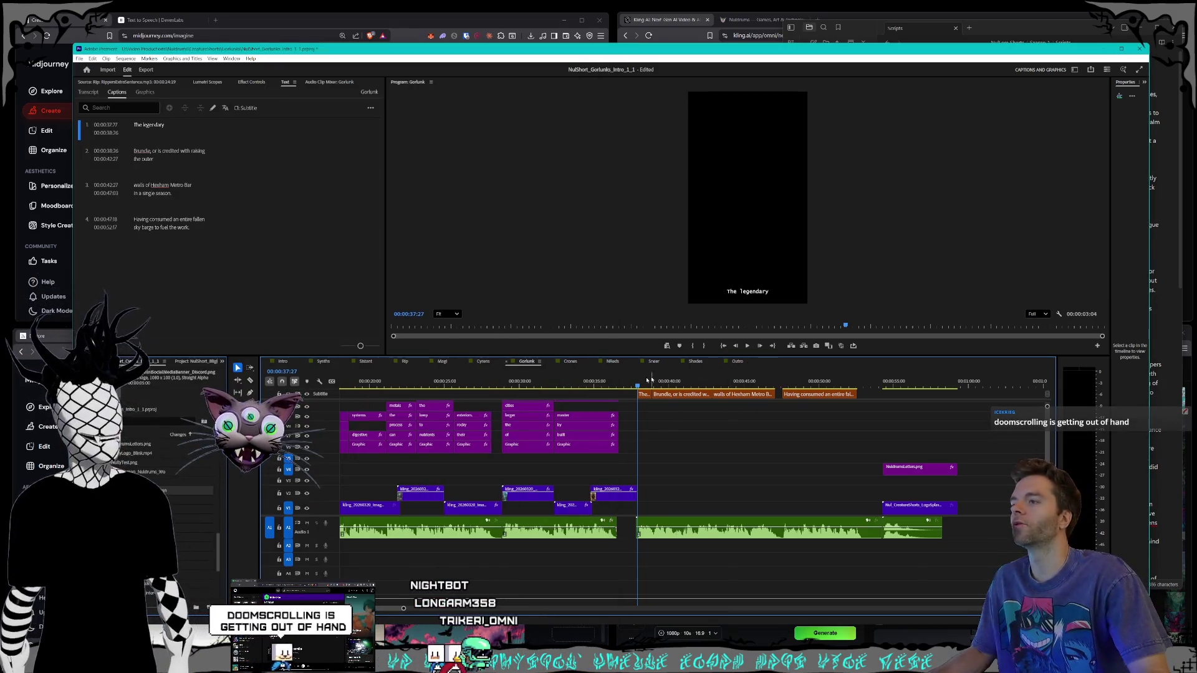
{"action": "left_click", "coordinate": [282, 362]}
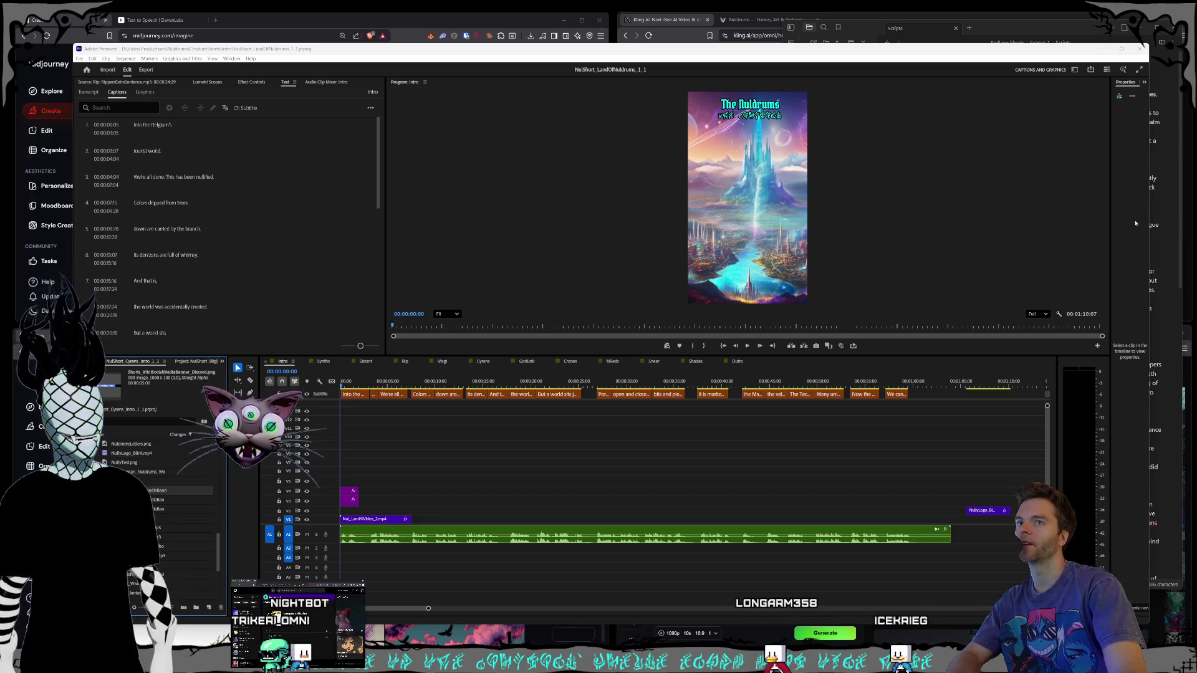
Step: Widen the Properties panel and play the Intro sequence from about six seconds
{"action": "left_click", "coordinate": [1135, 224]}
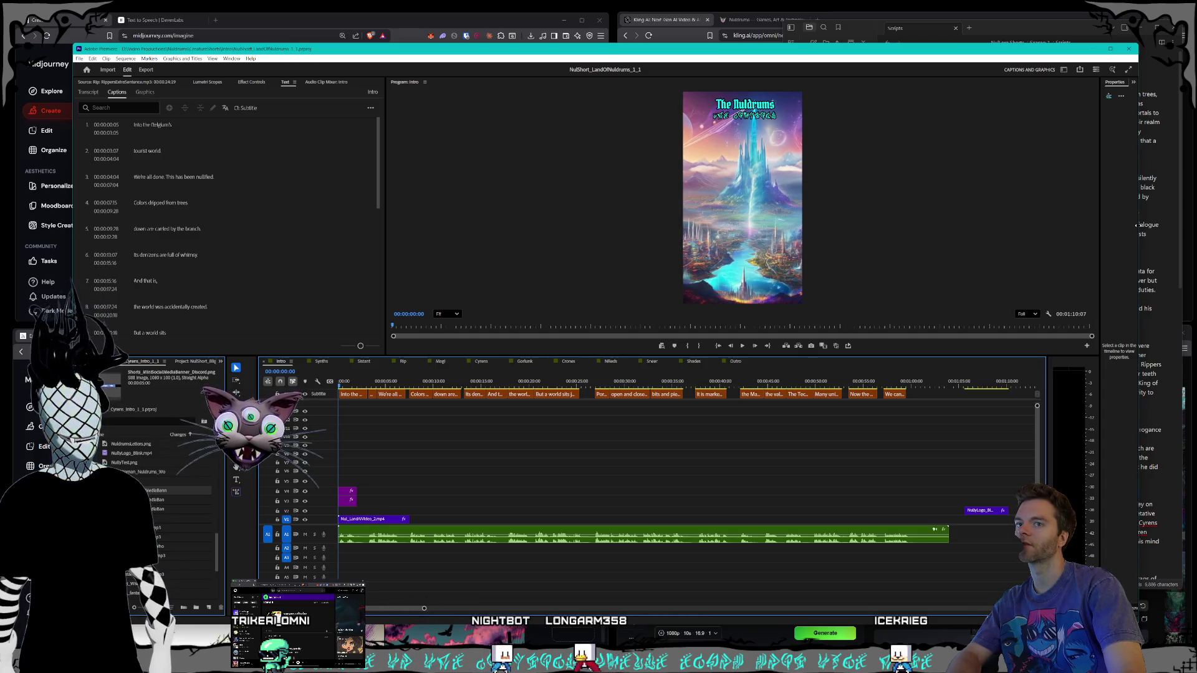
{"action": "left_click_drag", "start_coordinate": [1101, 245], "coordinate": [1082, 248]}
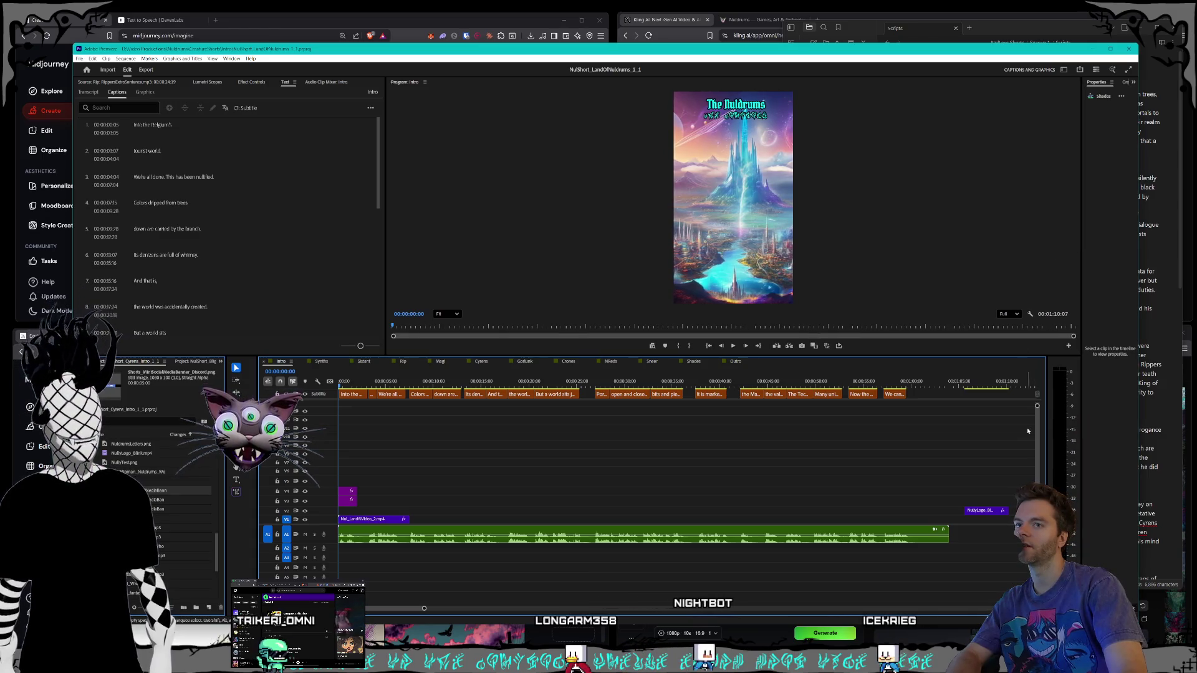
{"action": "left_click_drag", "start_coordinate": [348, 379], "coordinate": [398, 382]}
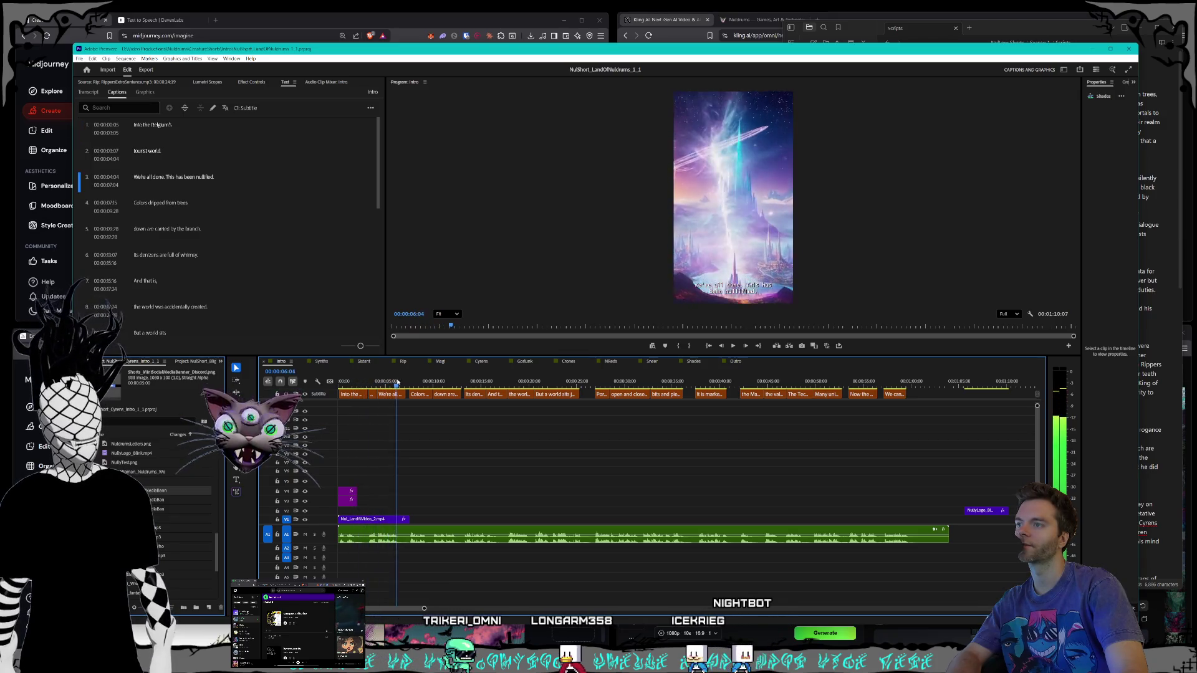
{"action": "key", "text": "space"}
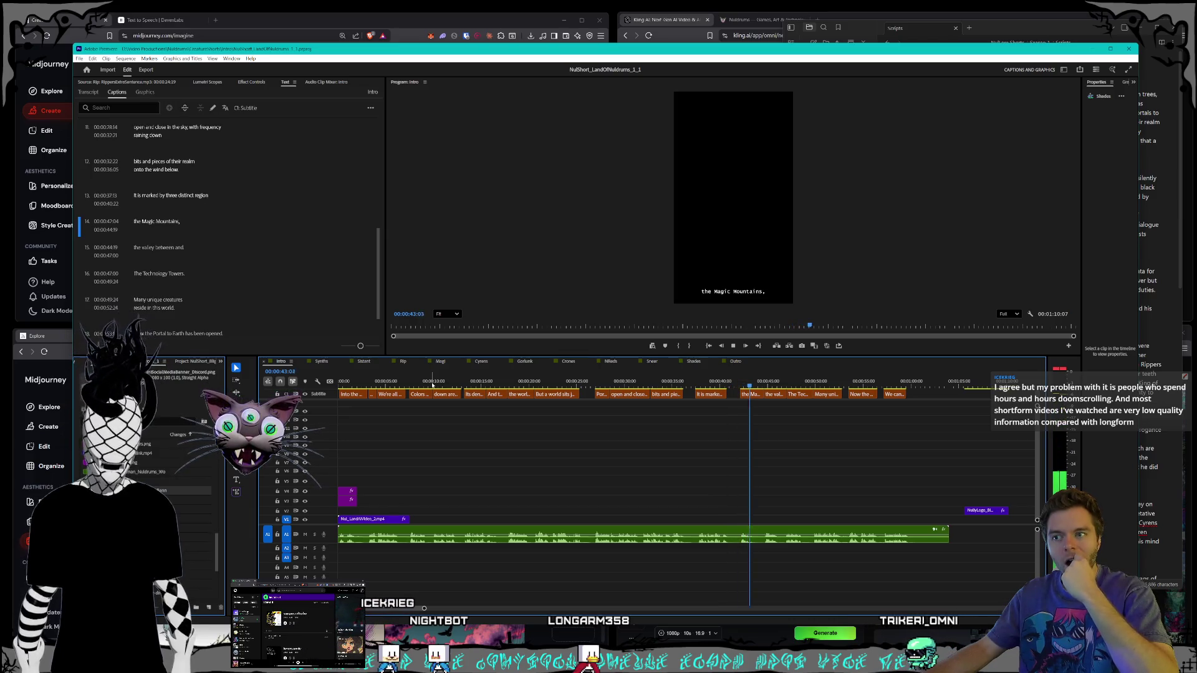
Step: Resume Intro playback from The Technology Towers caption near 49 seconds
{"action": "left_click", "coordinate": [812, 382]}
{"action": "left_click", "coordinate": [734, 345]}
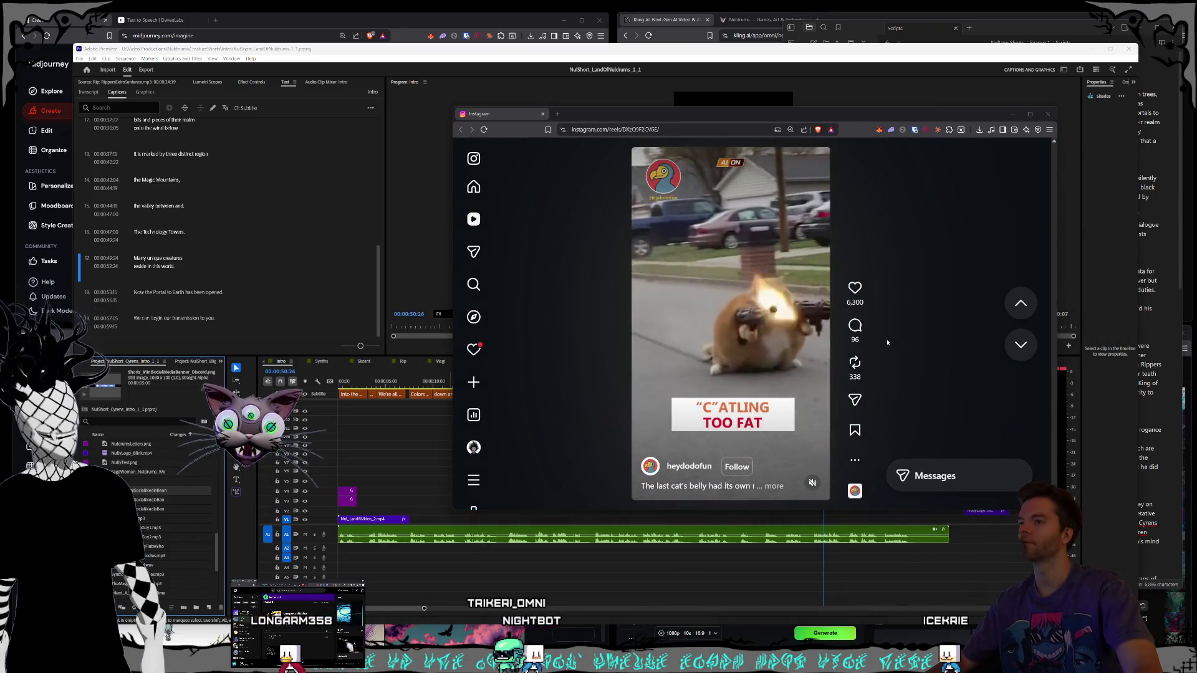
Step: Unmute and enlarge the Instagram window, check the volume mixer, and pause the cat reel
{"action": "left_click", "coordinate": [812, 483]}
{"action": "mouse_move", "coordinate": [454, 107]}
{"action": "left_mouse_down"}
{"action": "mouse_move", "coordinate": [396, 118]}
{"action": "mouse_move", "coordinate": [446, 168]}
{"action": "mouse_move", "coordinate": [446, 152]}
{"action": "mouse_move", "coordinate": [262, 17]}
{"action": "left_mouse_up"}
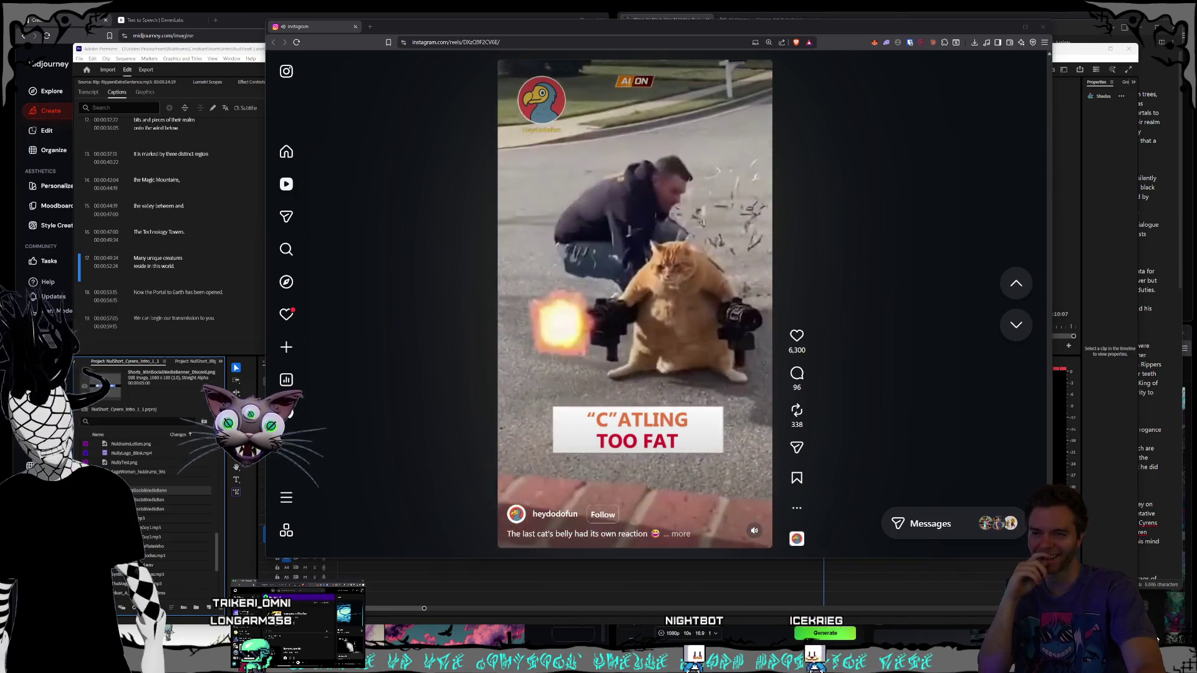
{"action": "key", "text": "super+i"}
{"action": "key", "text": "alt+F4"}
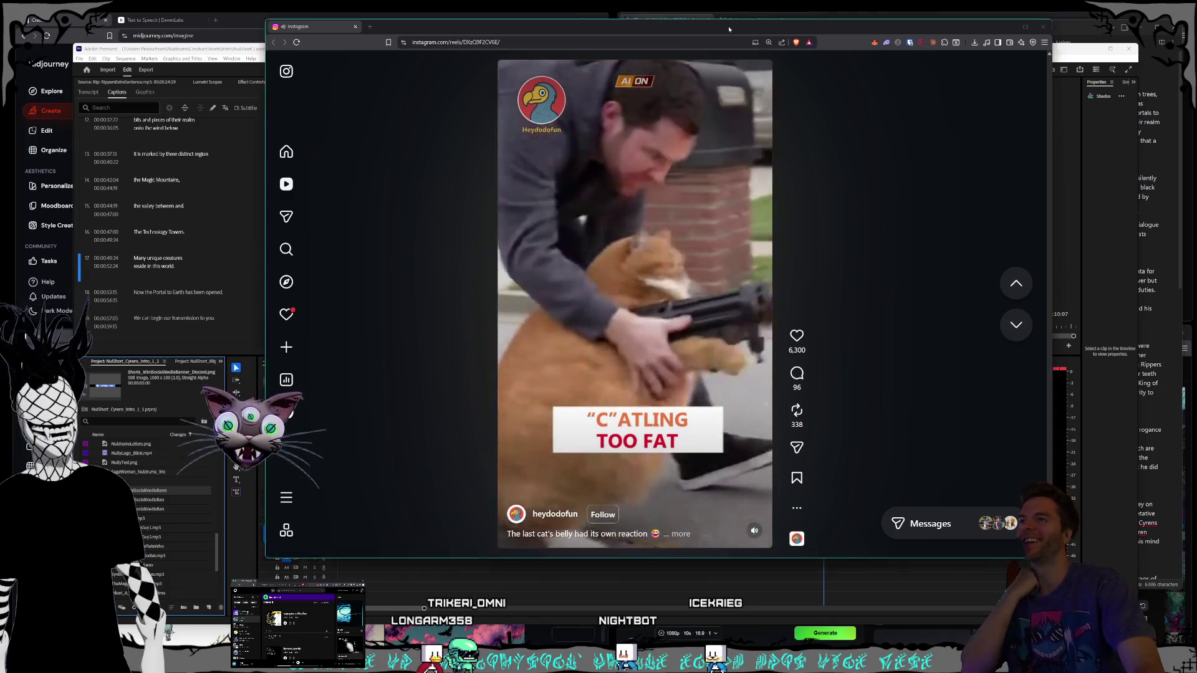
{"action": "left_click_drag", "start_coordinate": [727, 30], "coordinate": [713, 39]}
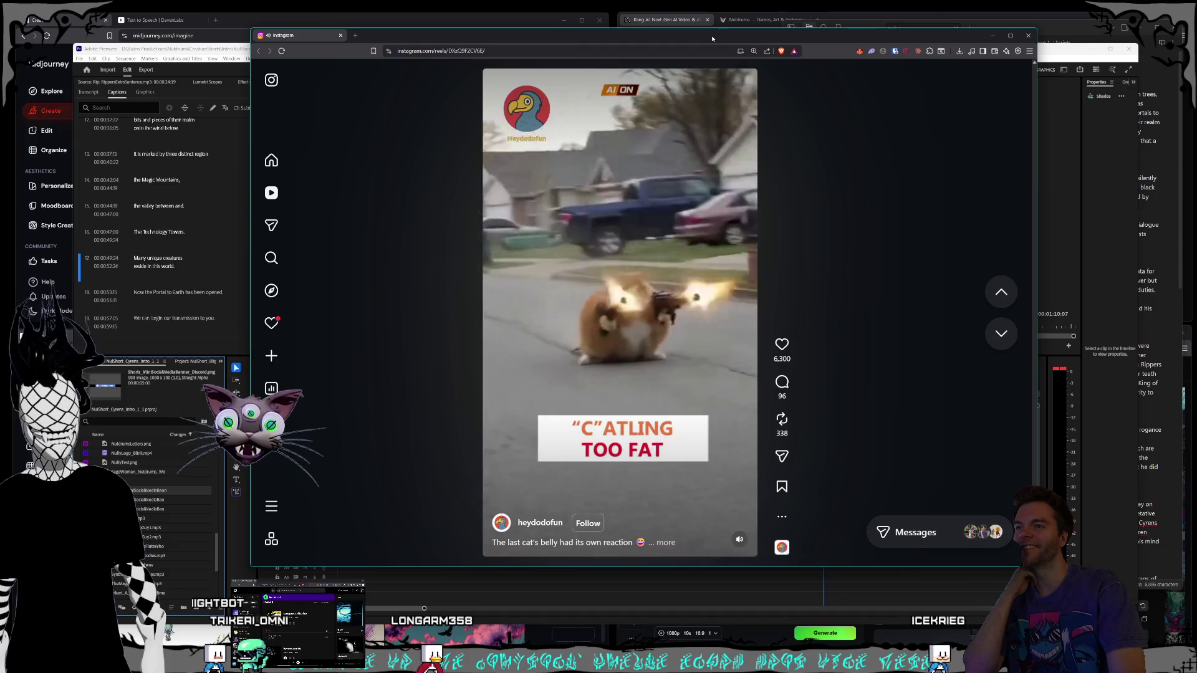
{"action": "left_click", "coordinate": [691, 387]}
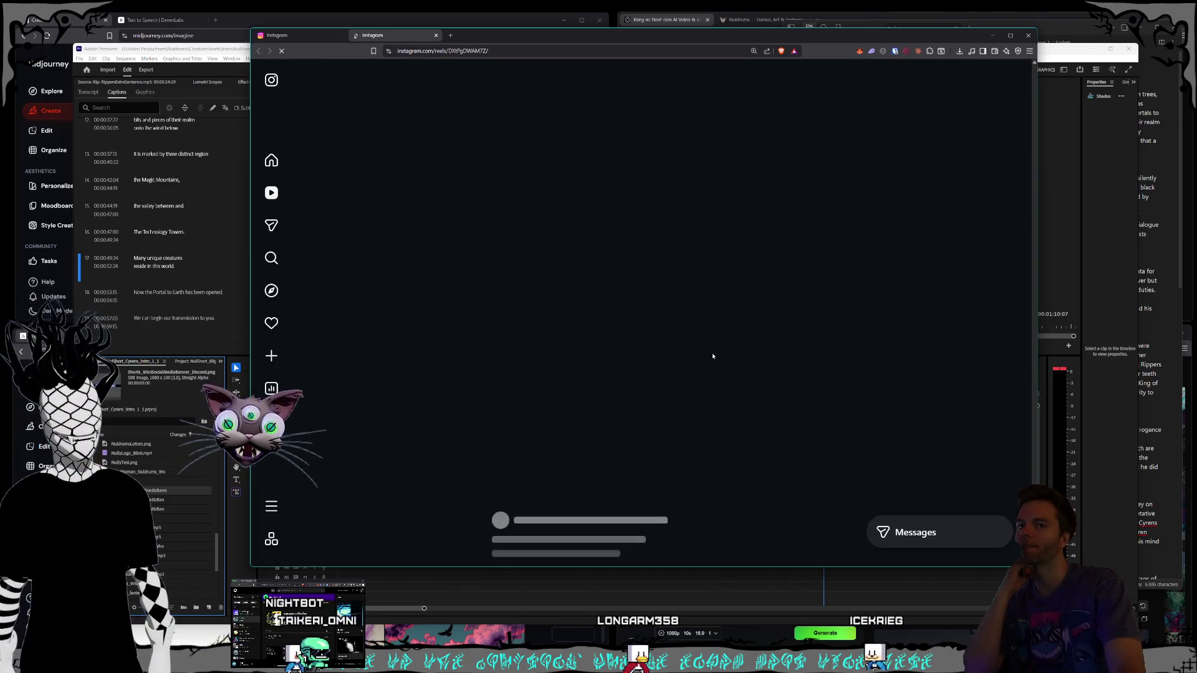
Step: Watch the Harry Potter by Balenciaga reel full-screen, pause it, then restore and lower the window
{"action": "left_click", "coordinate": [714, 356]}
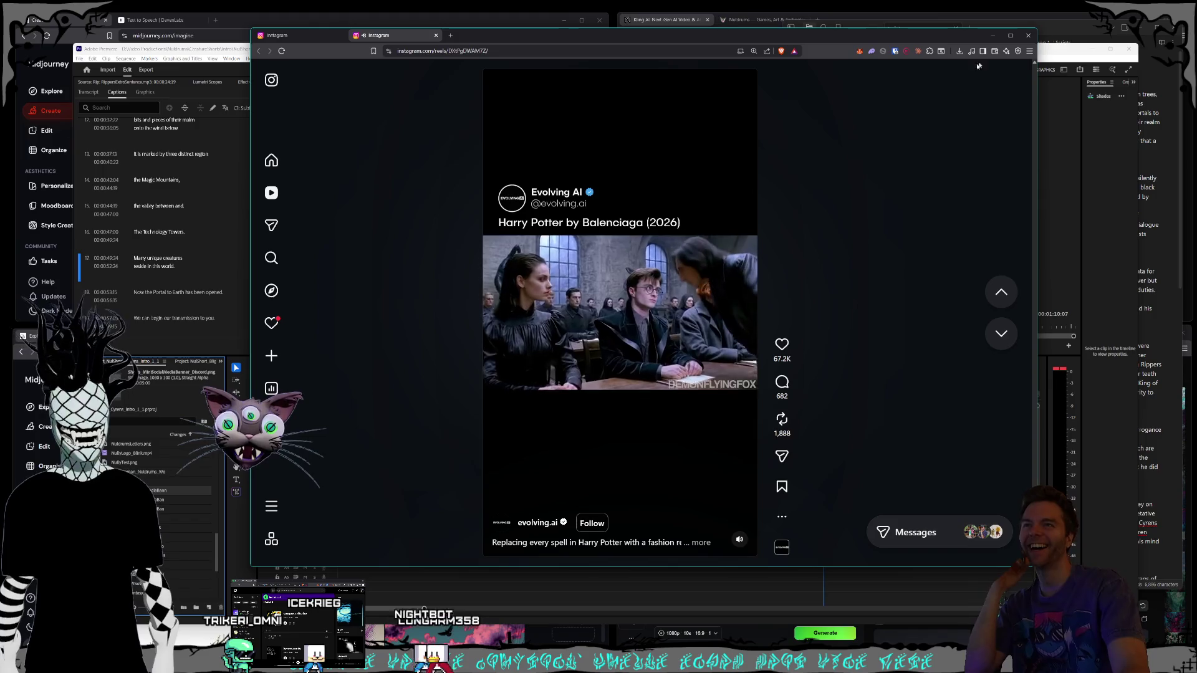
{"action": "left_click", "coordinate": [1011, 36]}
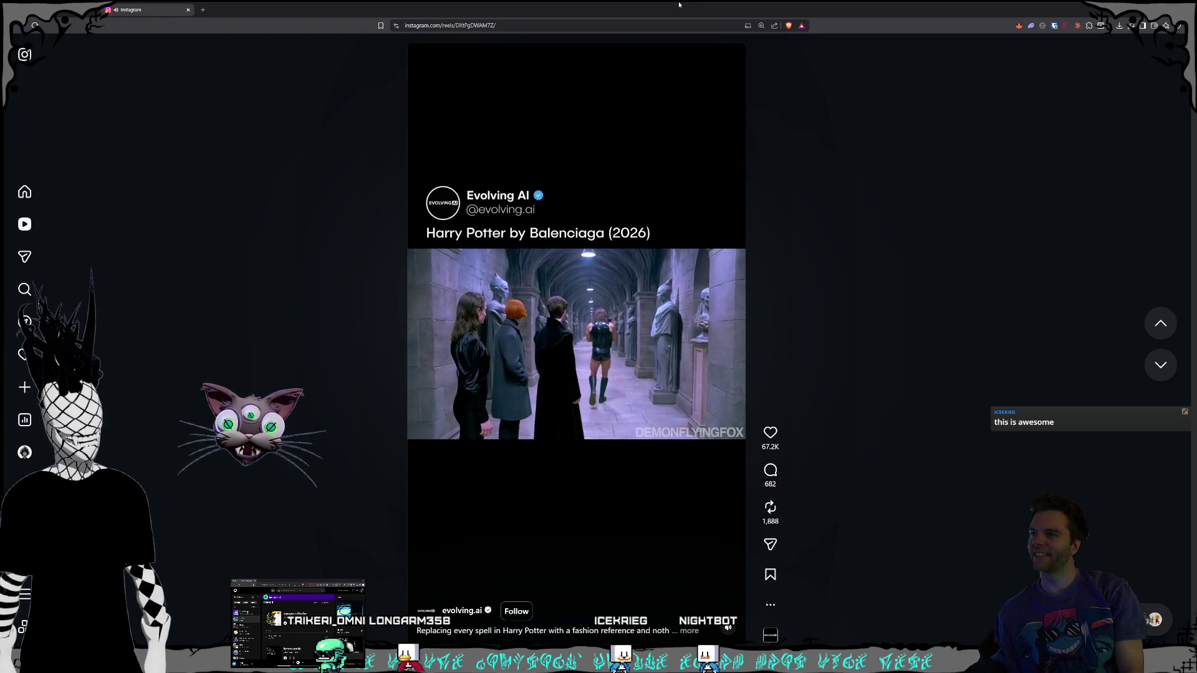
{"action": "left_click", "coordinate": [636, 402]}
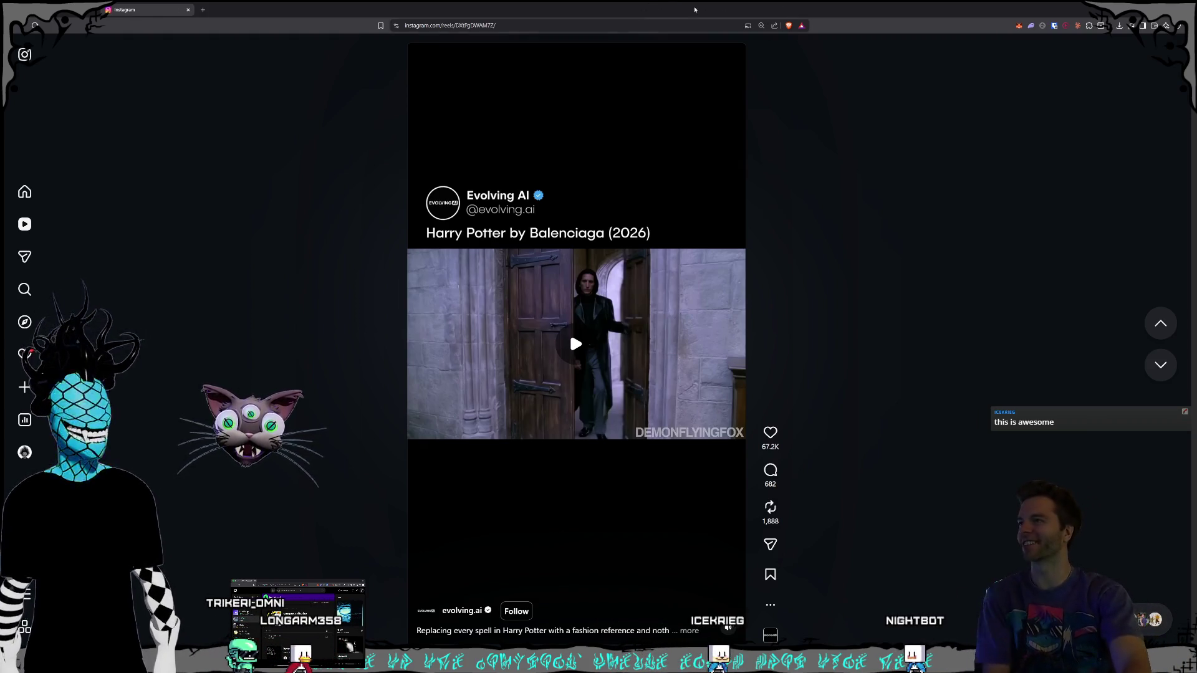
{"action": "double_click", "coordinate": [710, 11]}
{"action": "mouse_move", "coordinate": [333, 15]}
{"action": "left_mouse_down"}
{"action": "mouse_move", "coordinate": [282, 96]}
{"action": "mouse_move", "coordinate": [316, 97]}
{"action": "left_mouse_up"}
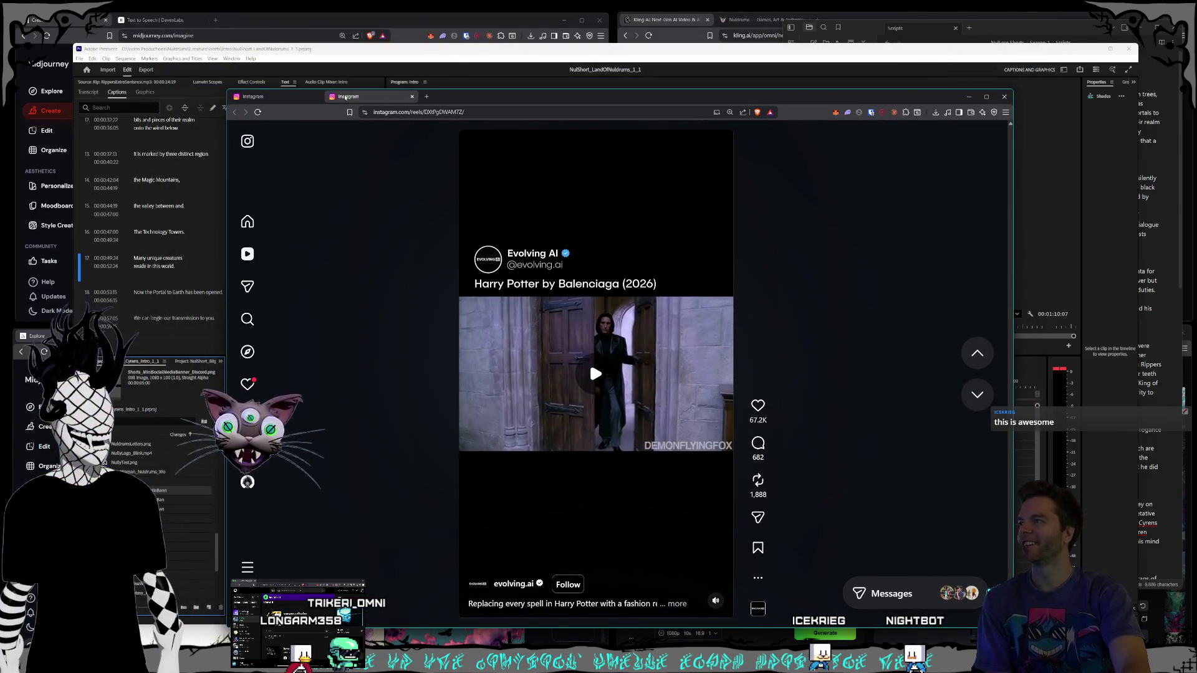
Step: Close the extra Instagram tab, shrink and reposition the browser, then minimize it to show the timeline
{"action": "left_click", "coordinate": [316, 97]}
{"action": "left_click_drag", "start_coordinate": [231, 95], "coordinate": [360, 127]}
{"action": "mouse_move", "coordinate": [496, 139]}
{"action": "left_mouse_down"}
{"action": "mouse_move", "coordinate": [431, 120]}
{"action": "mouse_move", "coordinate": [475, 119]}
{"action": "left_mouse_up"}
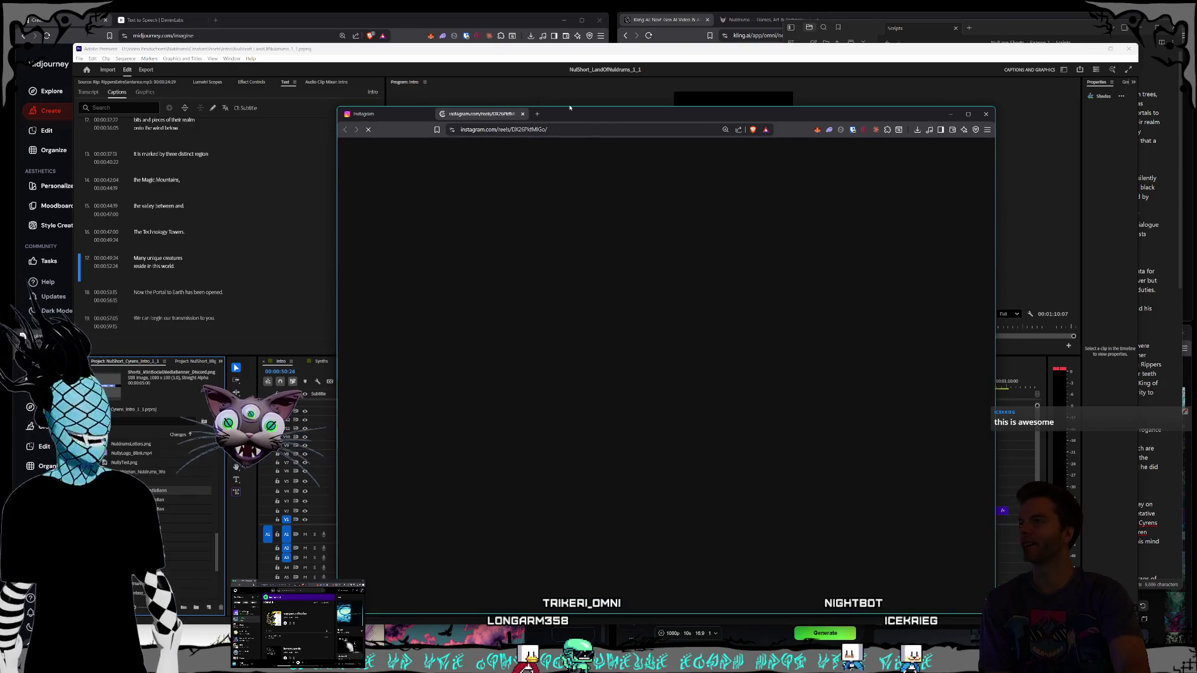
{"action": "key", "text": "super+Down"}
Step: Restore the browser, close the leftover tab, maximize it, and open the reel creator's profile
{"action": "key", "text": "alt+Tab"}
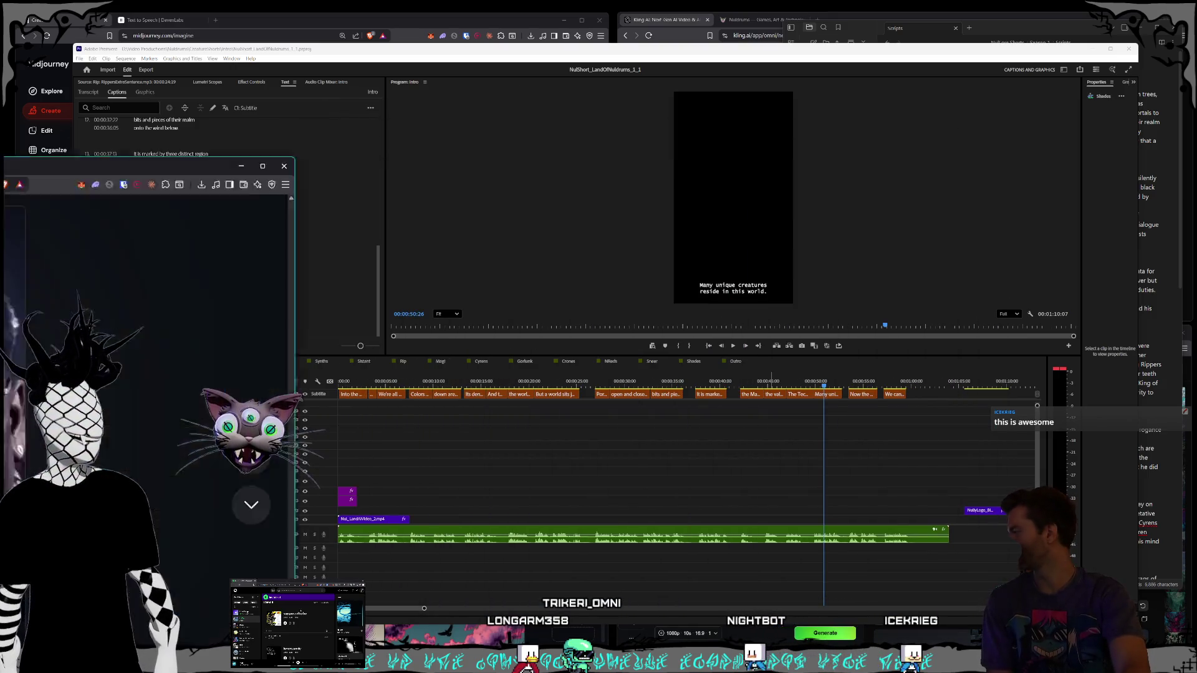
{"action": "left_click", "coordinate": [478, 126]}
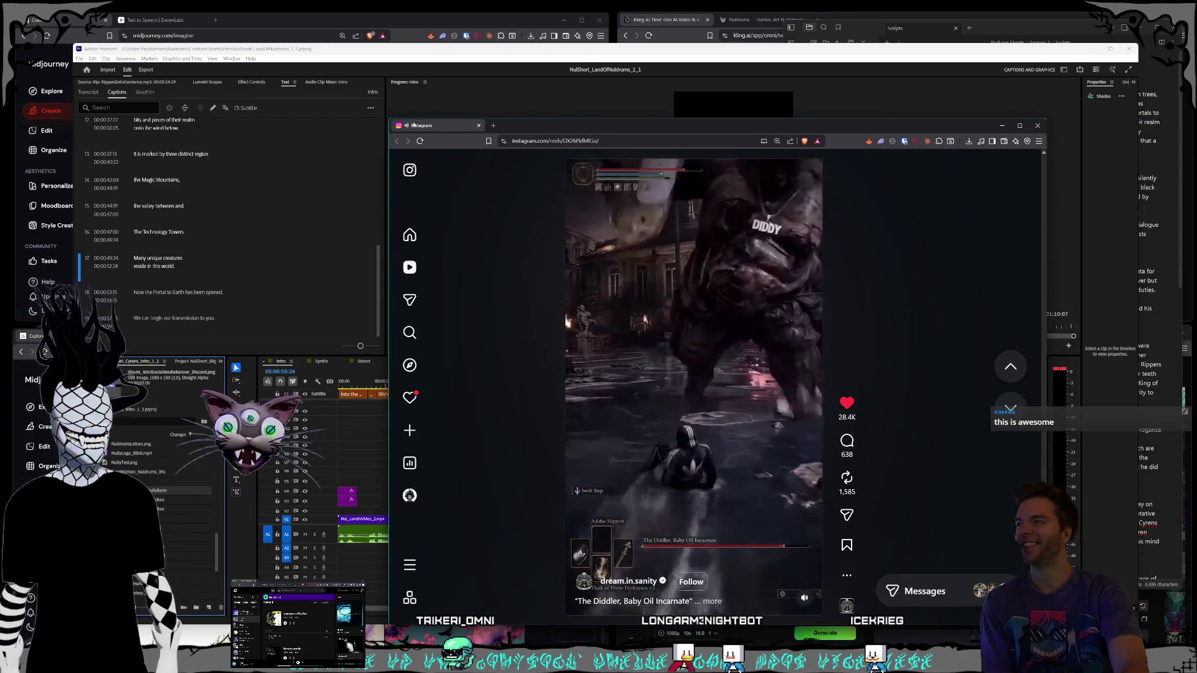
{"action": "left_click_drag", "start_coordinate": [381, 115], "coordinate": [114, 21]}
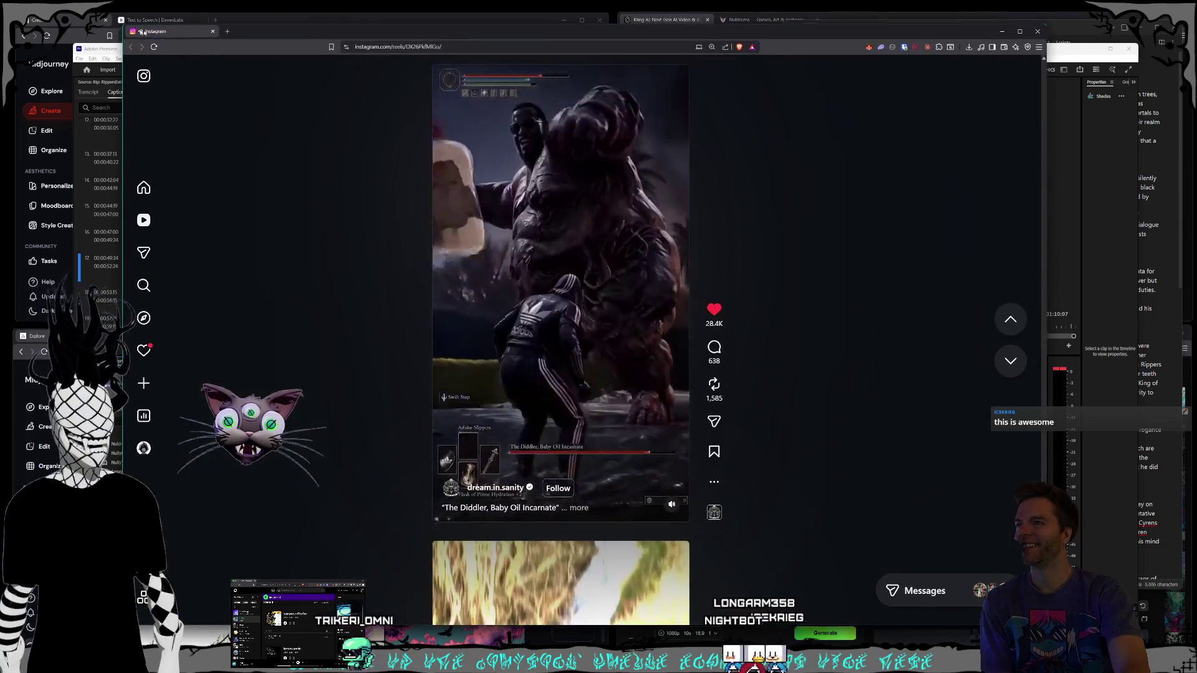
{"action": "double_click", "coordinate": [677, 5]}
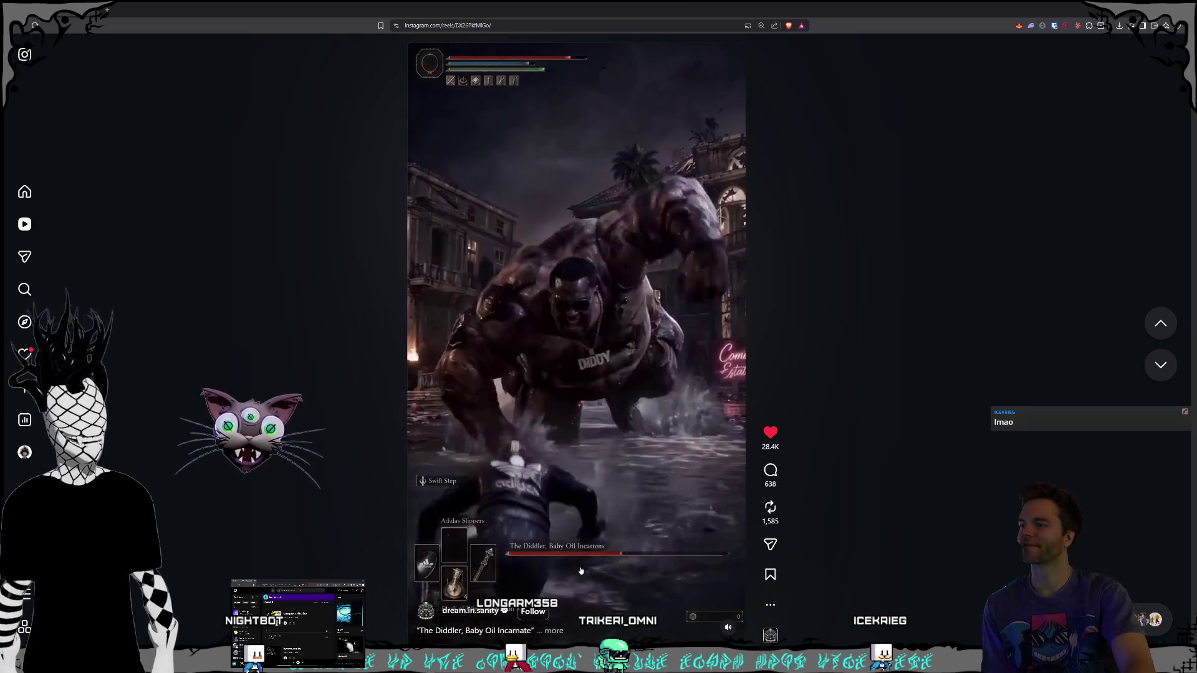
{"action": "left_click", "coordinate": [472, 610]}
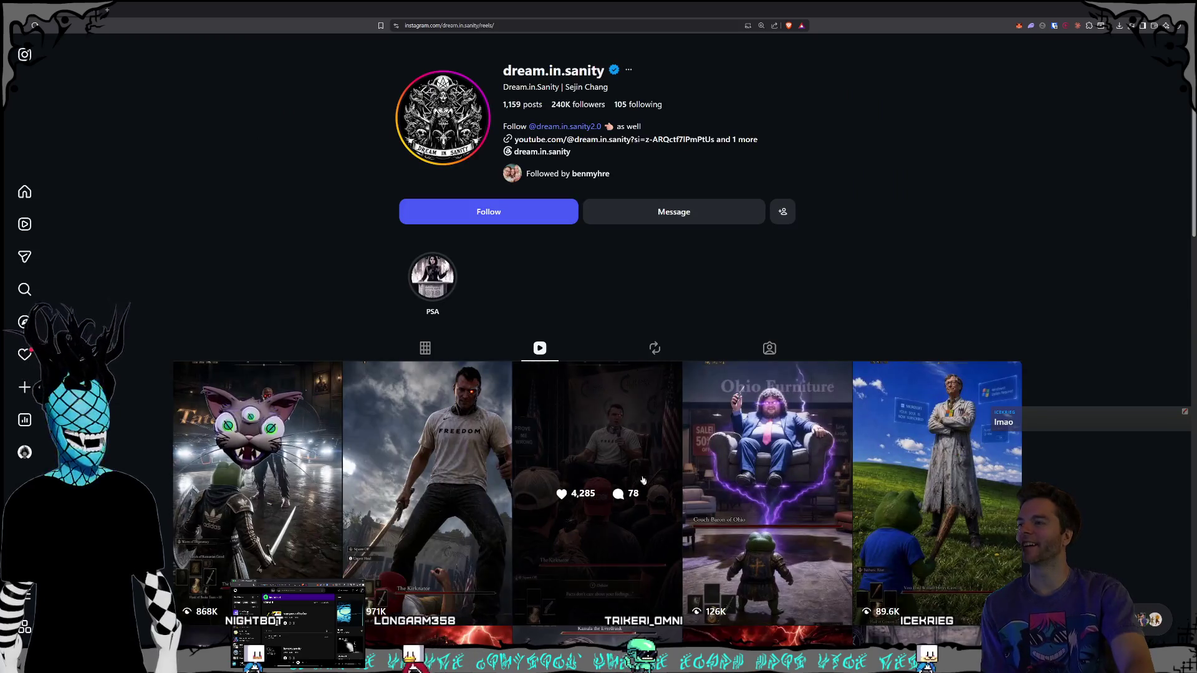
Step: Open the fifth reel in the creator's grid and restore the browser to a smaller, shifted window
{"action": "scroll", "coordinate": [643, 480], "scroll_direction": "down", "scroll_amount": 2}
{"action": "left_click", "coordinate": [861, 360]}
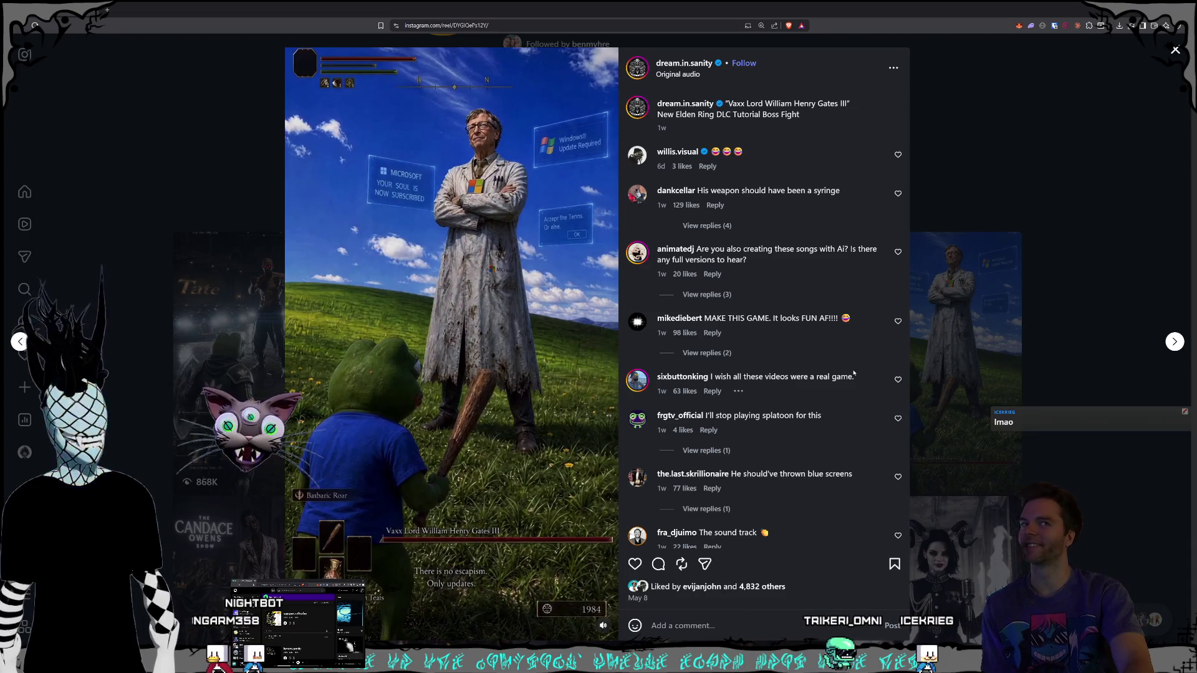
{"action": "double_click", "coordinate": [713, 12]}
{"action": "left_click_drag", "start_coordinate": [713, 29], "coordinate": [747, 43]}
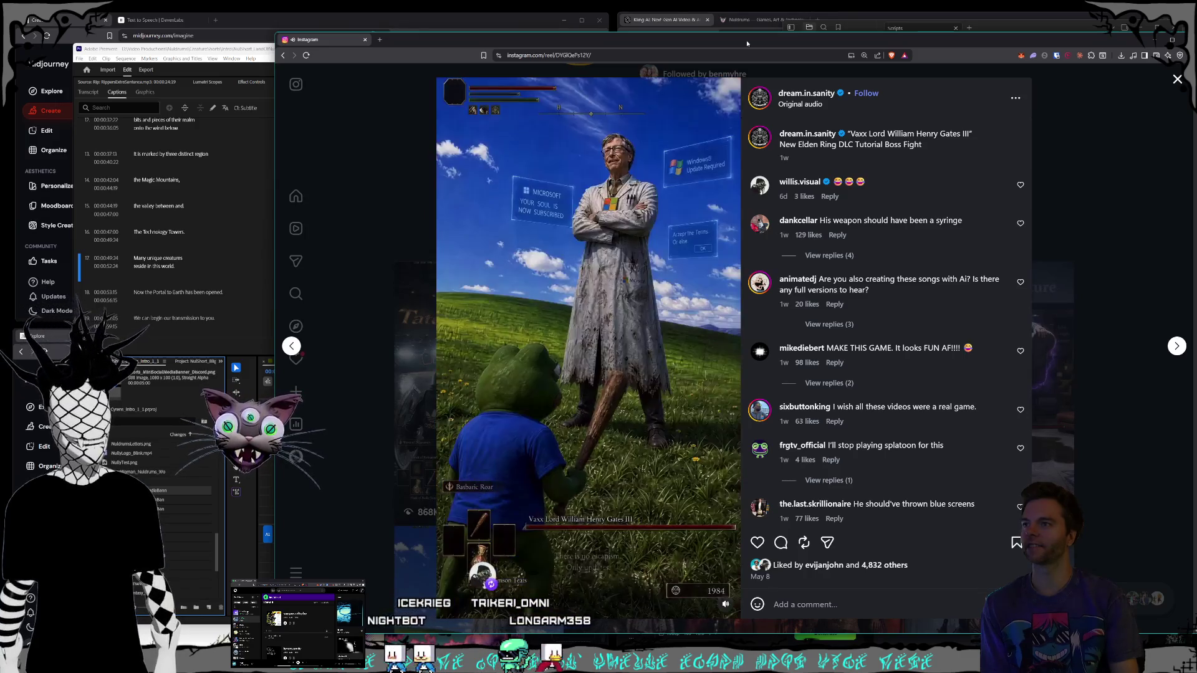
Step: Close that reel and scroll the Reels grid to the 'New Elden DLC boss fight' reel and open it
{"action": "left_click", "coordinate": [1086, 200]}
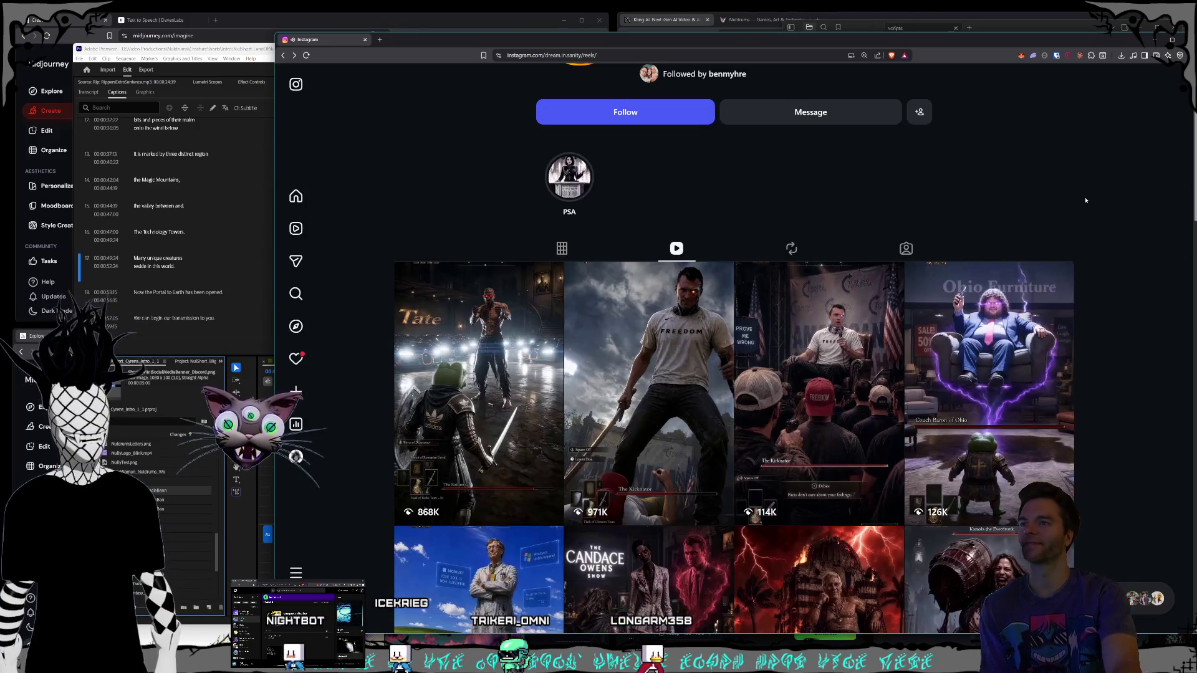
{"action": "scroll", "coordinate": [977, 213], "scroll_direction": "down", "scroll_amount": 3}
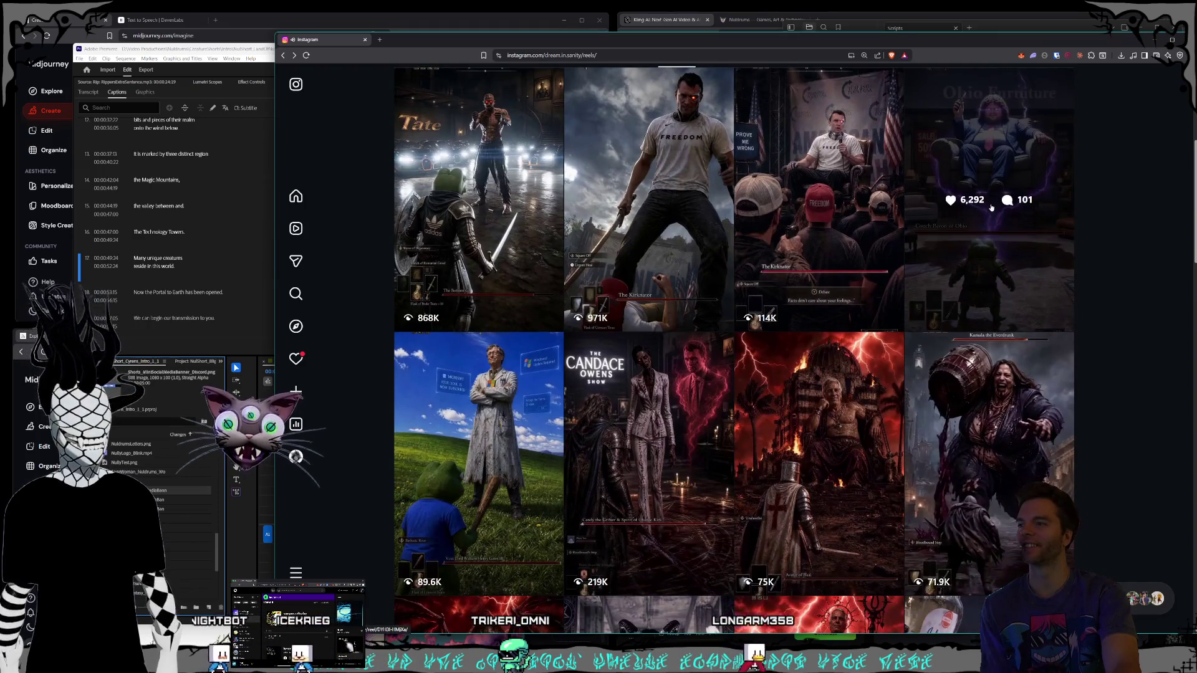
{"action": "scroll", "coordinate": [991, 207], "scroll_direction": "down", "scroll_amount": 2}
{"action": "scroll", "coordinate": [992, 207], "scroll_direction": "down", "scroll_amount": 2}
{"action": "scroll", "coordinate": [993, 208], "scroll_direction": "down", "scroll_amount": 3}
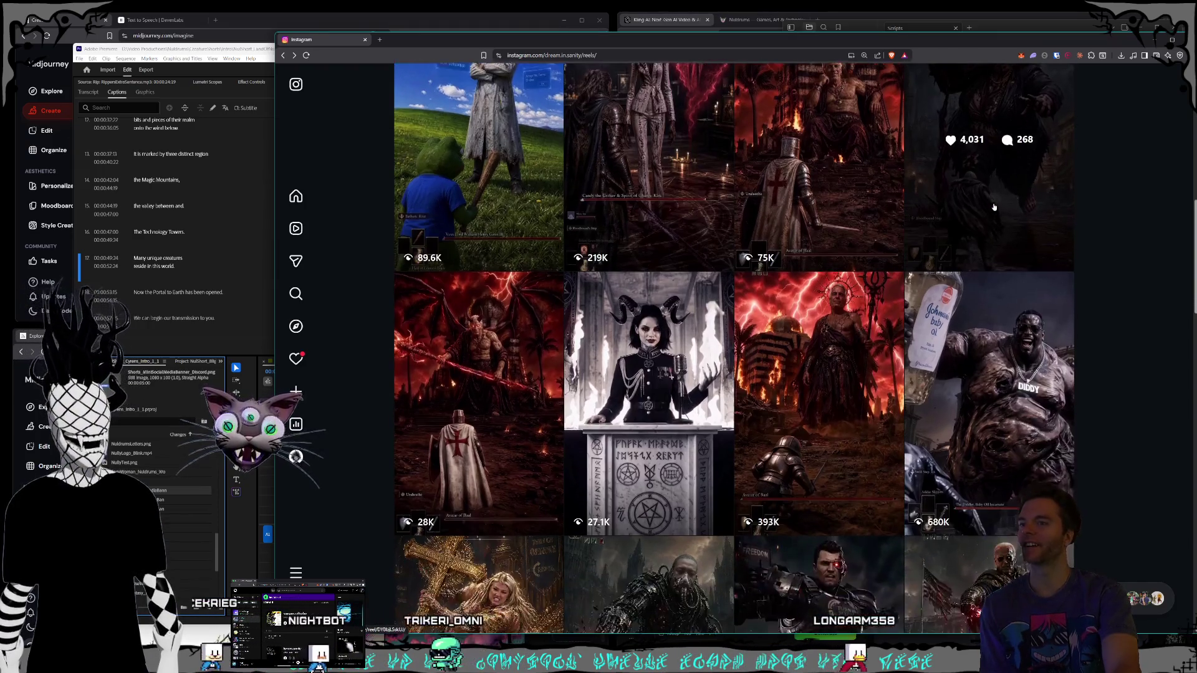
{"action": "scroll", "coordinate": [994, 208], "scroll_direction": "down", "scroll_amount": 4}
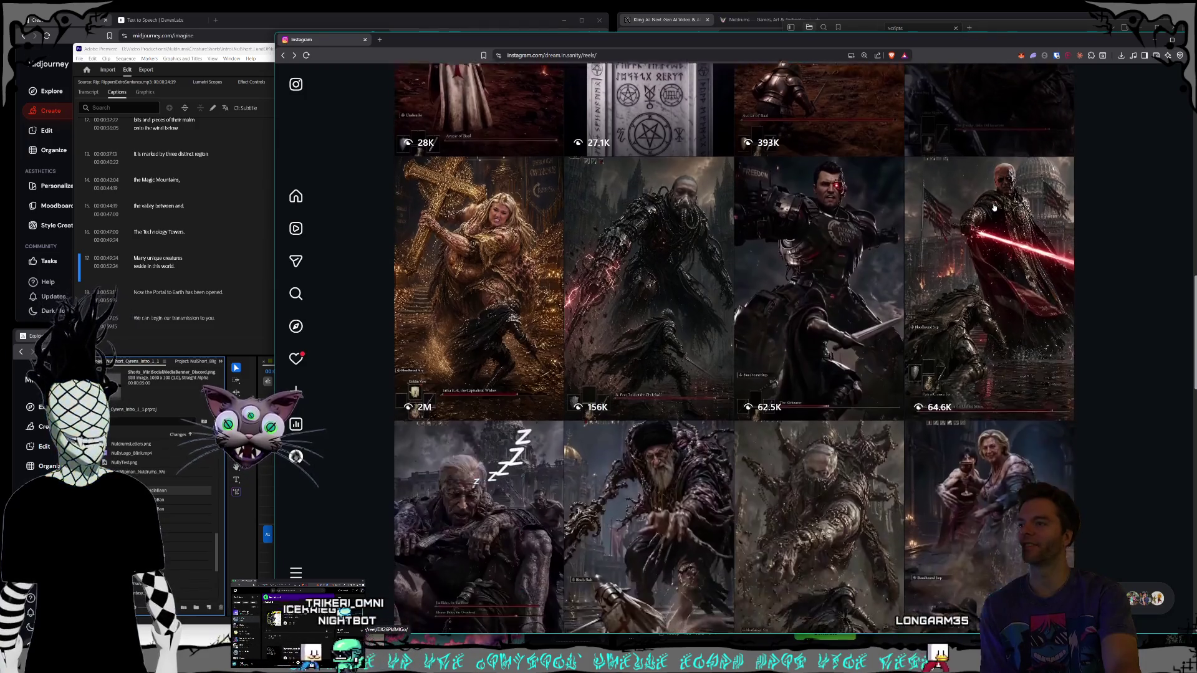
{"action": "scroll", "coordinate": [994, 208], "scroll_direction": "down", "scroll_amount": 2}
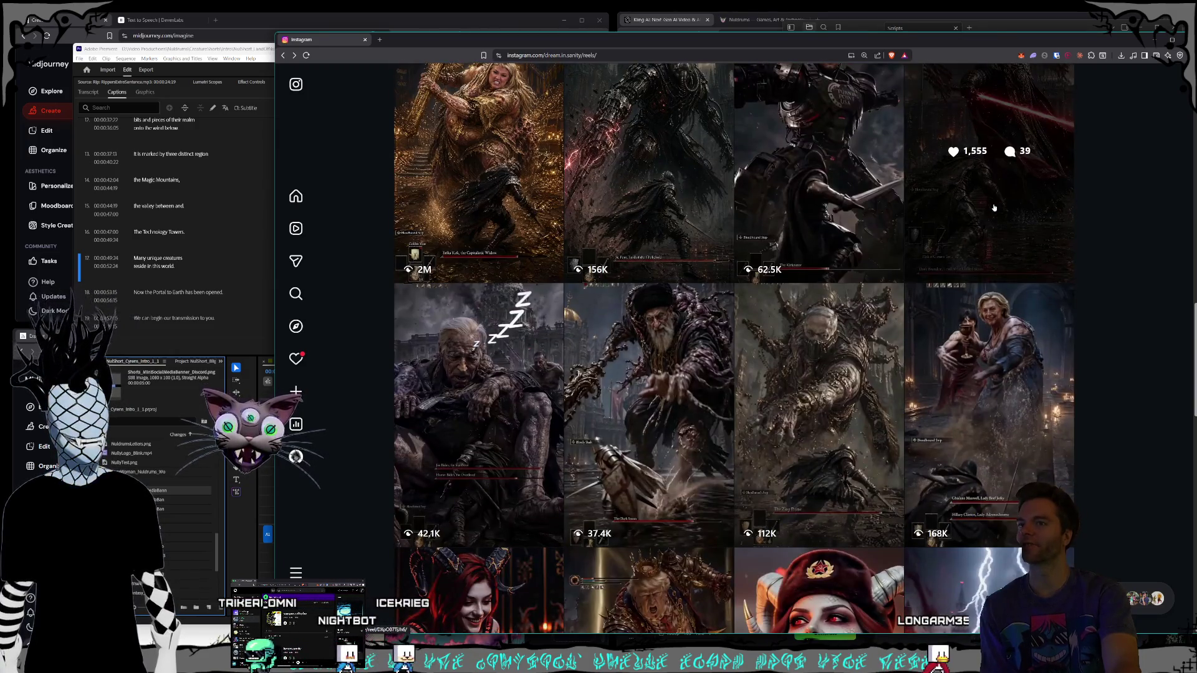
{"action": "scroll", "coordinate": [994, 208], "scroll_direction": "down", "scroll_amount": 2}
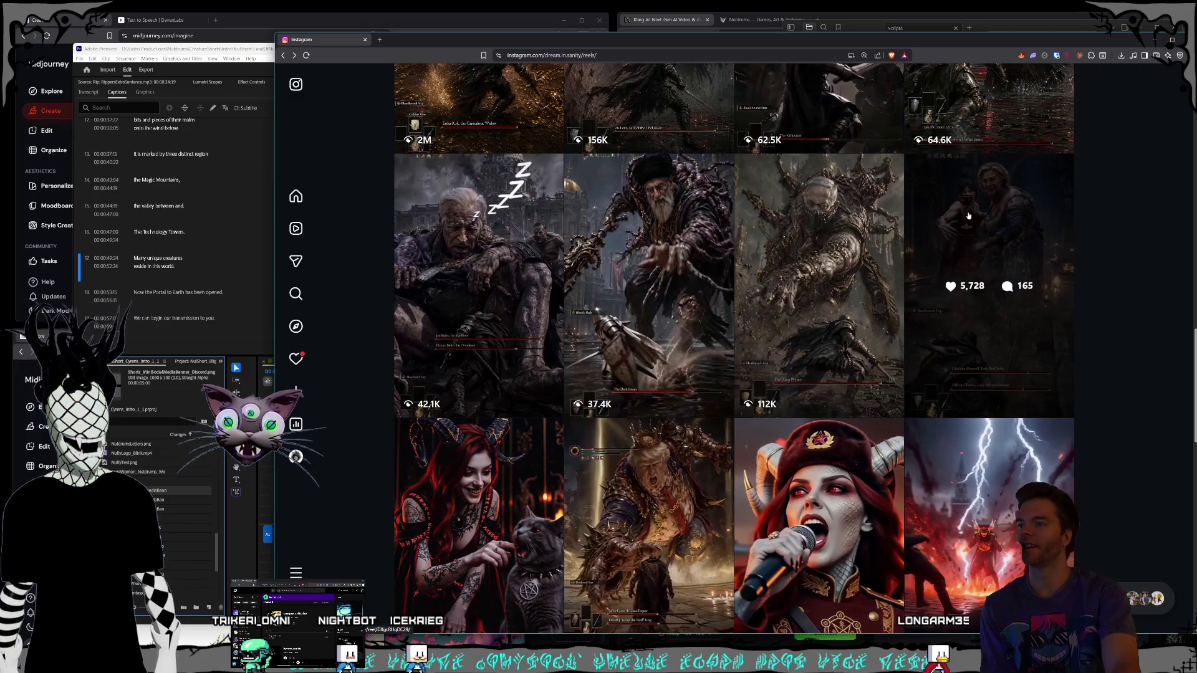
{"action": "scroll", "coordinate": [968, 216], "scroll_direction": "down", "scroll_amount": 3}
{"action": "scroll", "coordinate": [849, 379], "scroll_direction": "down", "scroll_amount": 3}
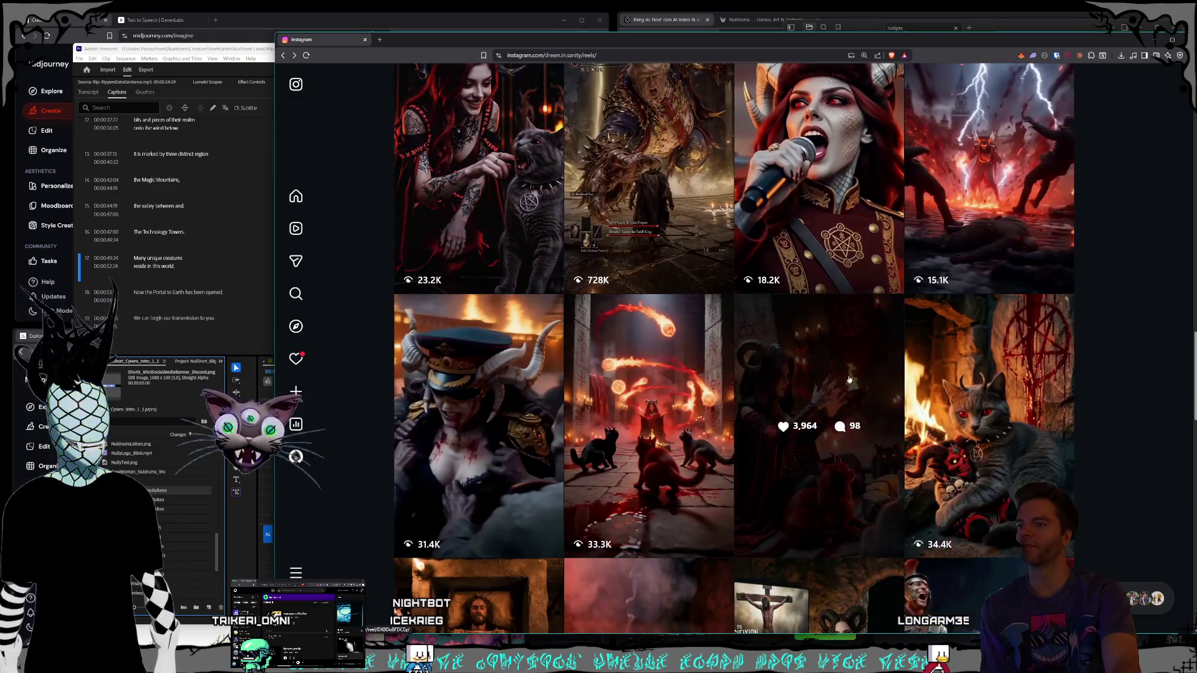
{"action": "scroll", "coordinate": [849, 380], "scroll_direction": "down", "scroll_amount": 3}
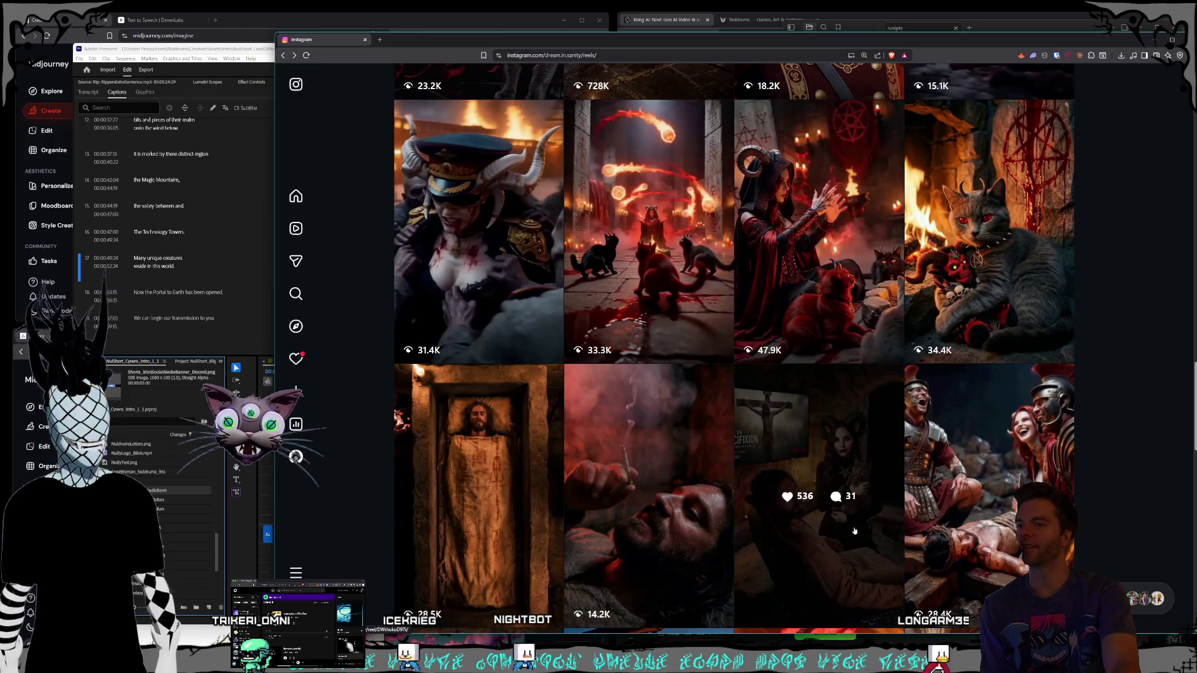
{"action": "scroll", "coordinate": [854, 530], "scroll_direction": "down", "scroll_amount": 2}
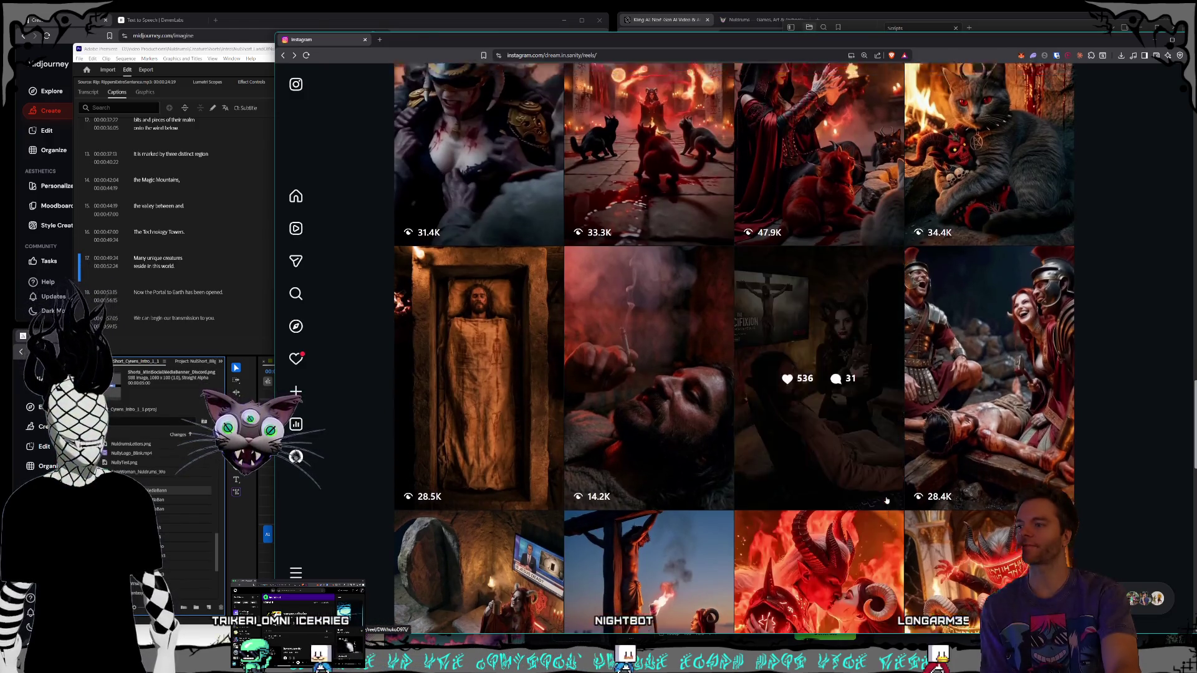
{"action": "scroll", "coordinate": [810, 387], "scroll_direction": "down", "scroll_amount": 5}
{"action": "scroll", "coordinate": [659, 356], "scroll_direction": "up", "scroll_amount": 2}
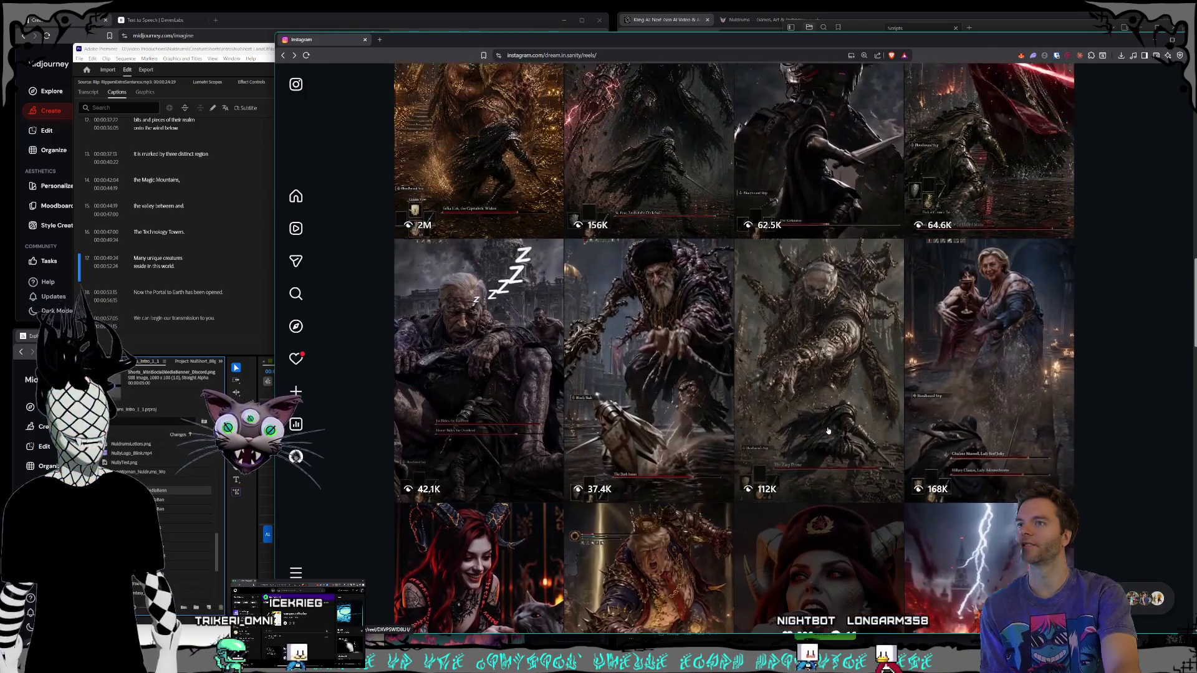
{"action": "scroll", "coordinate": [966, 494], "scroll_direction": "up", "scroll_amount": 2}
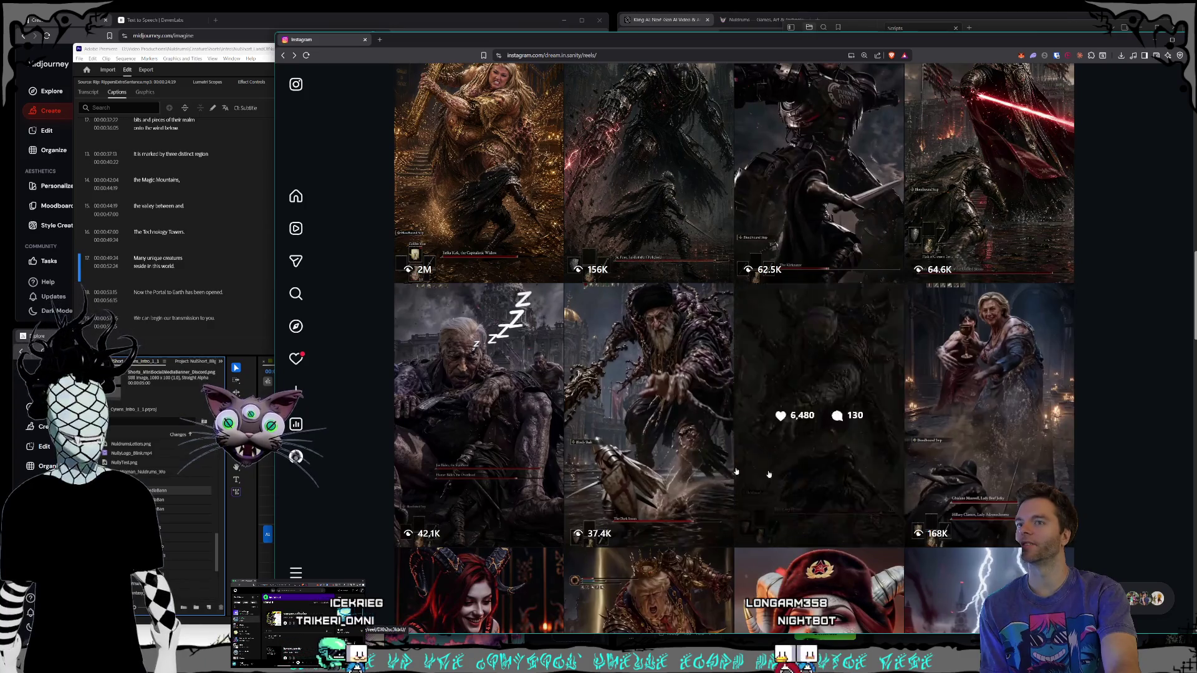
{"action": "left_click", "coordinate": [977, 482]}
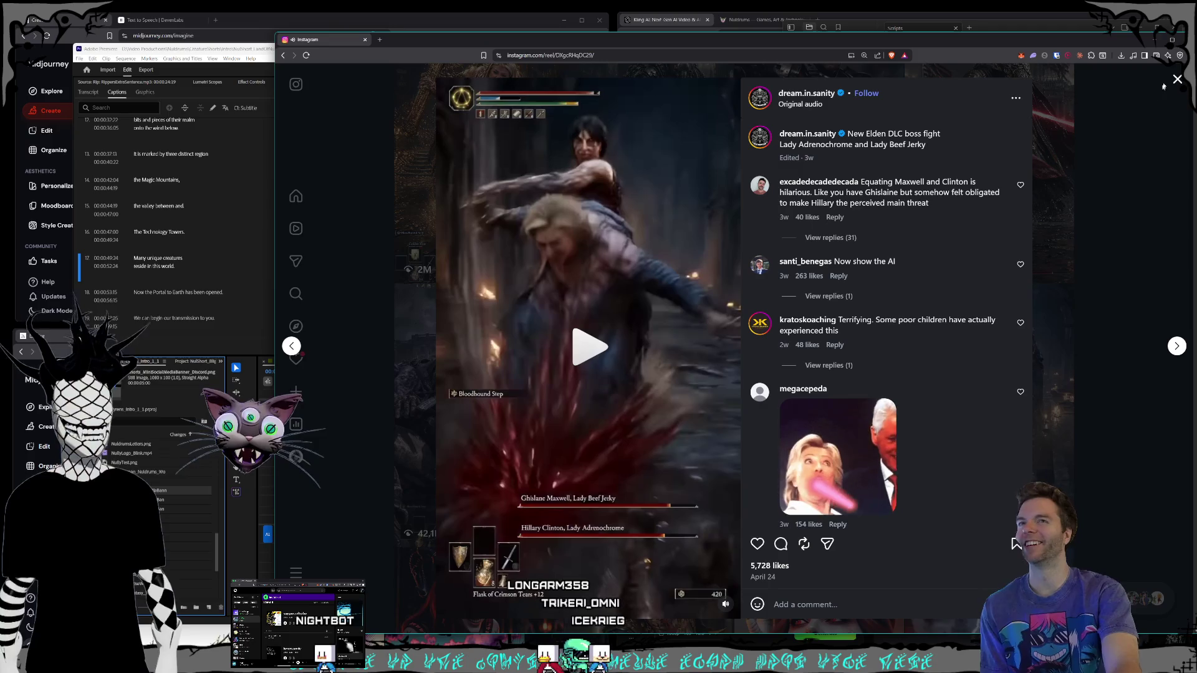
Step: Open the Slumberer Joe hidden-boss reel, pause it, then close the Instagram browser window
{"action": "key", "text": "Escape"}
{"action": "scroll", "coordinate": [803, 453], "scroll_direction": "up", "scroll_amount": 2}
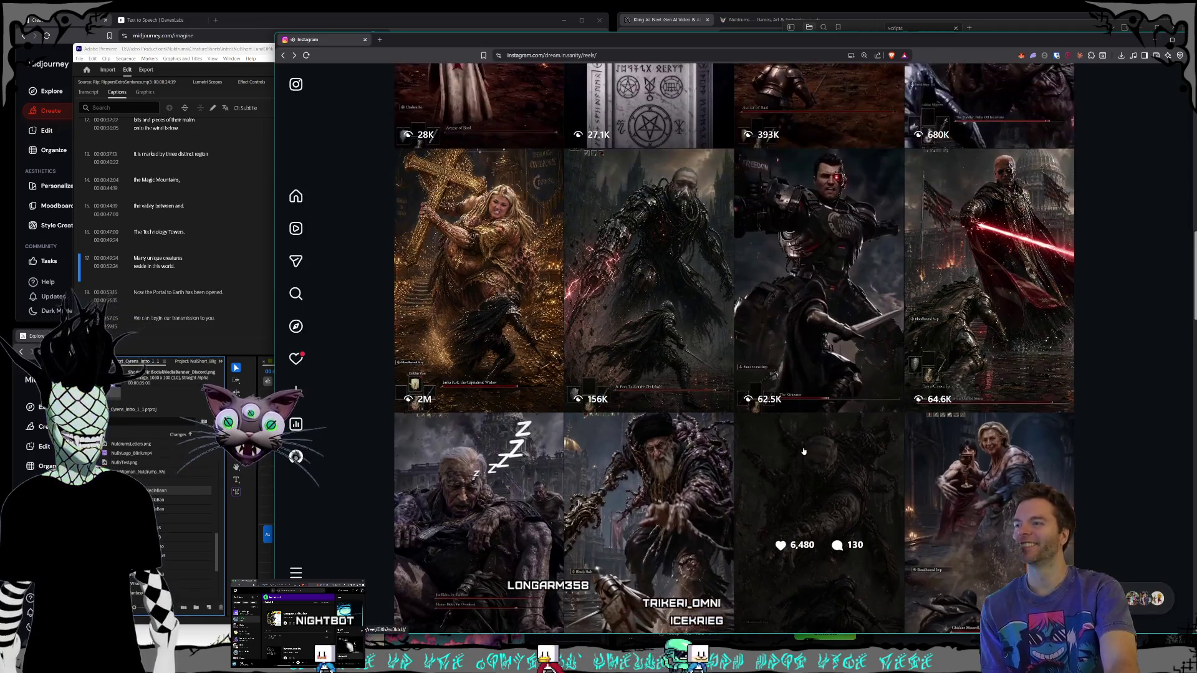
{"action": "left_click", "coordinate": [480, 474]}
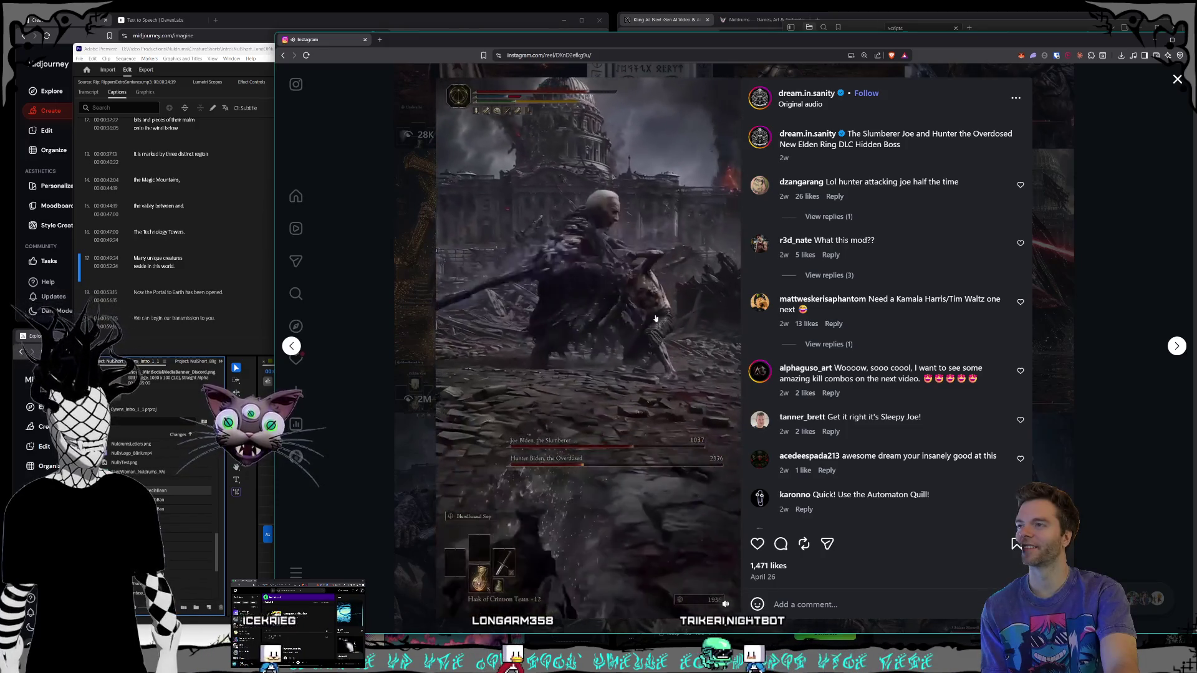
{"action": "left_click", "coordinate": [656, 317]}
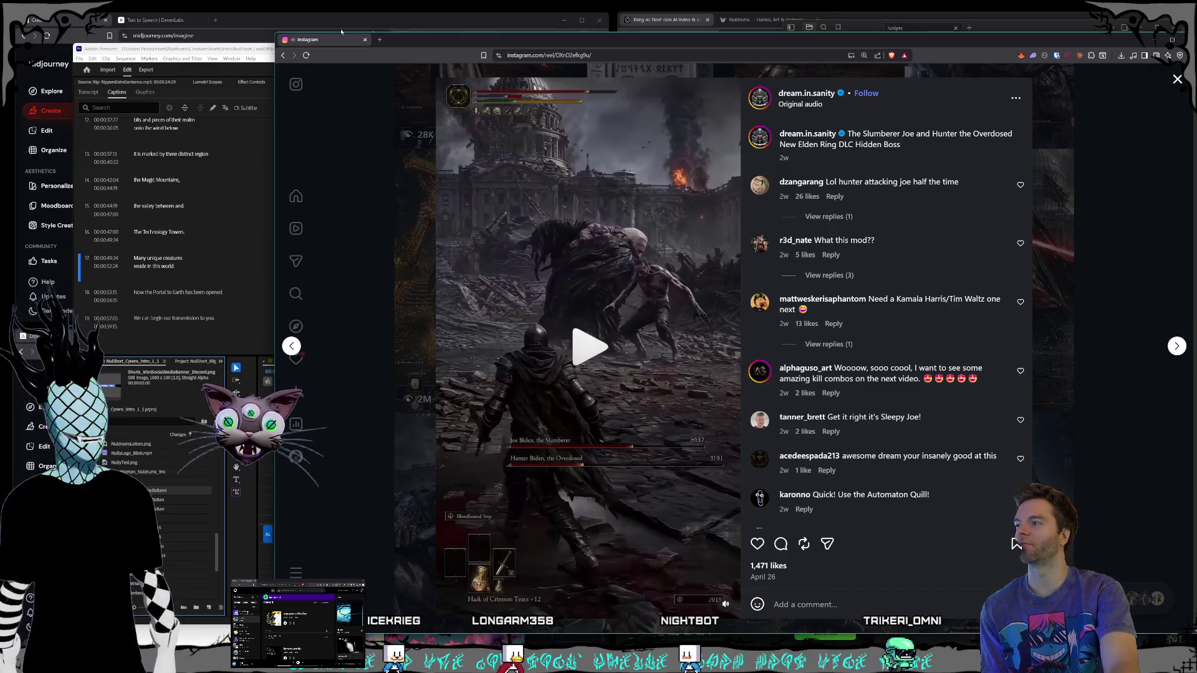
{"action": "left_click", "coordinate": [365, 41]}
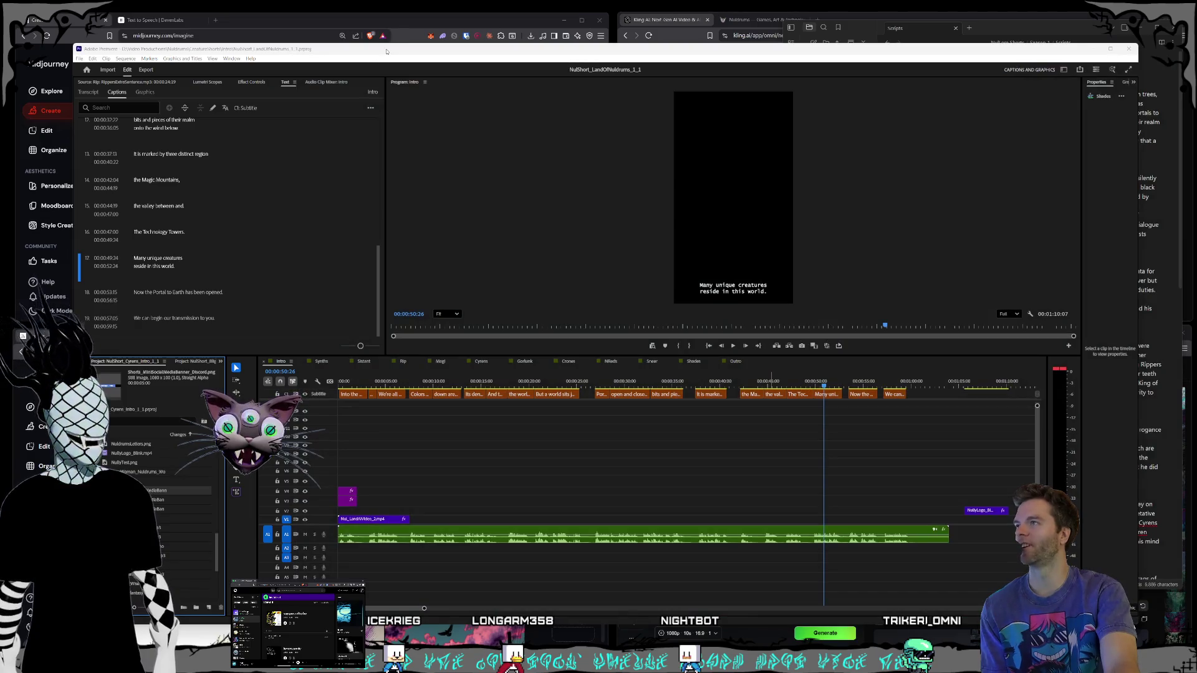
{"action": "left_click", "coordinate": [386, 52]}
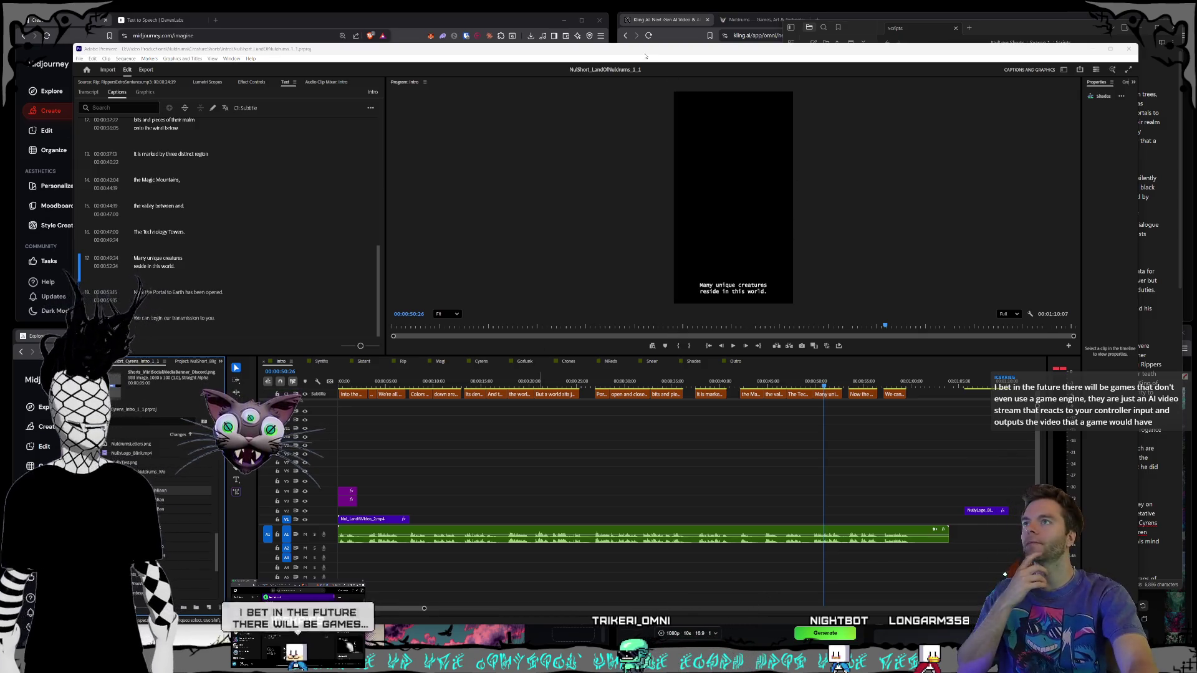
{"action": "left_click", "coordinate": [748, 28]}
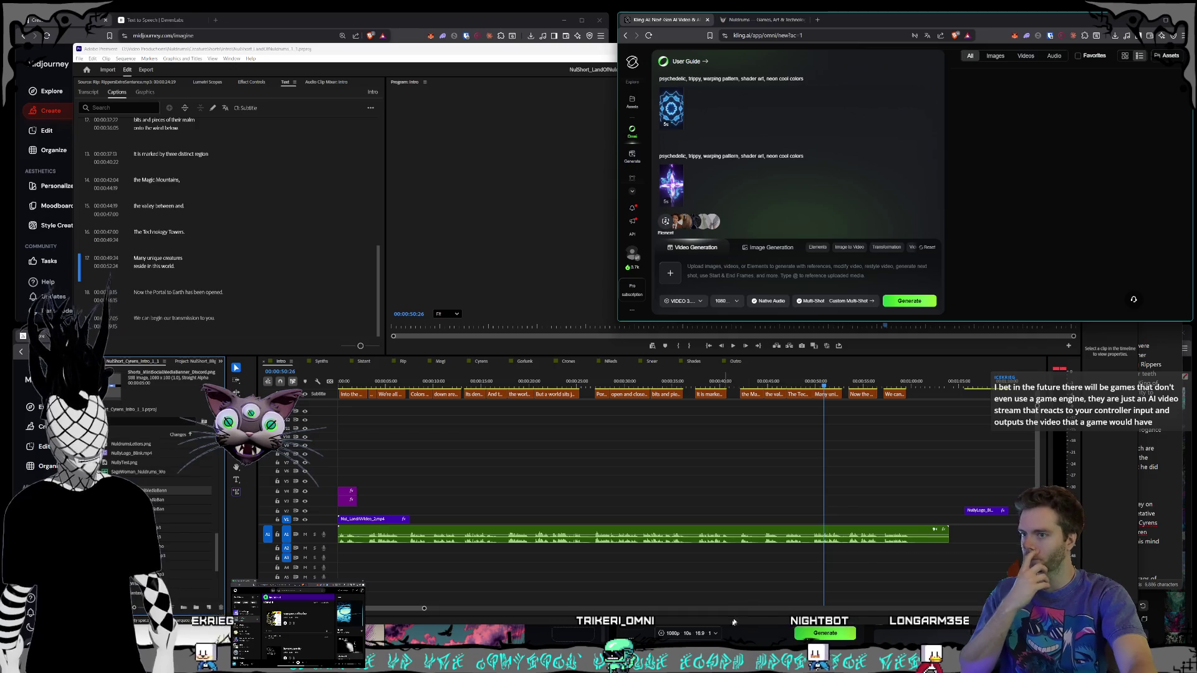
Step: Find the exploding galaxy image and drop it into Kling as the video's start frame
{"action": "key", "text": "alt+Tab"}
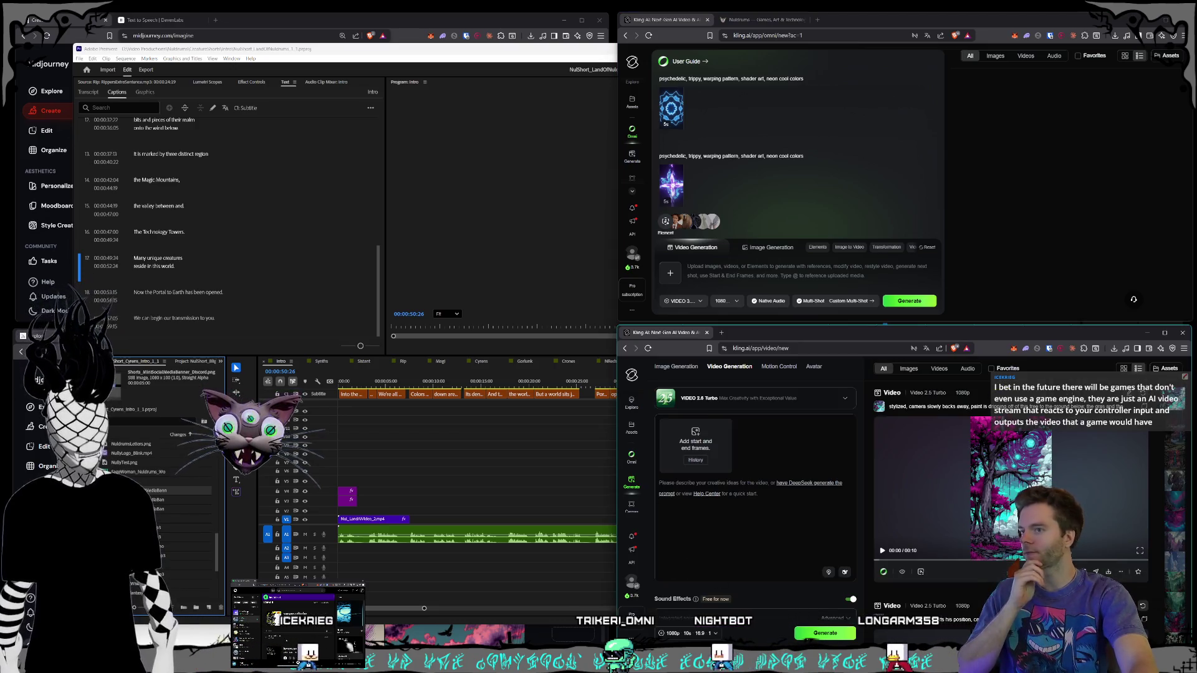
{"action": "key", "text": "alt+Tab"}
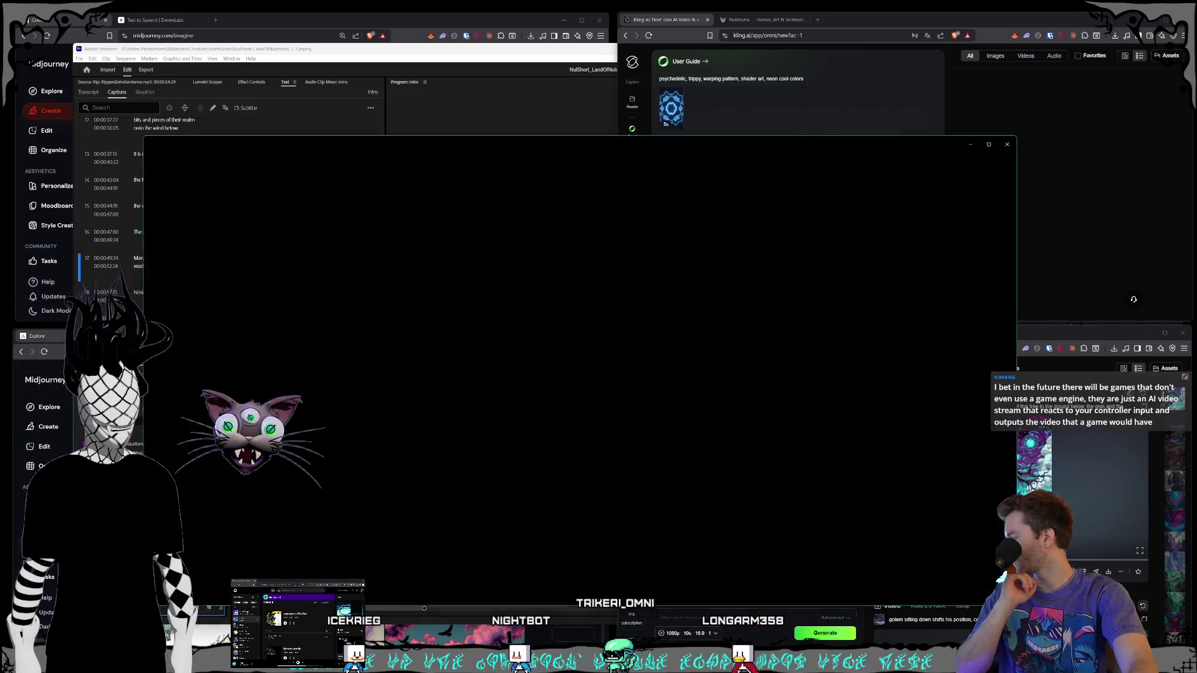
{"action": "key", "text": "alt+Tab"}
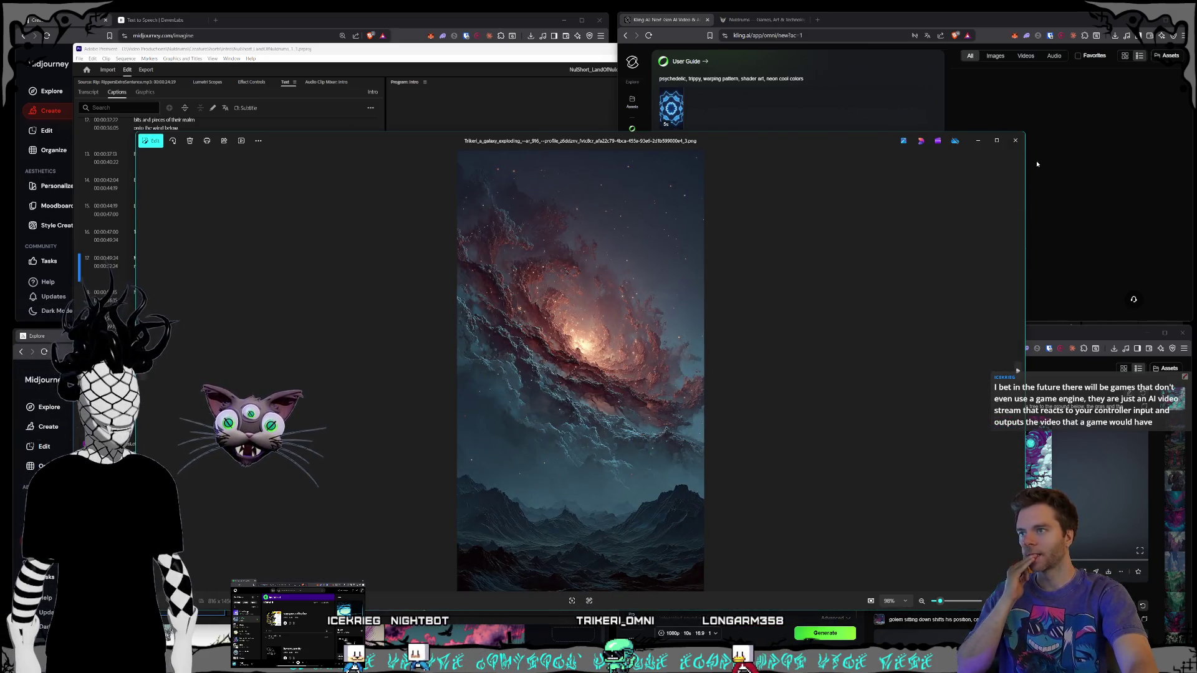
{"action": "left_click", "coordinate": [1015, 140]}
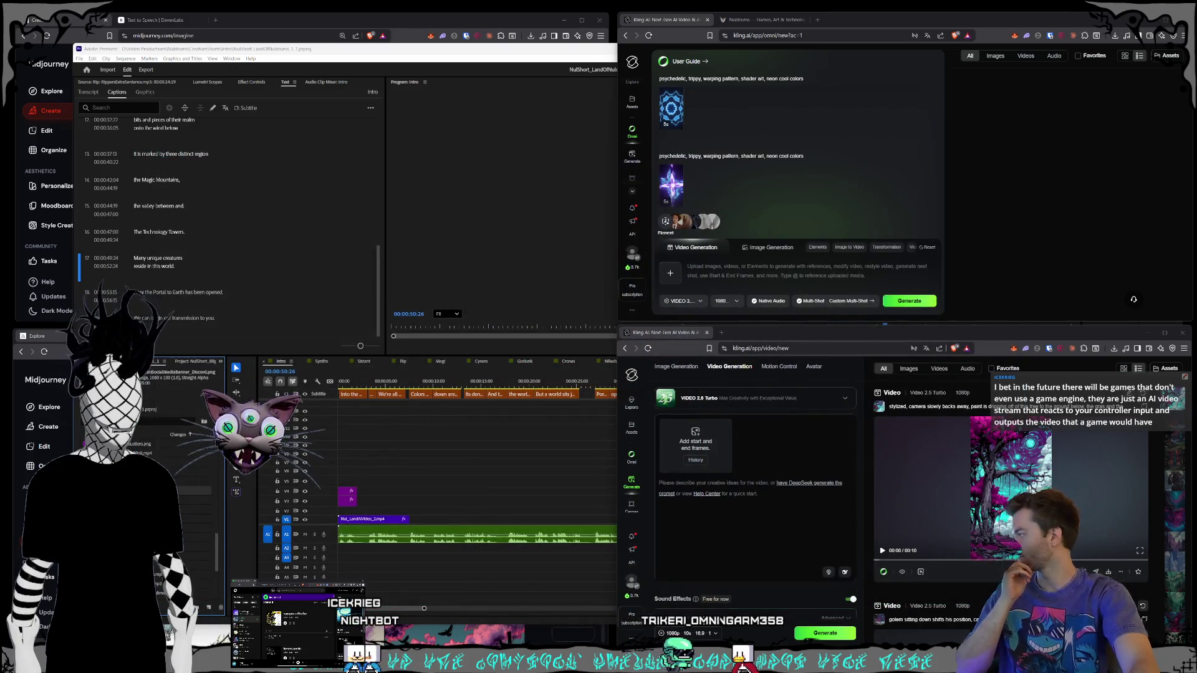
{"action": "left_click_drag", "start_coordinate": [664, 356], "coordinate": [695, 439]}
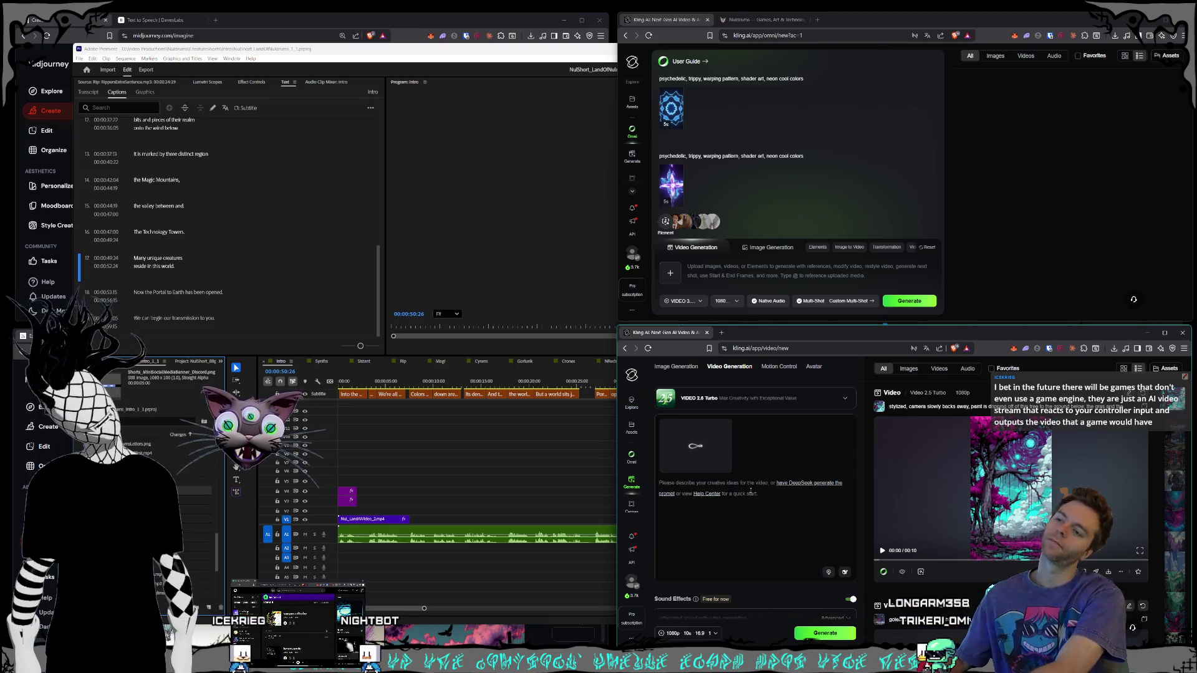
Step: Prompt 'galaxy exploding and turning into a black hole', generate, and set the other Kling window to video
{"action": "type", "text": "galaxy exploding and turn"}
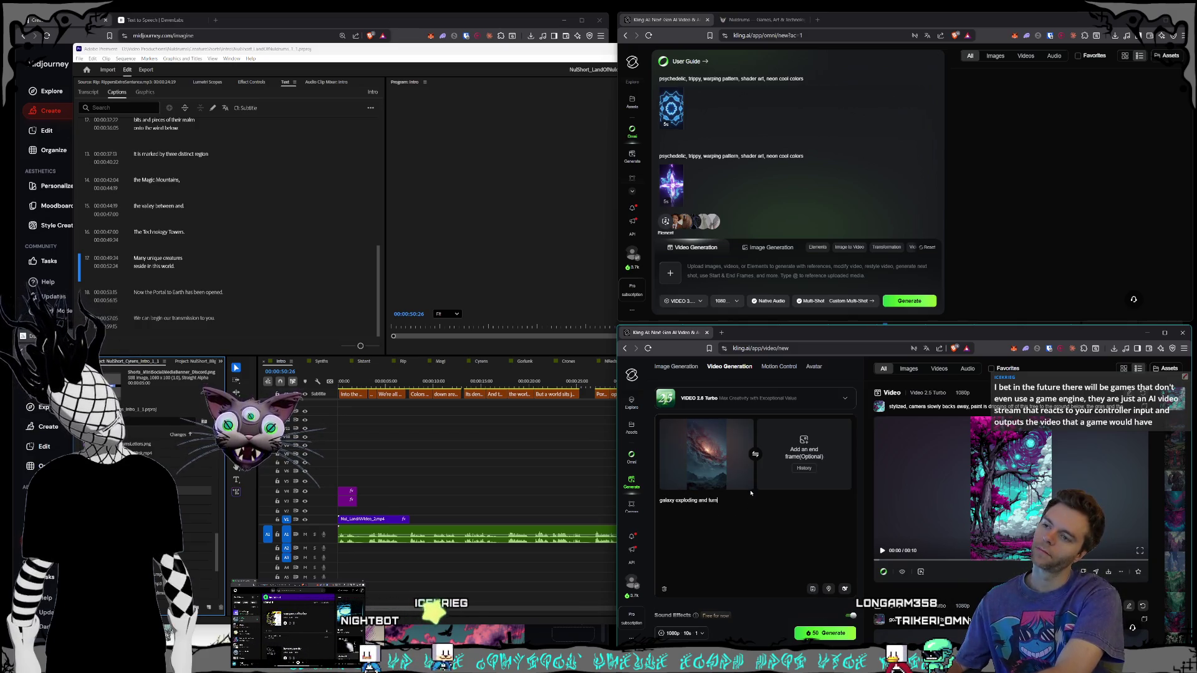
{"action": "type", "text": "ing into a black hole"}
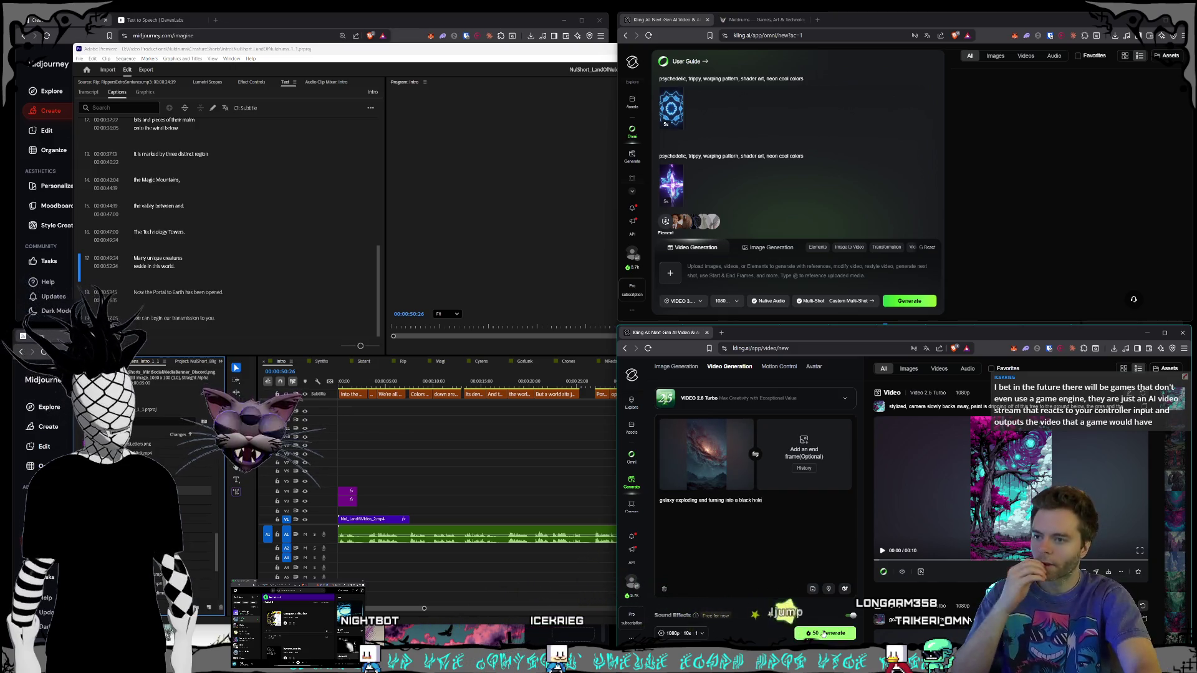
{"action": "left_click", "coordinate": [825, 632]}
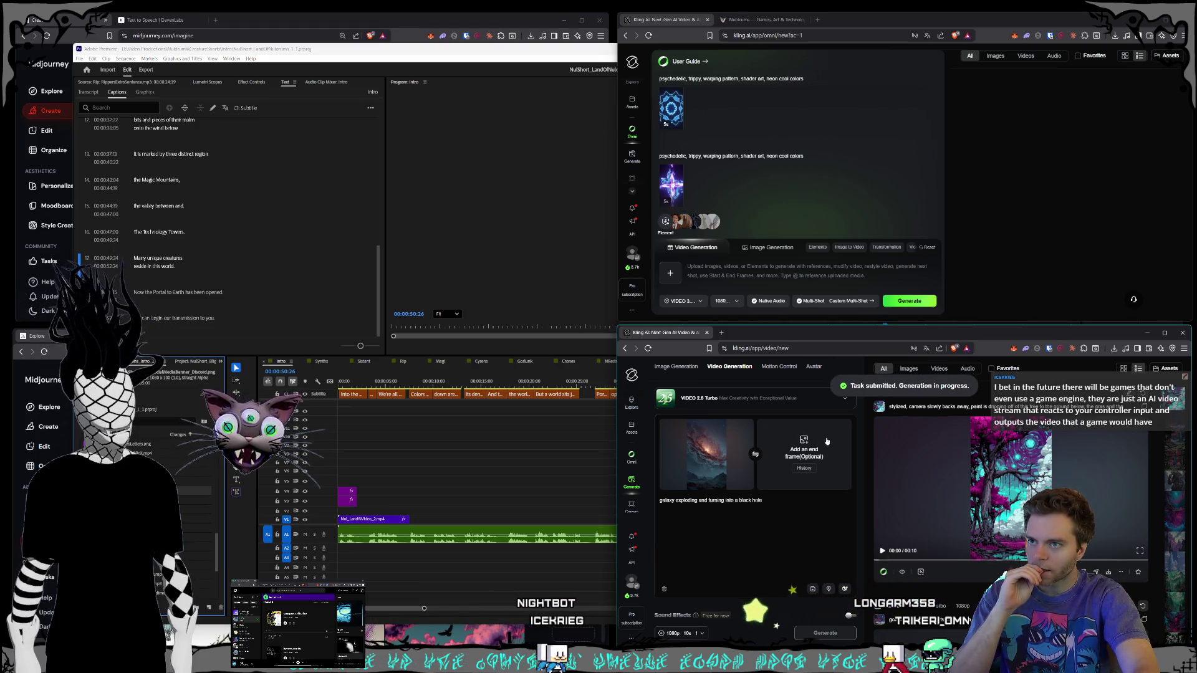
{"action": "left_click", "coordinate": [758, 179]}
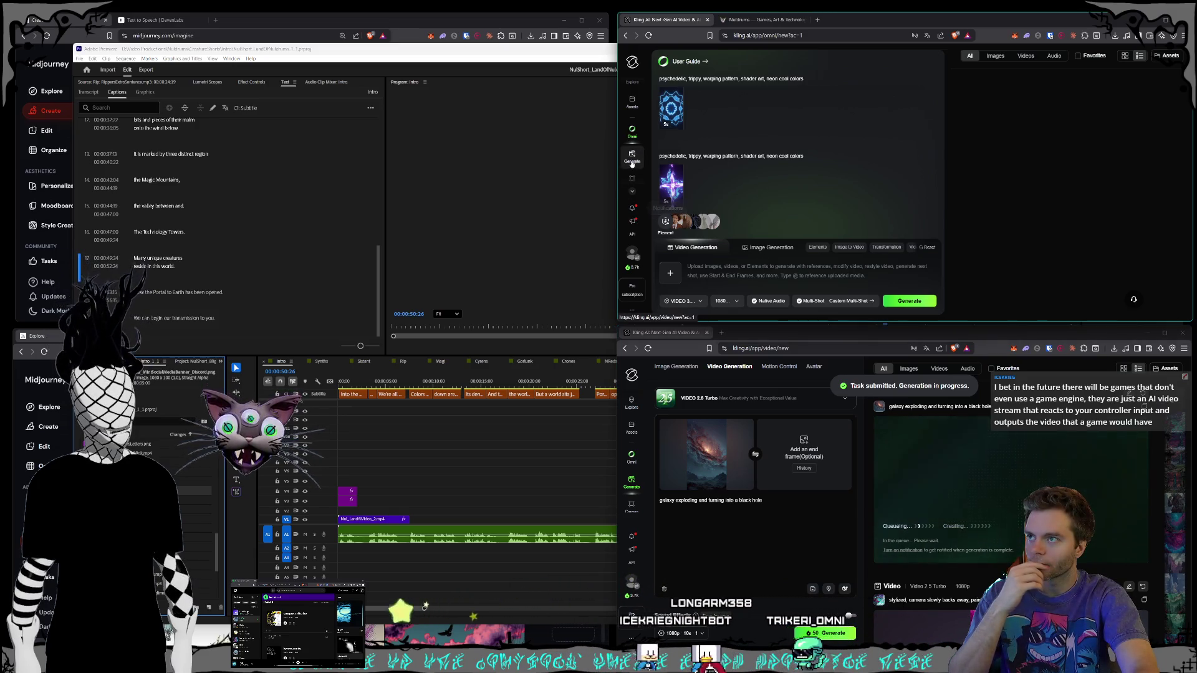
{"action": "left_click", "coordinate": [633, 160]}
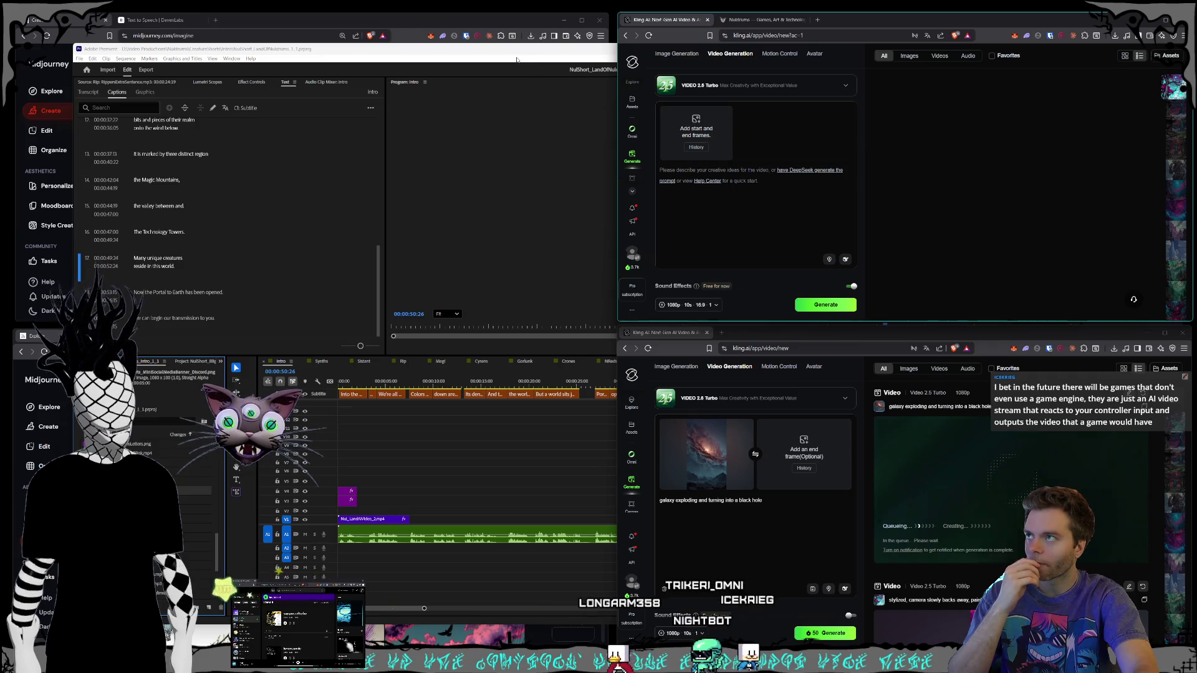
Step: Maximize Premiere, scrub the Intro, and open Synths at the 'A full universal life cycle' caption
{"action": "double_click", "coordinate": [516, 59]}
{"action": "left_click", "coordinate": [344, 25]}
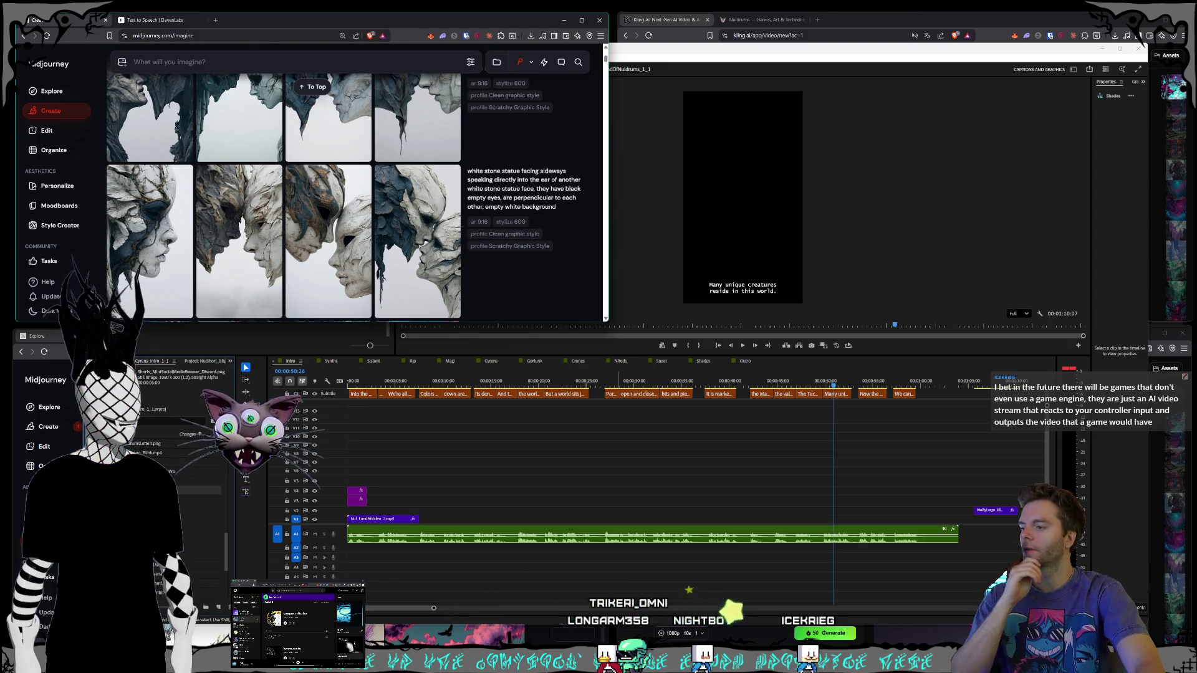
{"action": "left_click", "coordinate": [590, 553]}
{"action": "left_click_drag", "start_coordinate": [811, 382], "coordinate": [910, 380]}
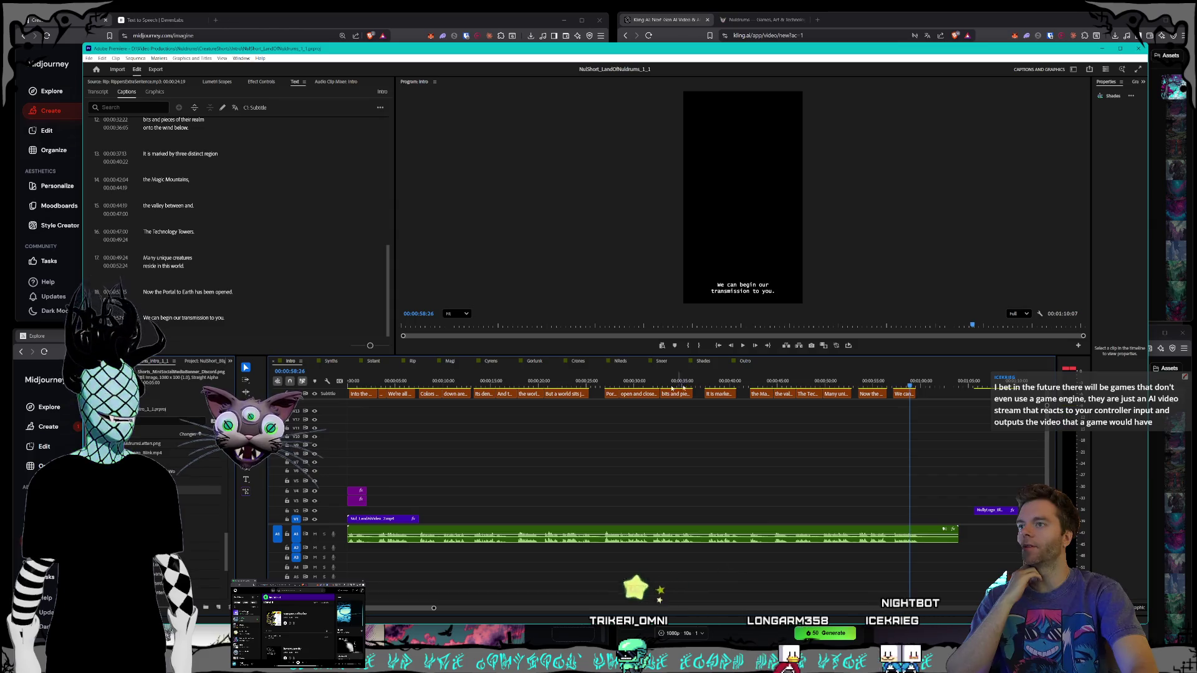
{"action": "left_click", "coordinate": [331, 361]}
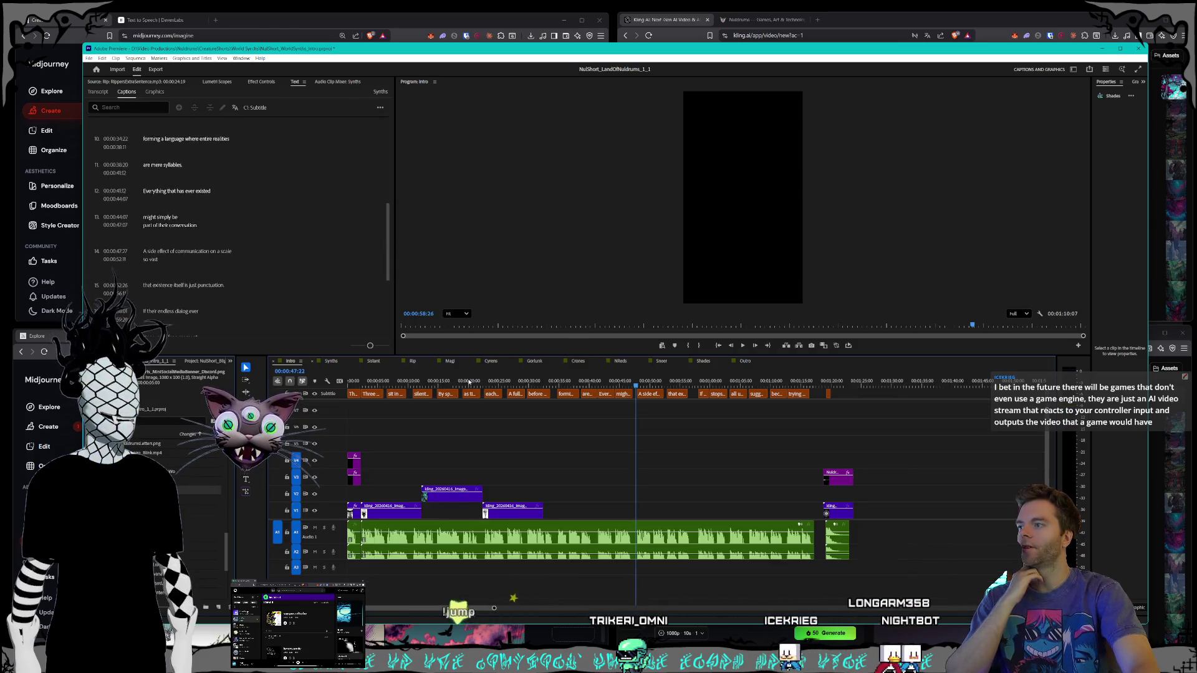
{"action": "left_click", "coordinate": [508, 382]}
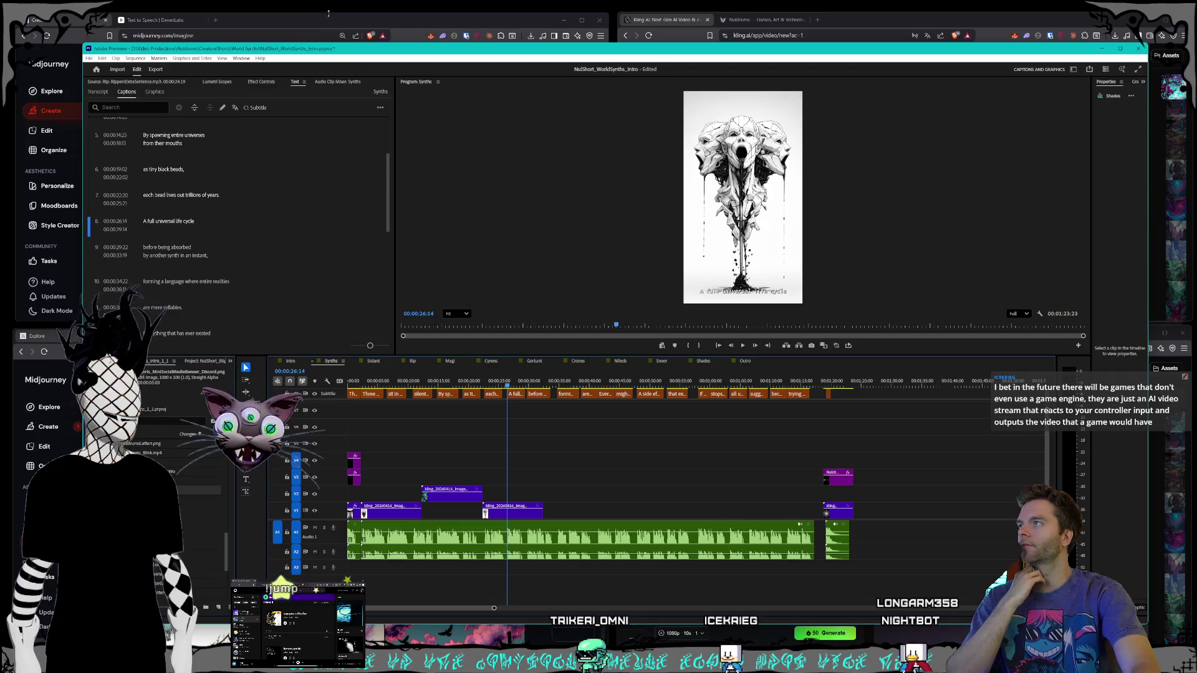
{"action": "left_click", "coordinate": [265, 22]}
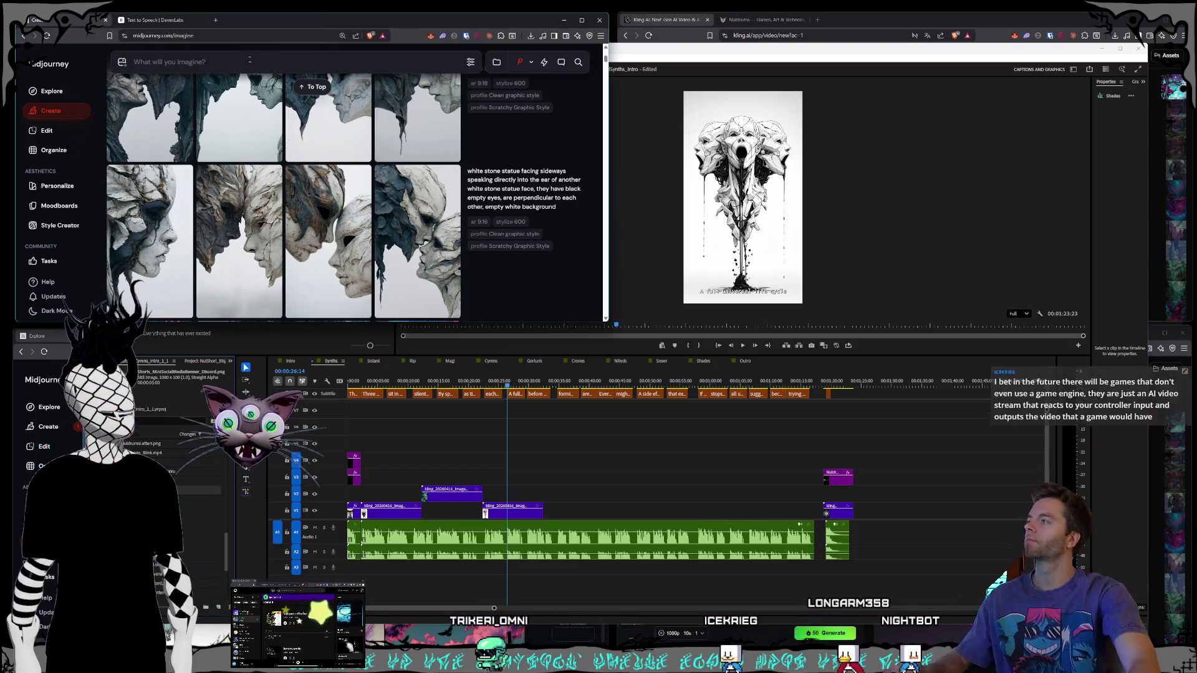
Step: Submit the prompt 'portal in a sky of a multicolored world… on the other side of the portal'
{"action": "type", "text": "portal"}
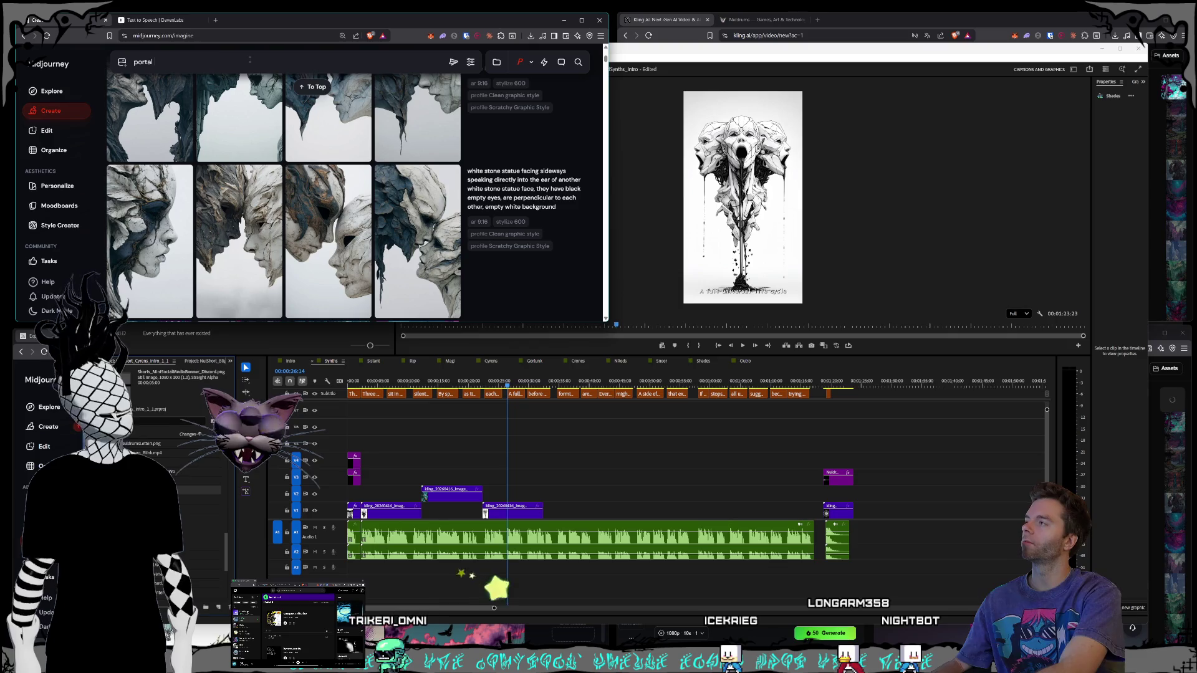
{"action": "type", "text": " in a sky of a multicolored world and we can see earth"}
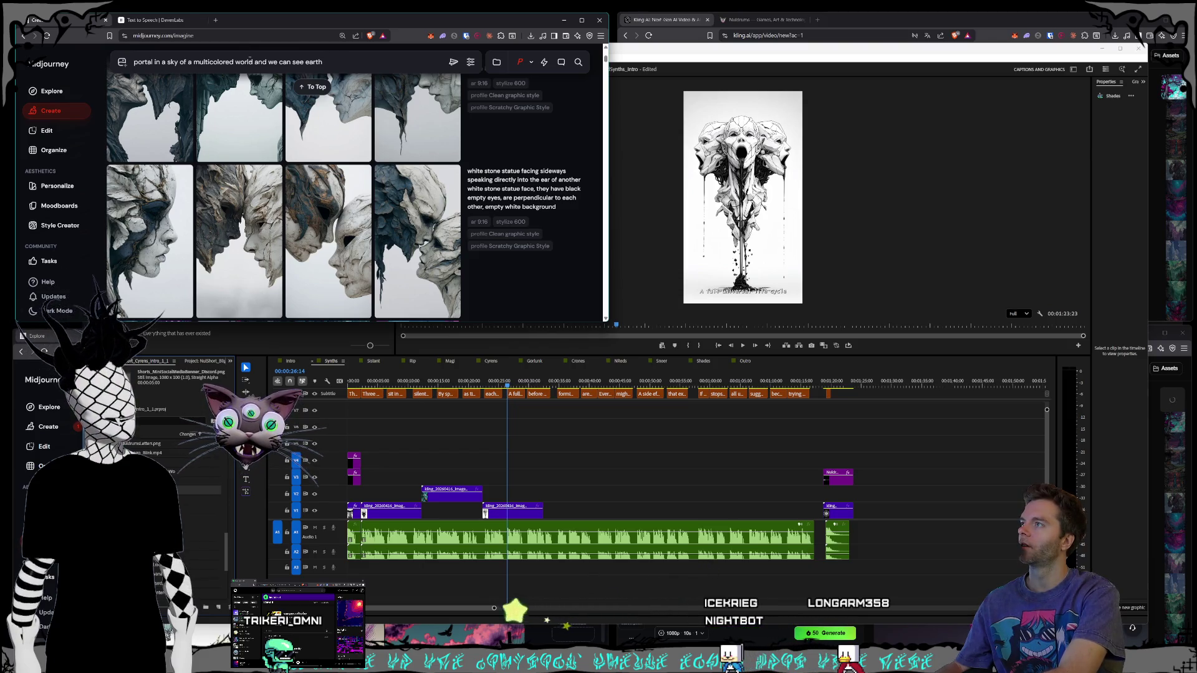
{"action": "type", "text": " on the other "}
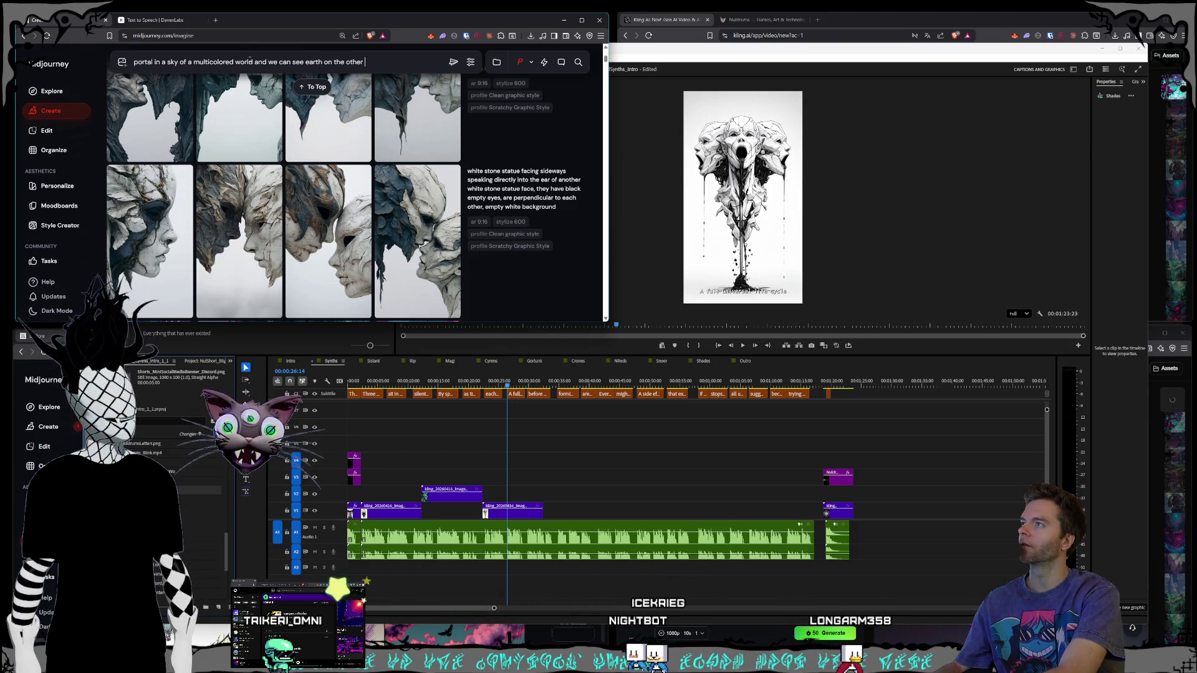
{"action": "type", "text": "side of the portal"}
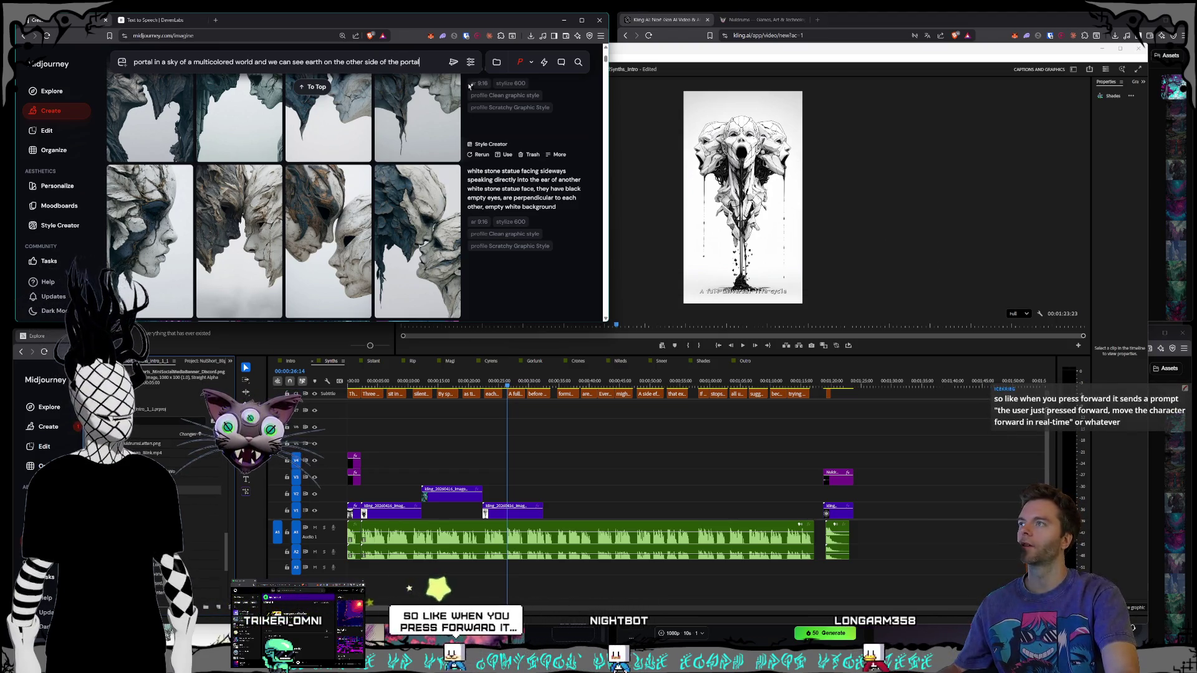
{"action": "left_click", "coordinate": [454, 63]}
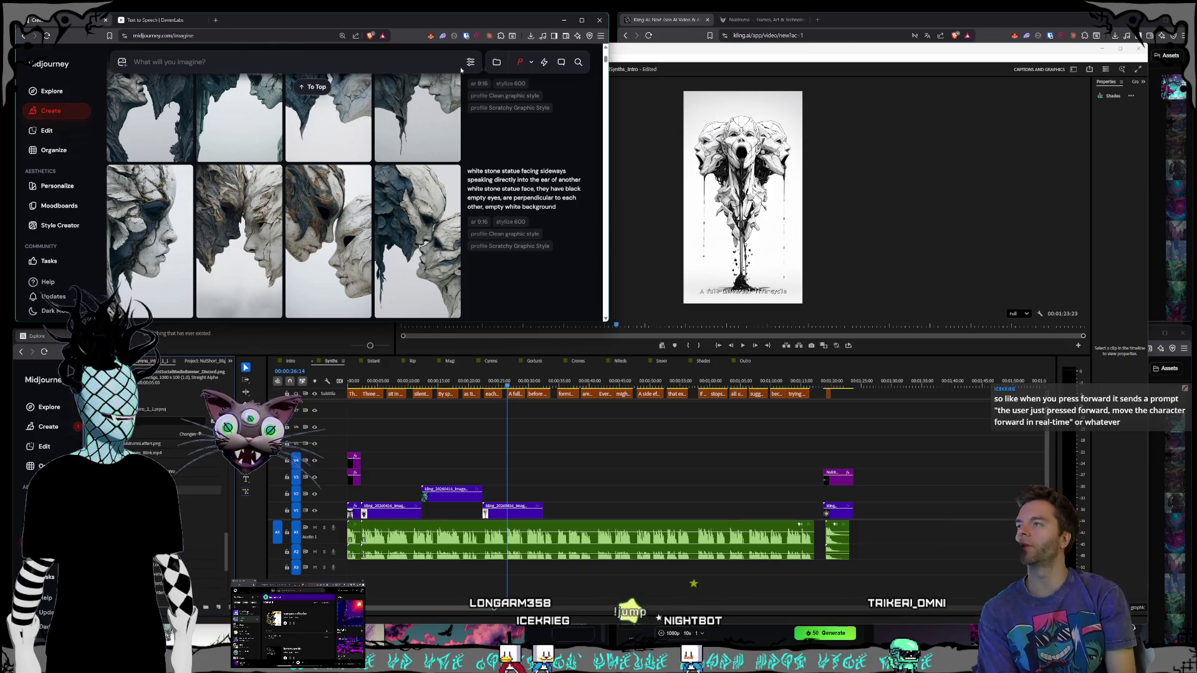
Step: Scroll to today's four portal images, open one, browse two variations, and close the detail view
{"action": "mouse_move", "coordinate": [447, 78]}
{"action": "scroll", "coordinate": [455, 125], "scroll_direction": "down", "scroll_amount": 10}
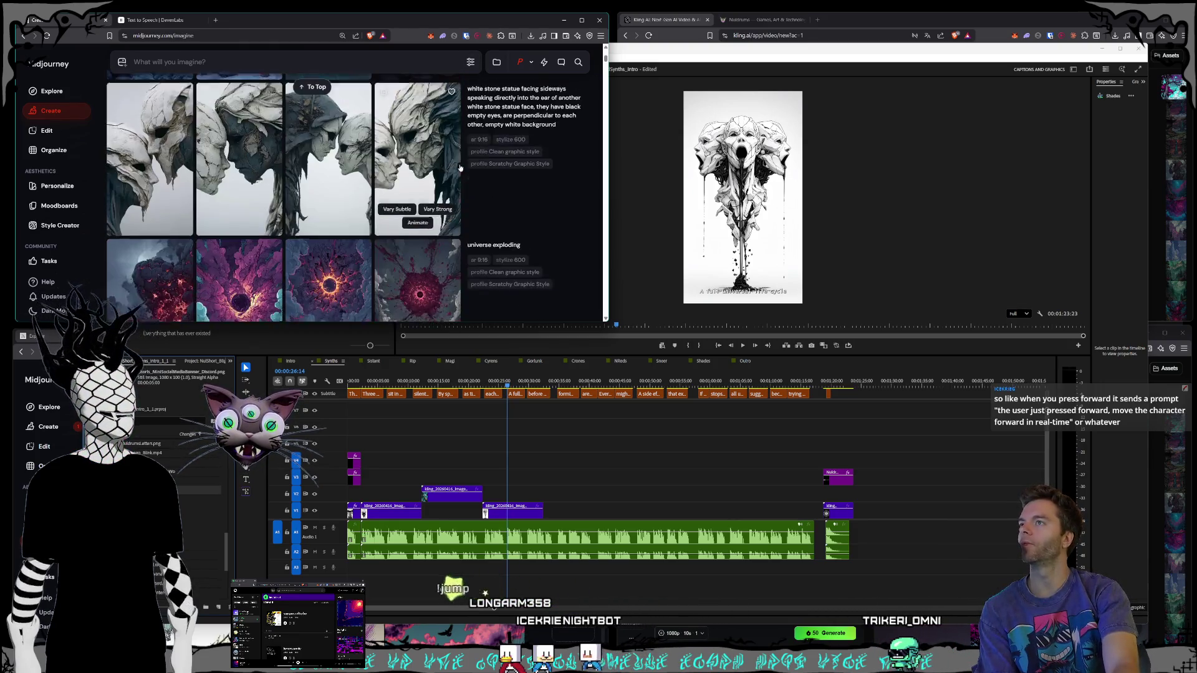
{"action": "scroll", "coordinate": [458, 155], "scroll_direction": "down", "scroll_amount": 10}
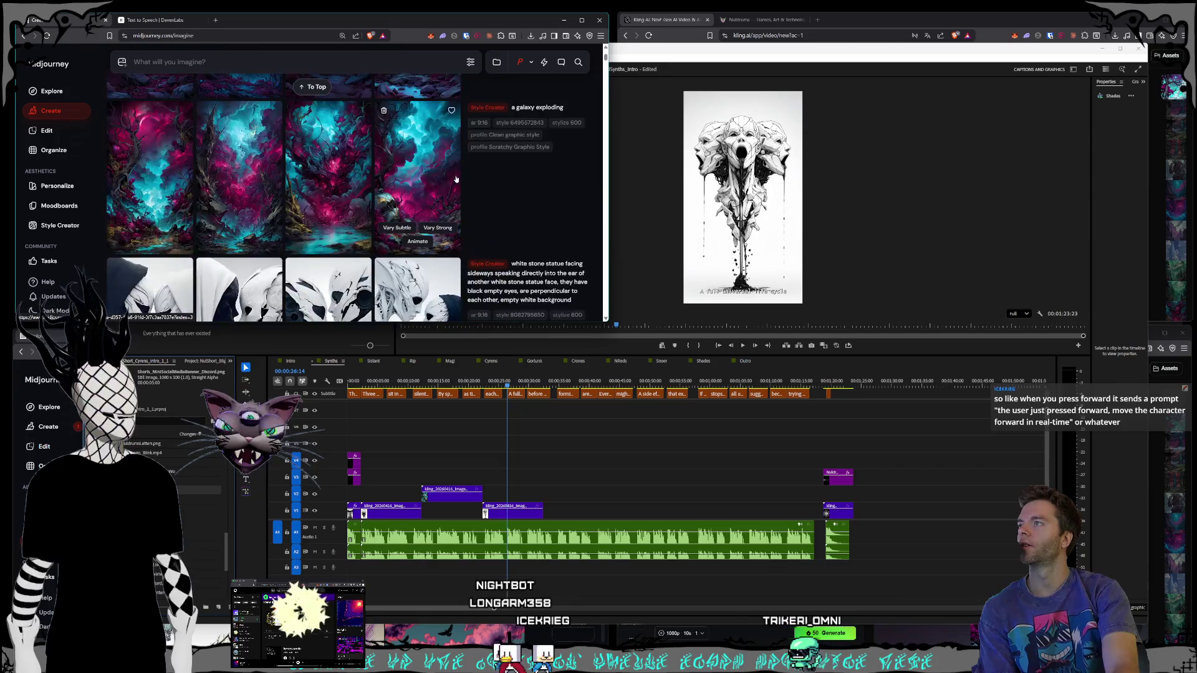
{"action": "scroll", "coordinate": [455, 179], "scroll_direction": "down", "scroll_amount": 10}
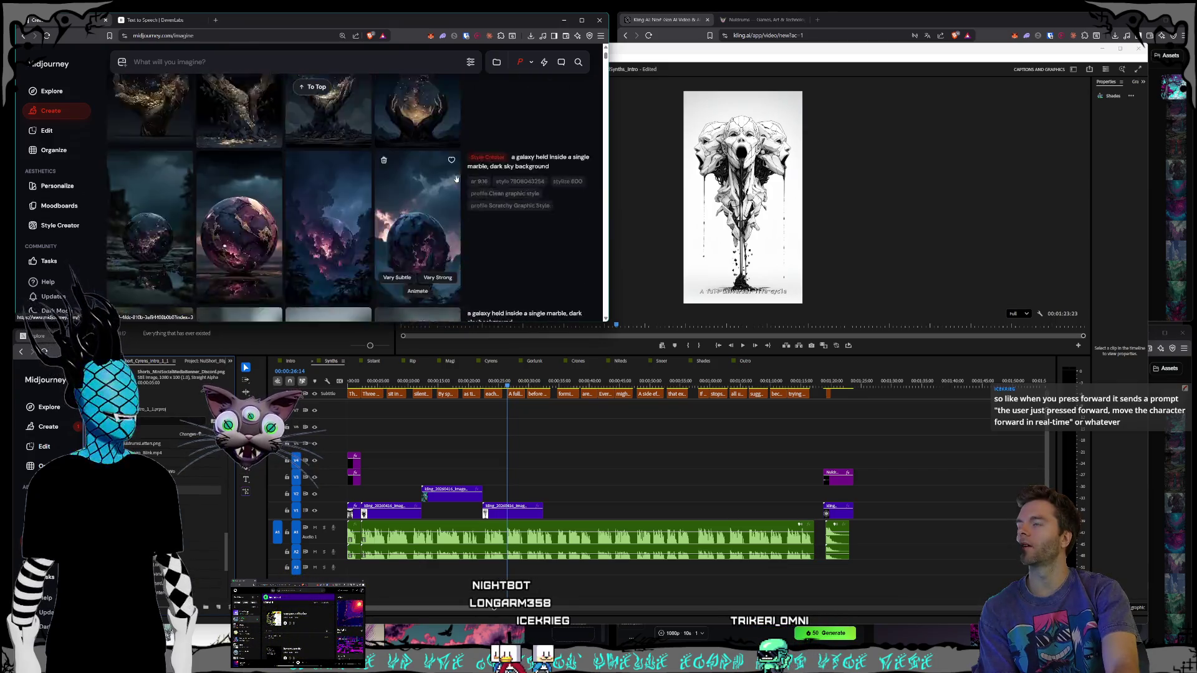
{"action": "scroll", "coordinate": [455, 177], "scroll_direction": "down", "scroll_amount": 10}
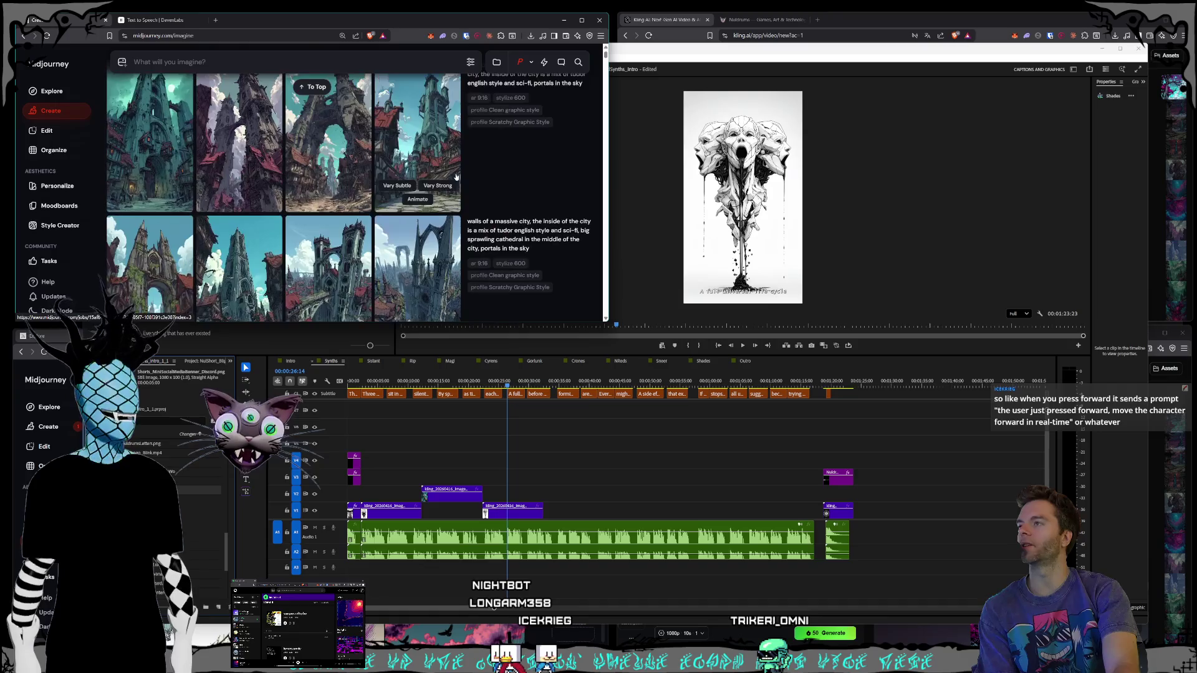
{"action": "scroll", "coordinate": [455, 177], "scroll_direction": "up", "scroll_amount": 10}
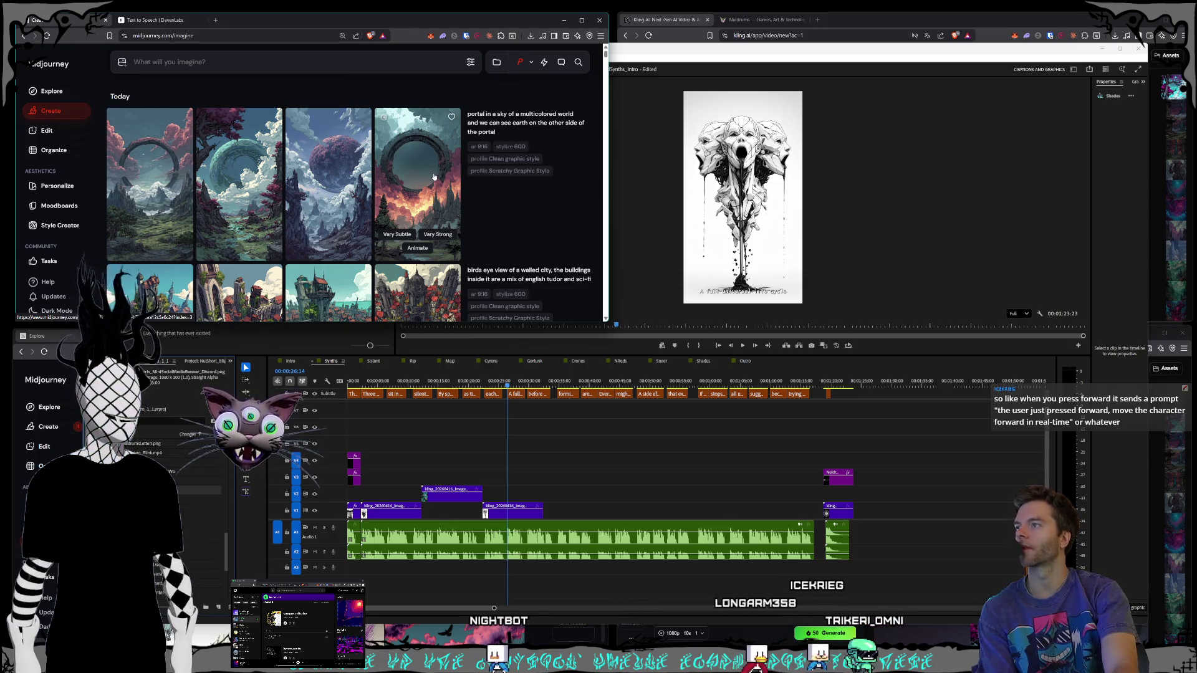
{"action": "left_click", "coordinate": [434, 177]}
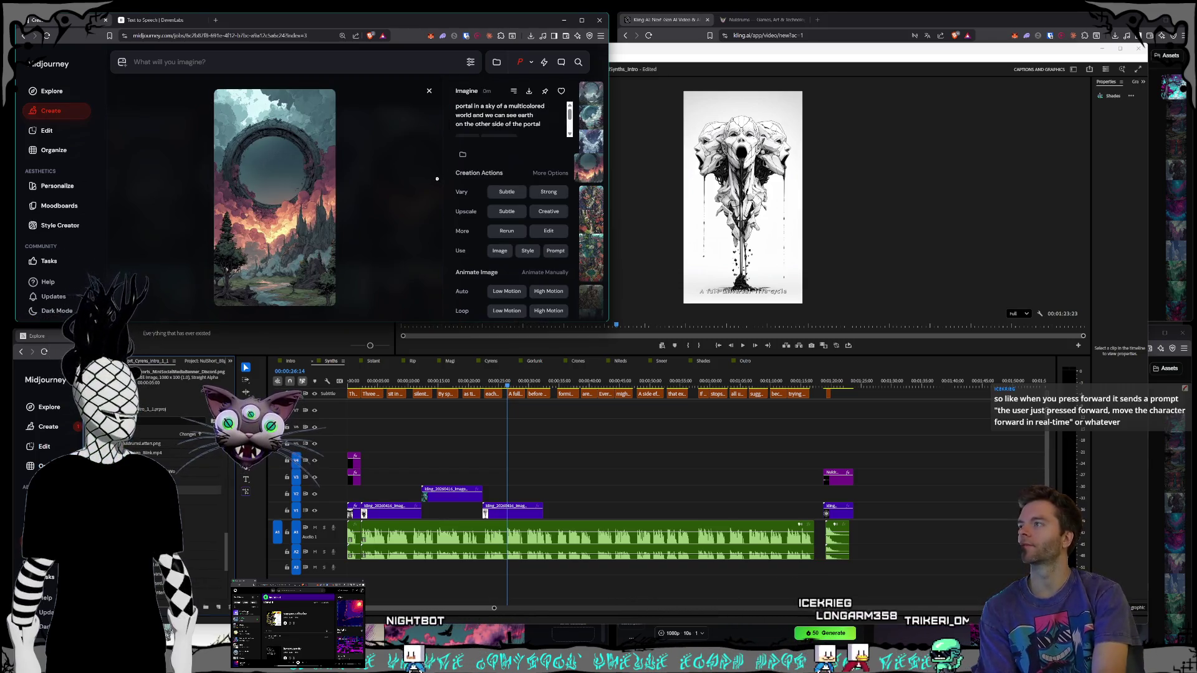
{"action": "key", "text": "Left"}
{"action": "key", "text": "Left"}
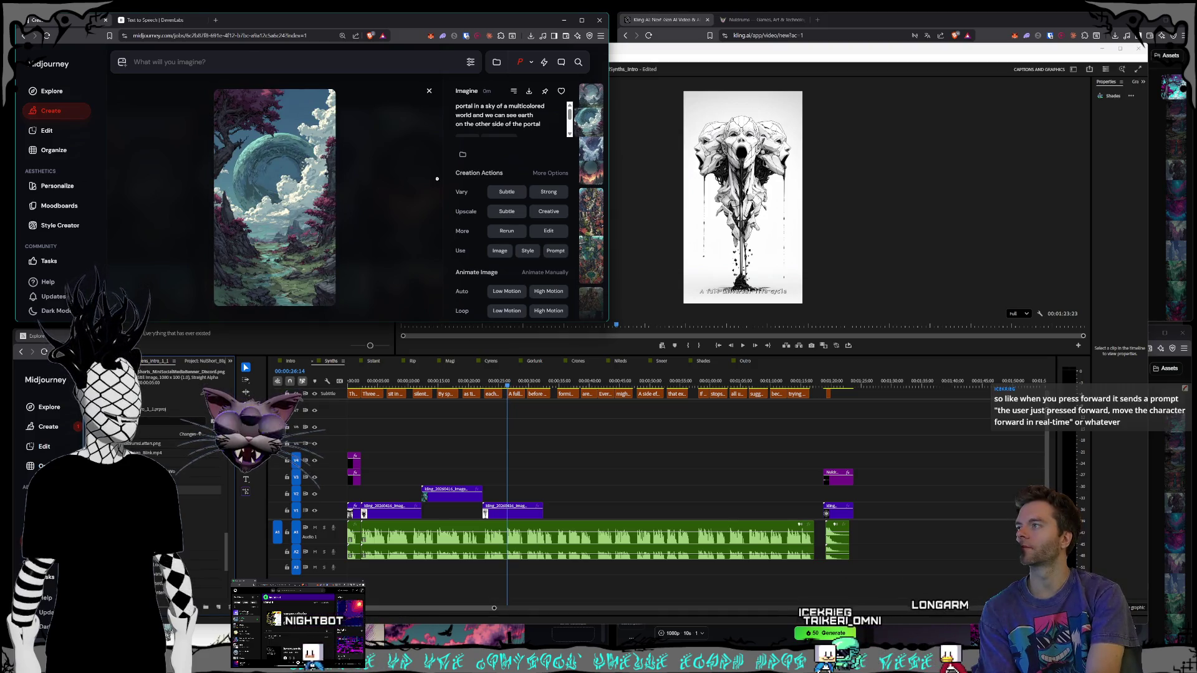
{"action": "key", "text": "Left"}
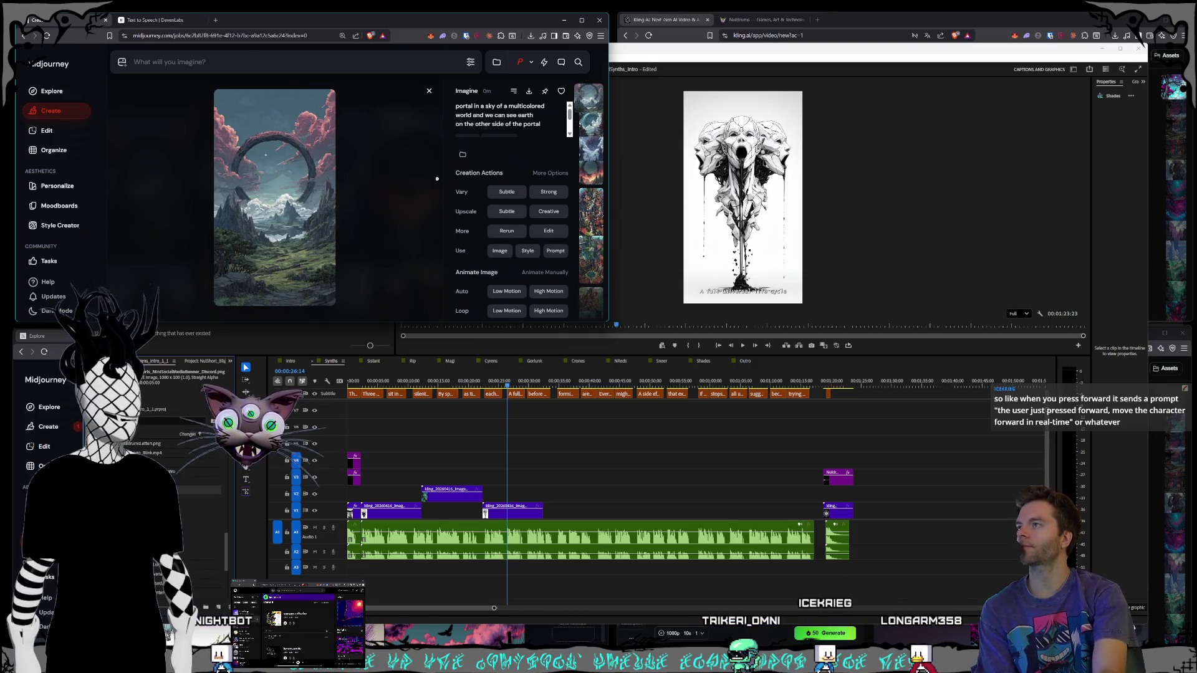
{"action": "left_click", "coordinate": [429, 92]}
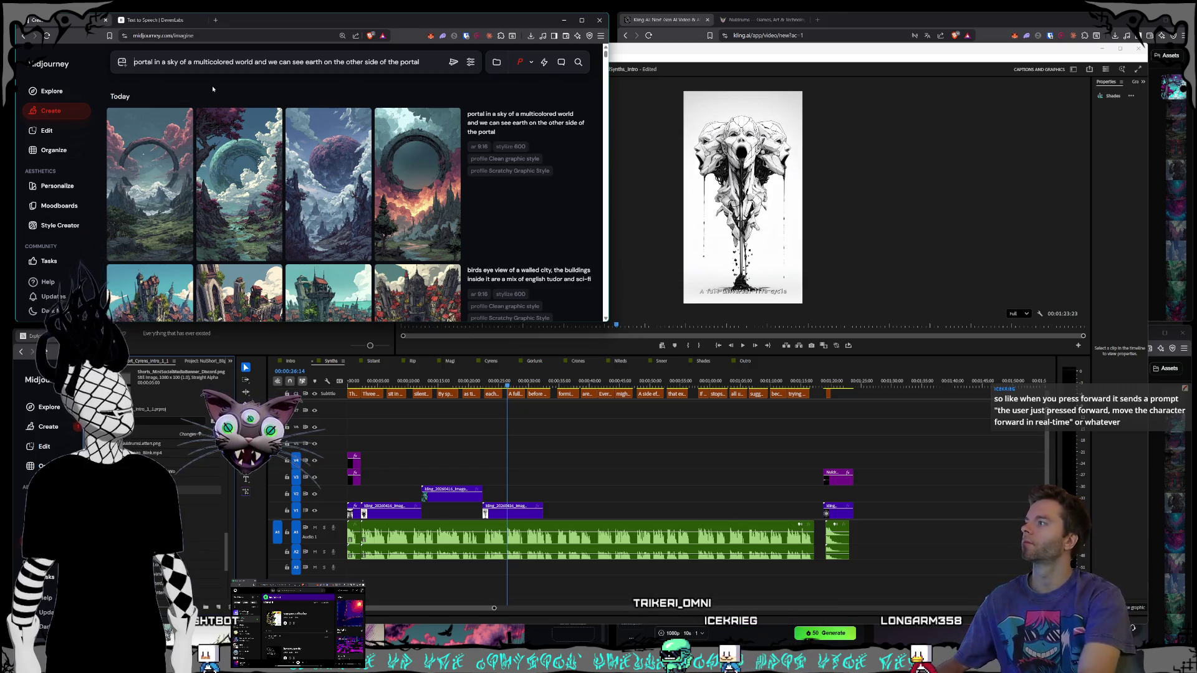
Step: Edit the prompt to 'activated portal… a globe of earth in space inside the portal'
{"action": "type", "text": "activated"}
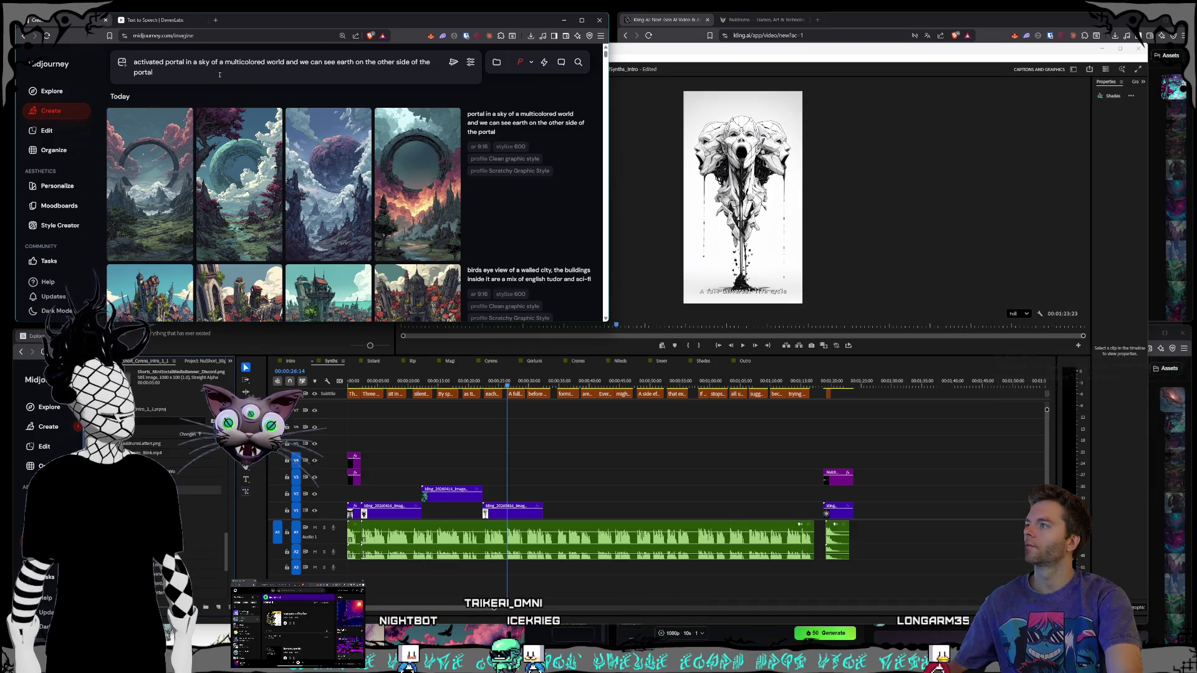
{"action": "left_click", "coordinate": [341, 64]}
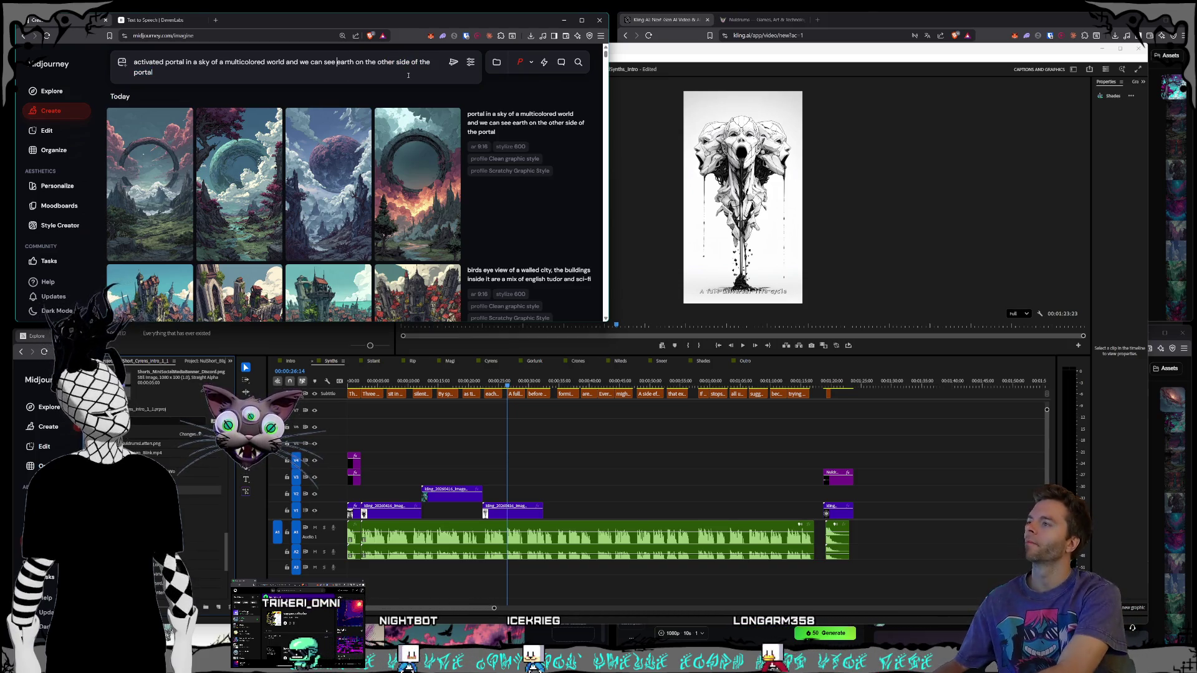
{"action": "type", "text": "aglob"}
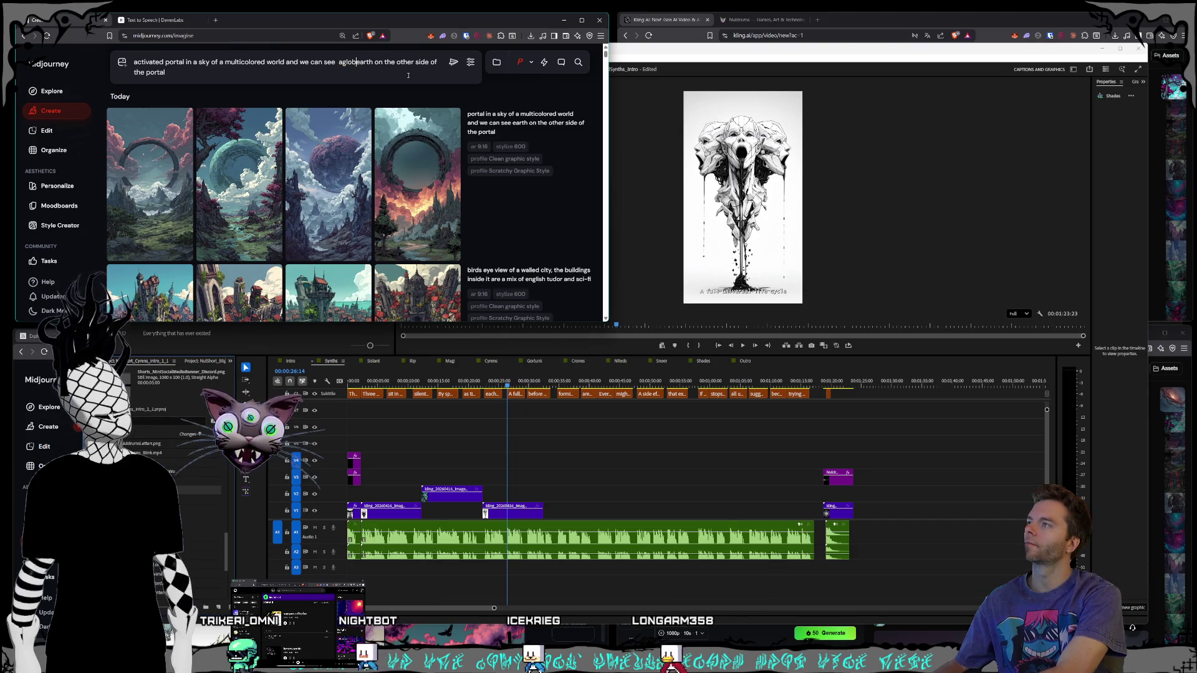
{"action": "key", "text": "BackSpace"}
{"action": "key", "text": "BackSpace"}
{"action": "key", "text": "BackSpace"}
{"action": "type", "text": "lob"}
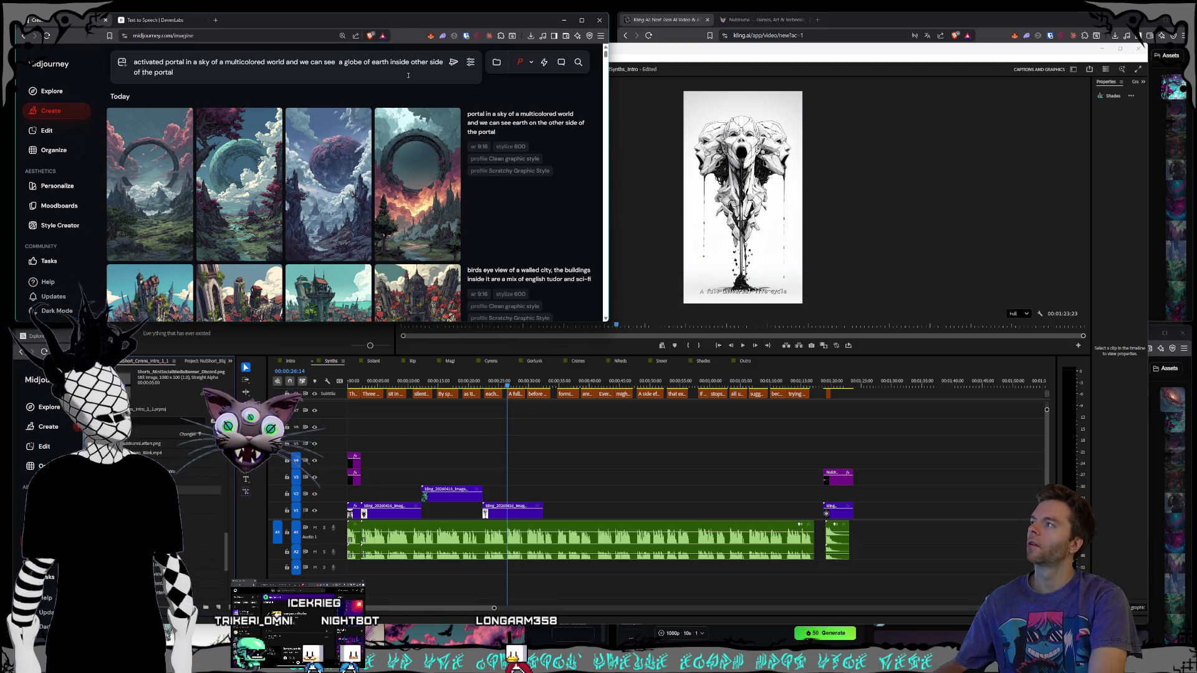
{"action": "key", "text": "BackSpace"}
{"action": "key", "text": "BackSpace"}
{"action": "key", "text": "BackSpace"}
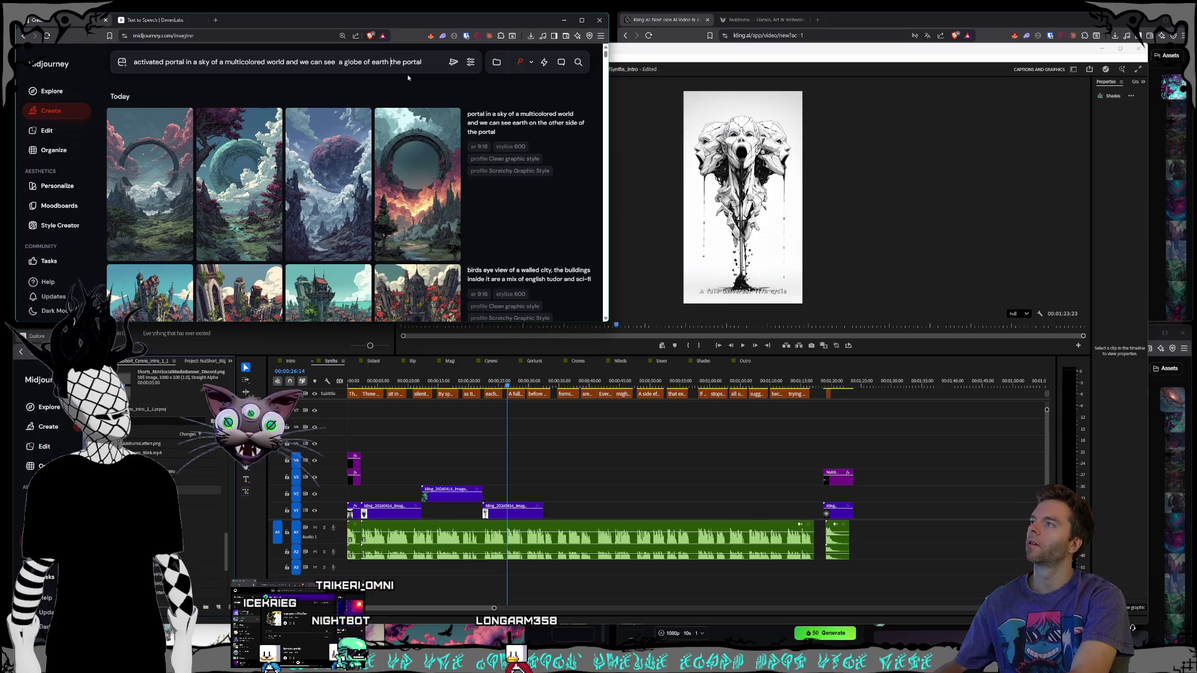
{"action": "type", "text": "in space inside"}
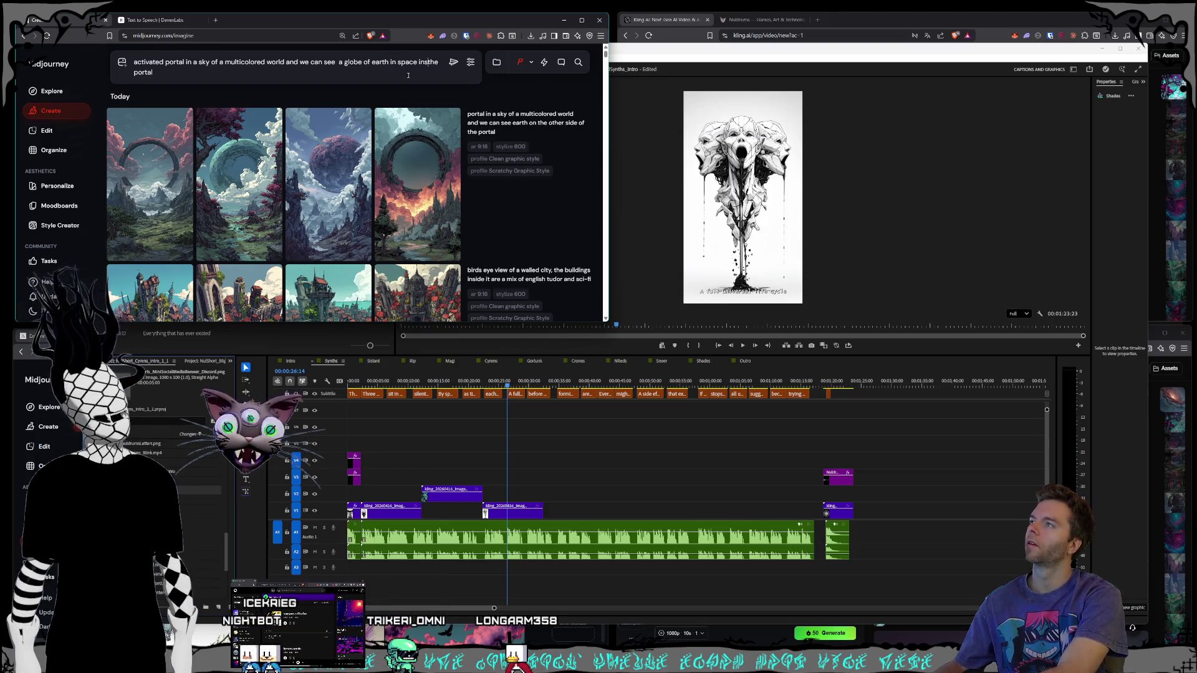
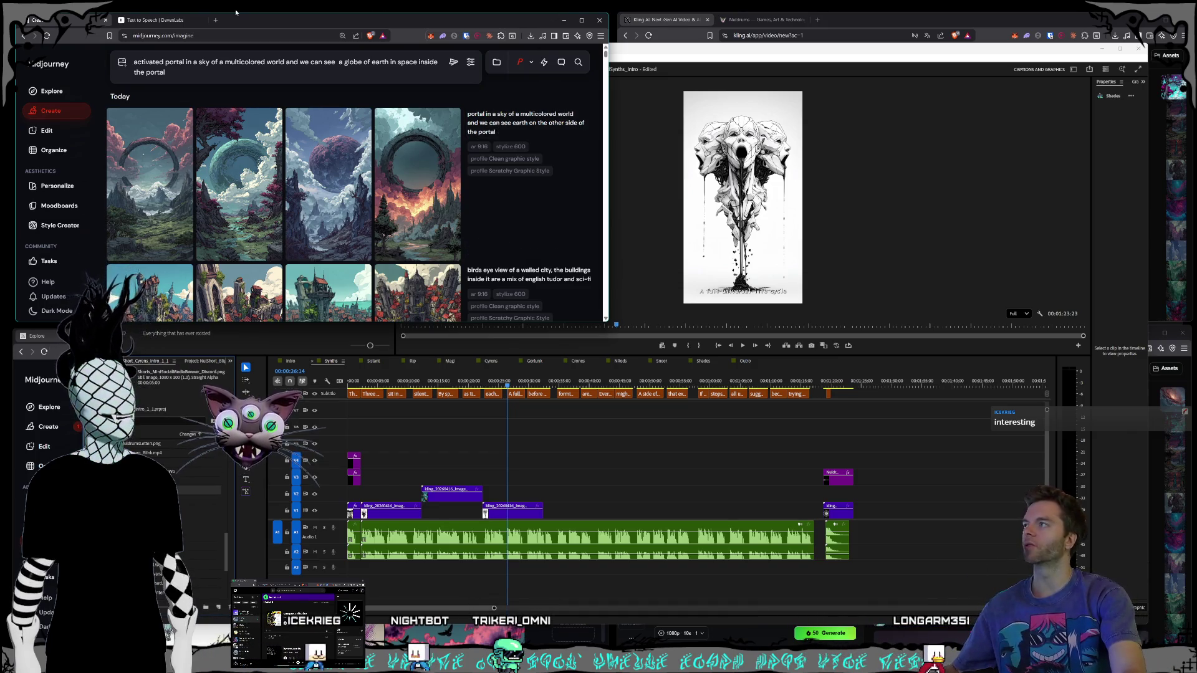
Step: Search Google for 'neuro symbolism' in a new browser tab
{"action": "left_click", "coordinate": [216, 20]}
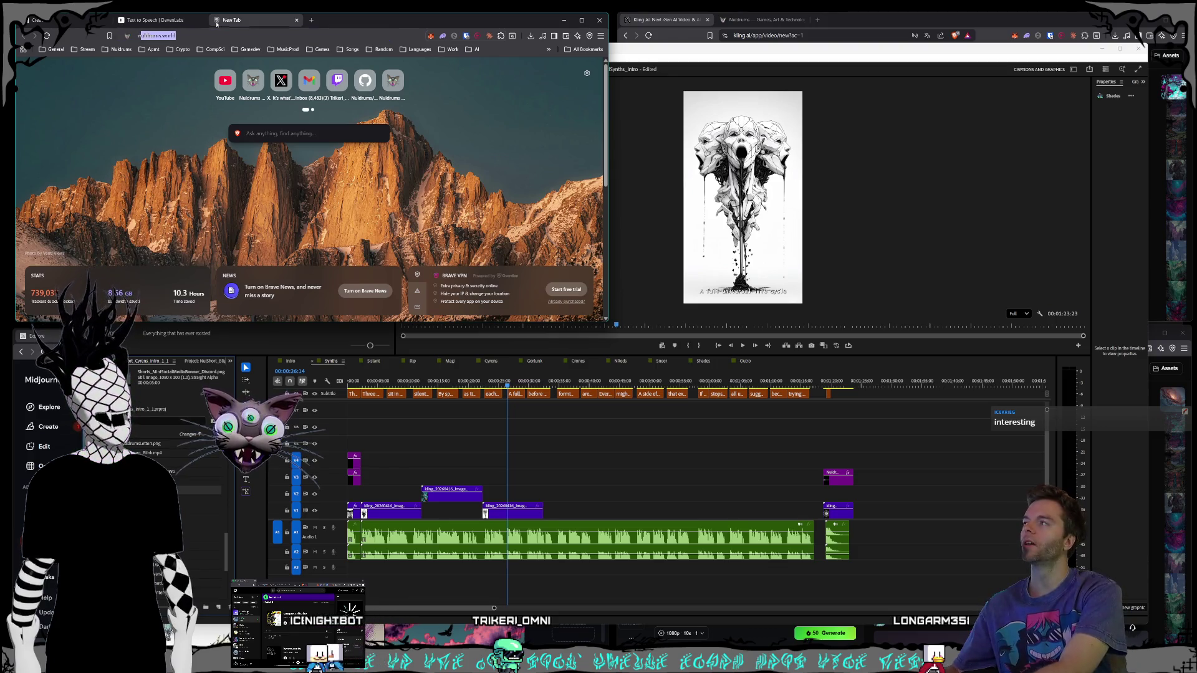
{"action": "type", "text": "euro symbolism"}
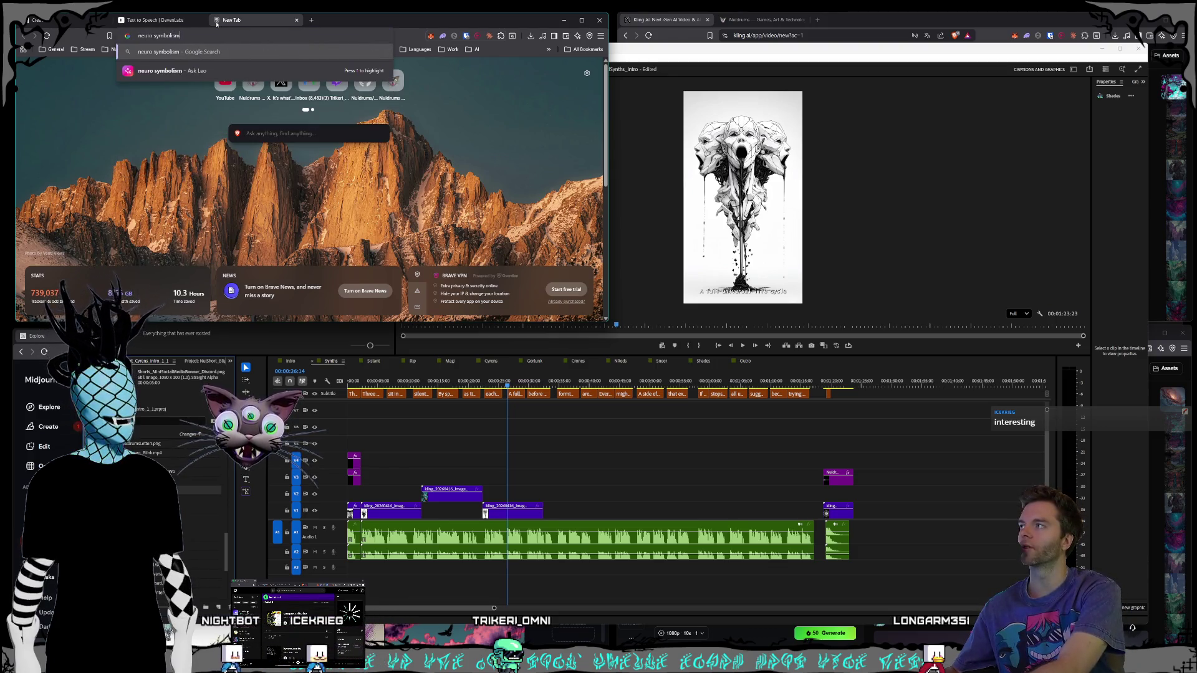
{"action": "key", "text": "Return"}
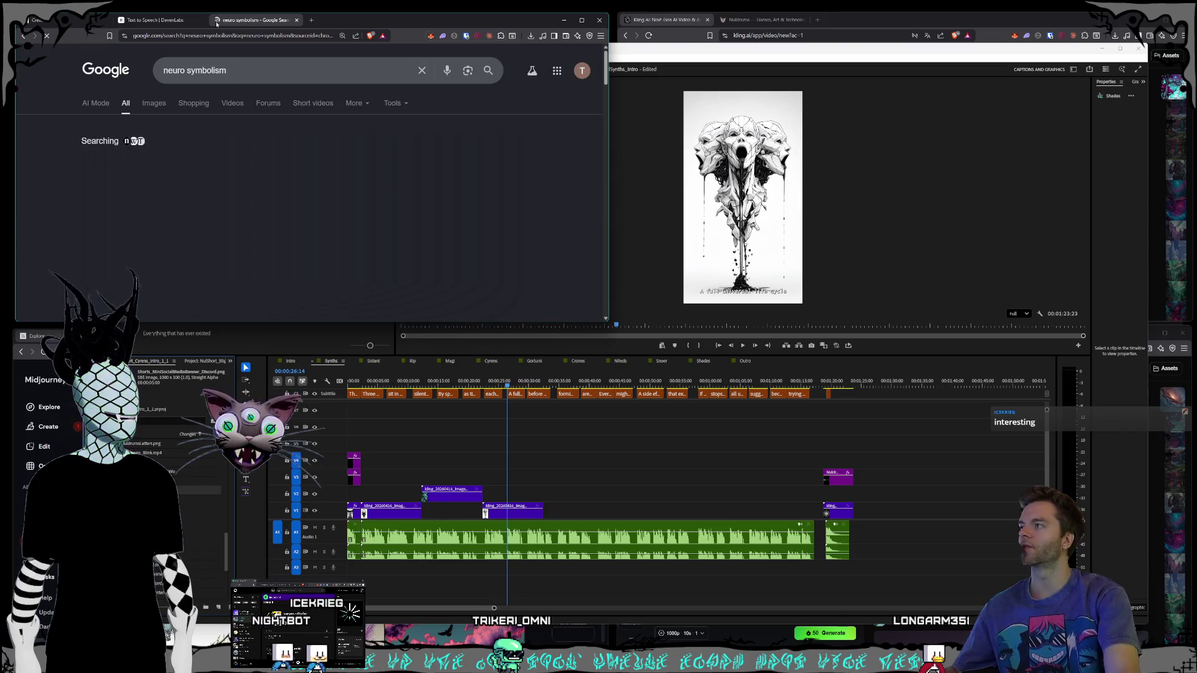
Step: Expand the full AI Overview and read its hybrid neuro-symbolic AI definition
{"action": "scroll", "coordinate": [364, 190], "scroll_direction": "down", "scroll_amount": 1}
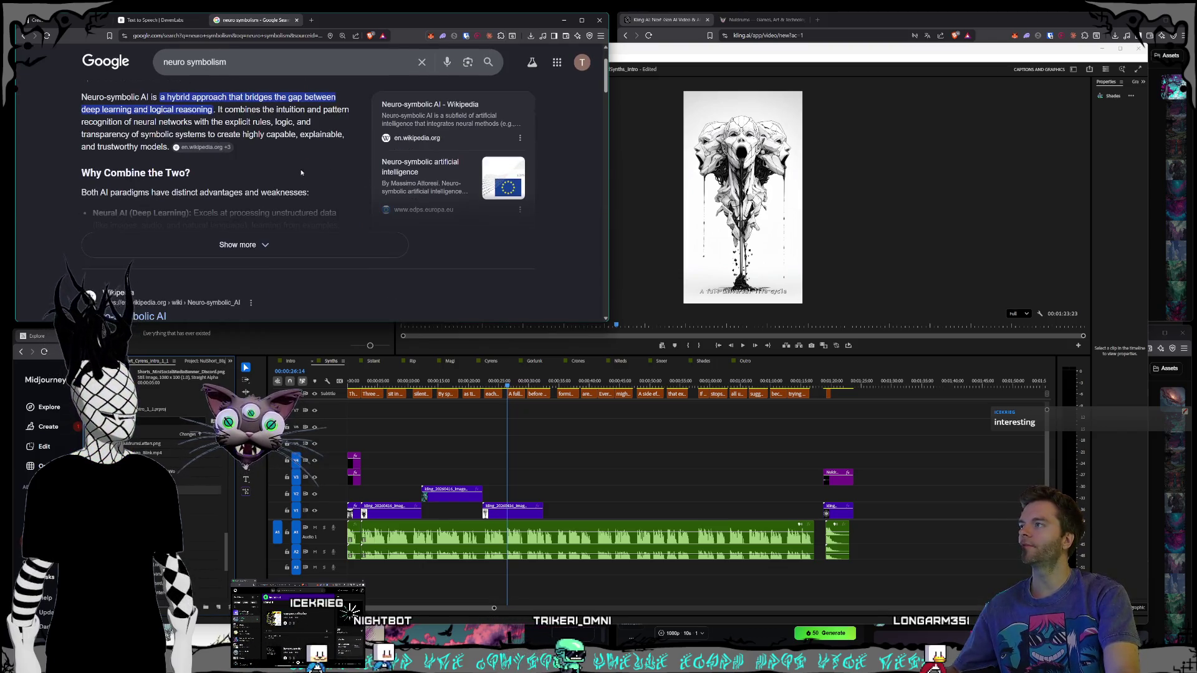
{"action": "left_click", "coordinate": [303, 253]}
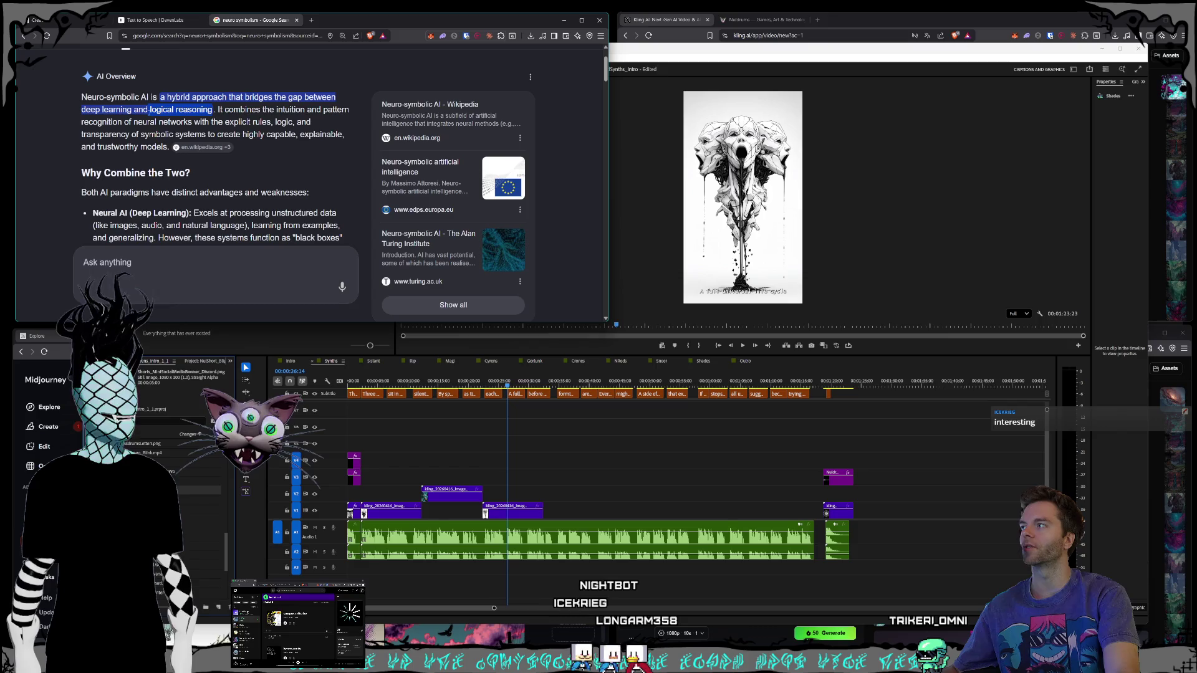
{"action": "mouse_move", "coordinate": [149, 109]}
{"action": "left_mouse_down"}
{"action": "mouse_move", "coordinate": [205, 123]}
{"action": "mouse_move", "coordinate": [219, 109]}
{"action": "left_mouse_up"}
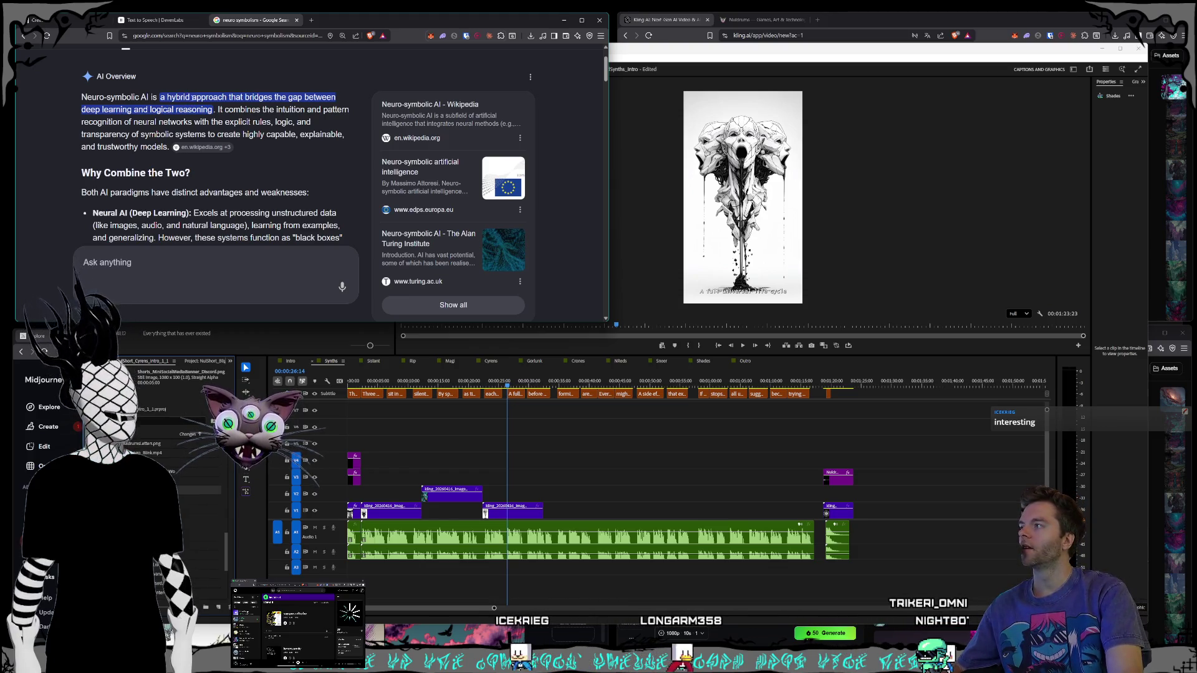
{"action": "scroll", "coordinate": [197, 101], "scroll_direction": "down", "scroll_amount": 1}
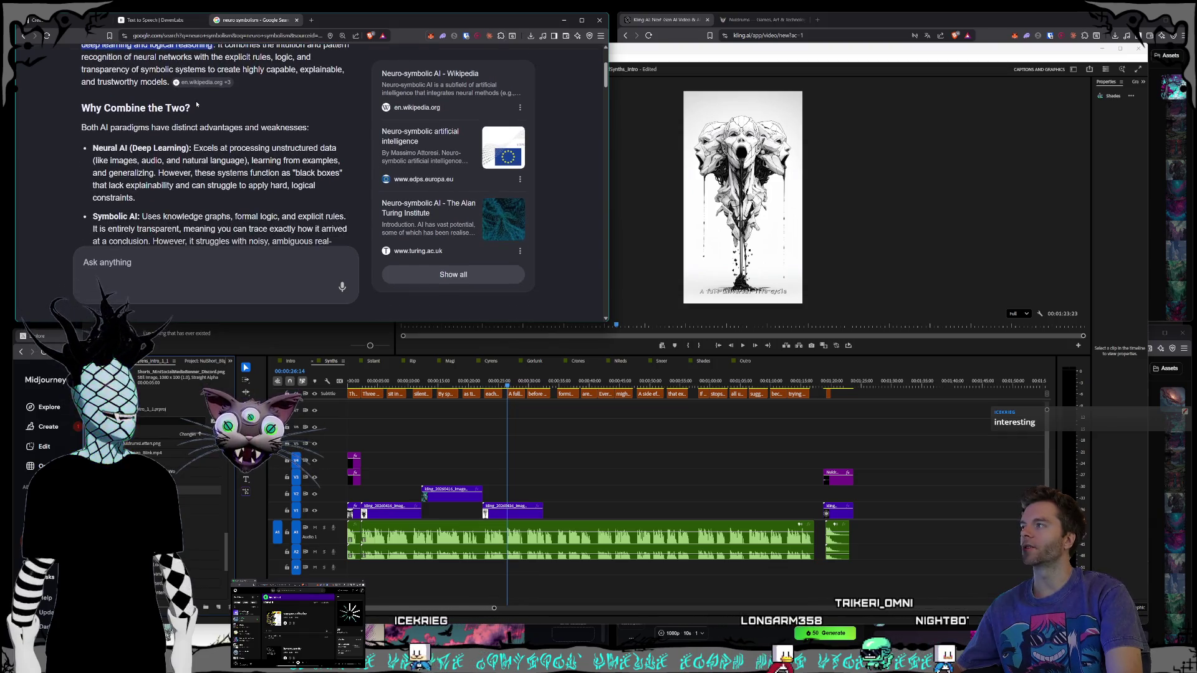
{"action": "scroll", "coordinate": [196, 104], "scroll_direction": "down", "scroll_amount": 1}
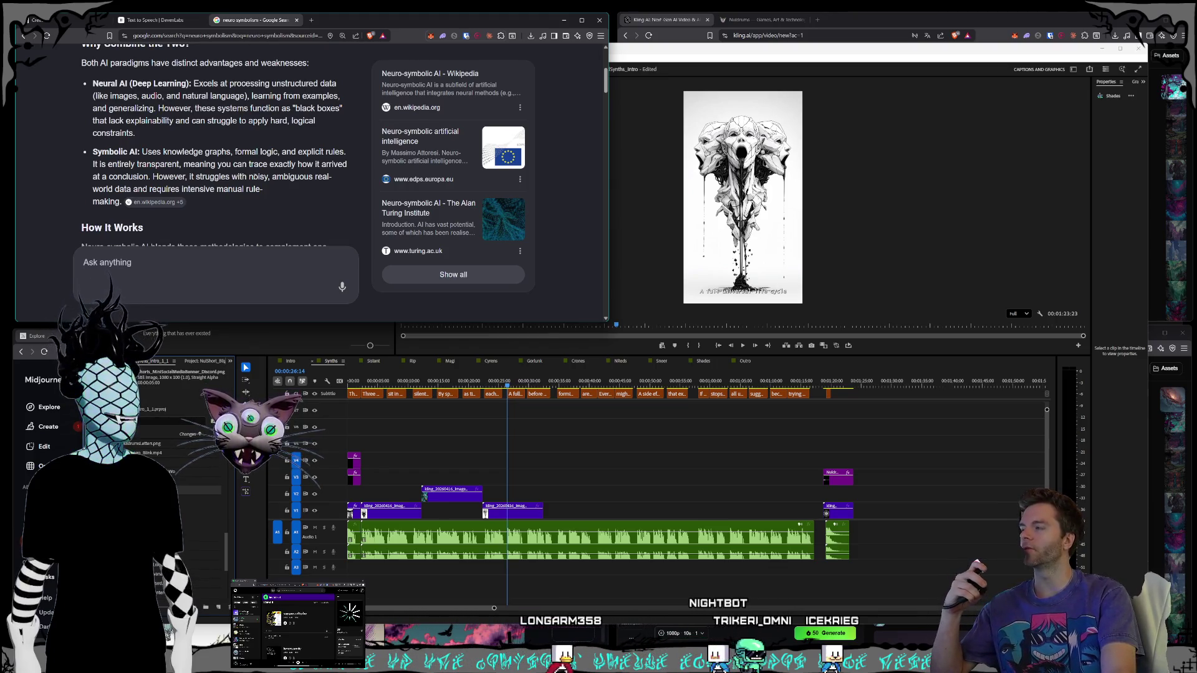
{"action": "scroll", "coordinate": [254, 176], "scroll_direction": "up", "scroll_amount": 2}
{"action": "scroll", "coordinate": [255, 176], "scroll_direction": "up", "scroll_amount": 1}
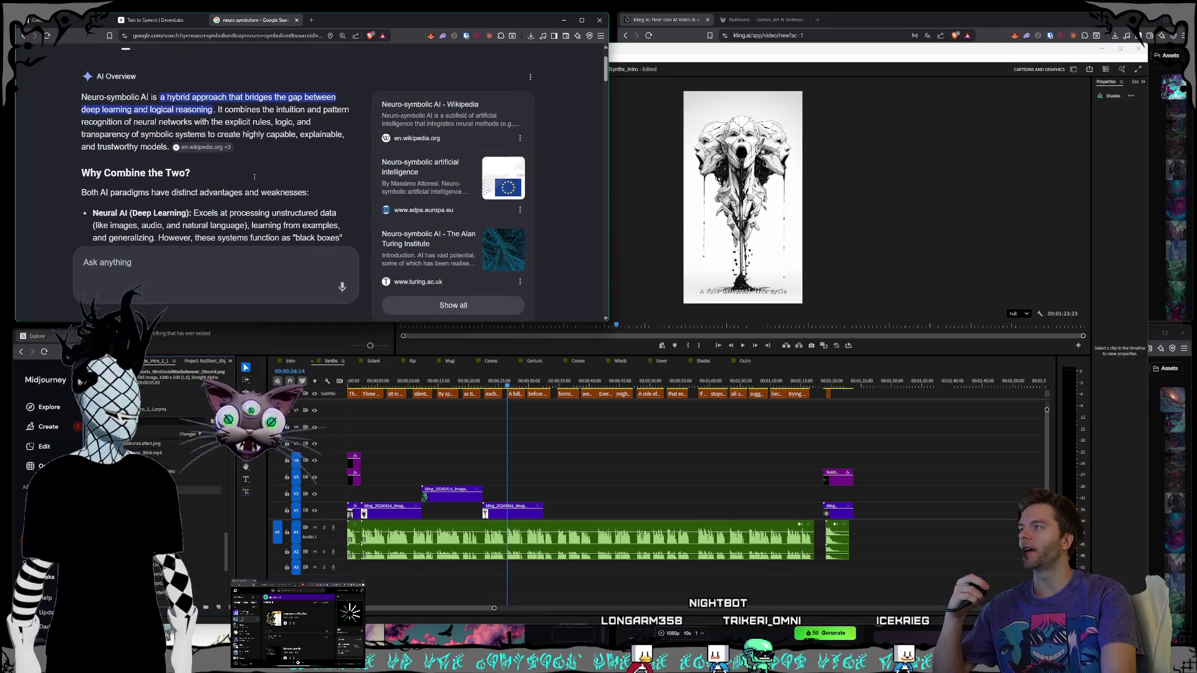
{"action": "scroll", "coordinate": [254, 177], "scroll_direction": "up", "scroll_amount": 1}
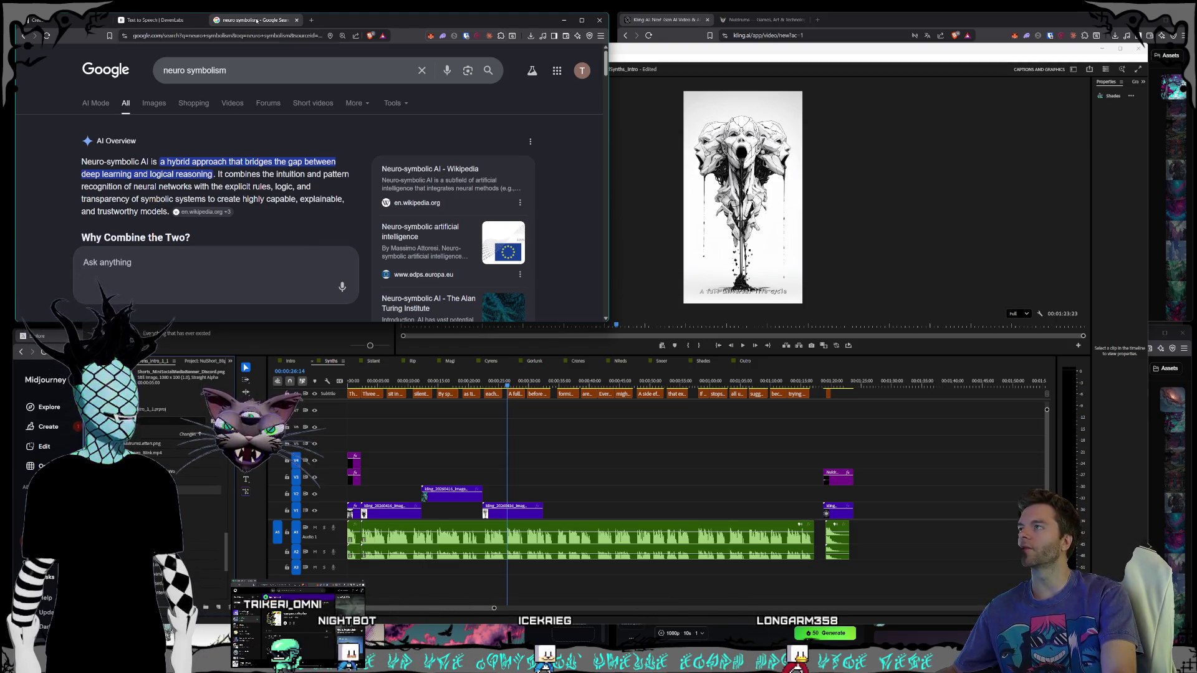
Step: Close the Google tab and submit the 'activated portal … globe of earth' prompt for four 9:16 images
{"action": "left_click", "coordinate": [298, 21]}
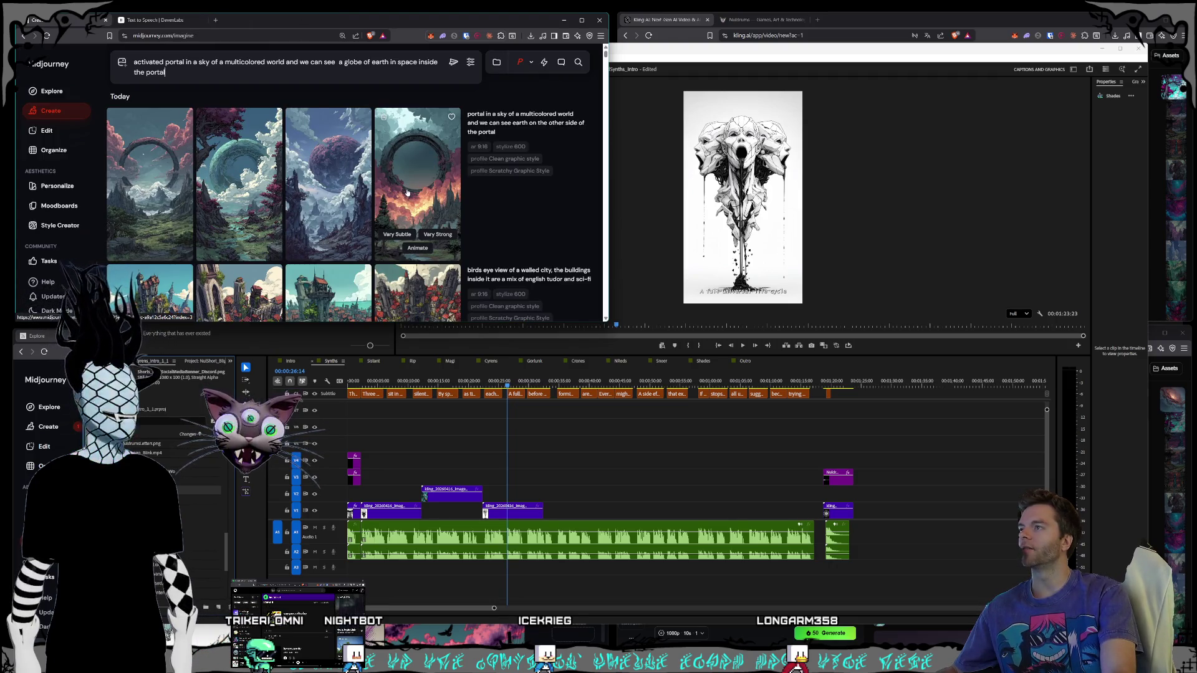
{"action": "scroll", "coordinate": [417, 162], "scroll_direction": "up", "scroll_amount": 1}
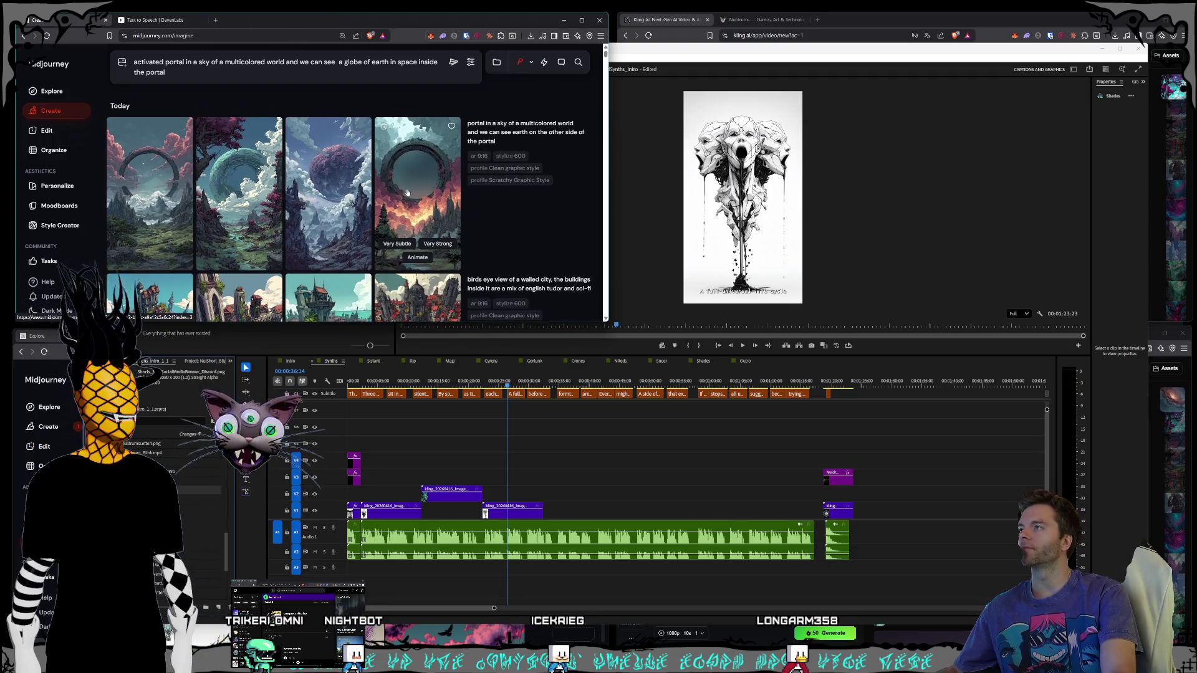
{"action": "left_click", "coordinate": [453, 63]}
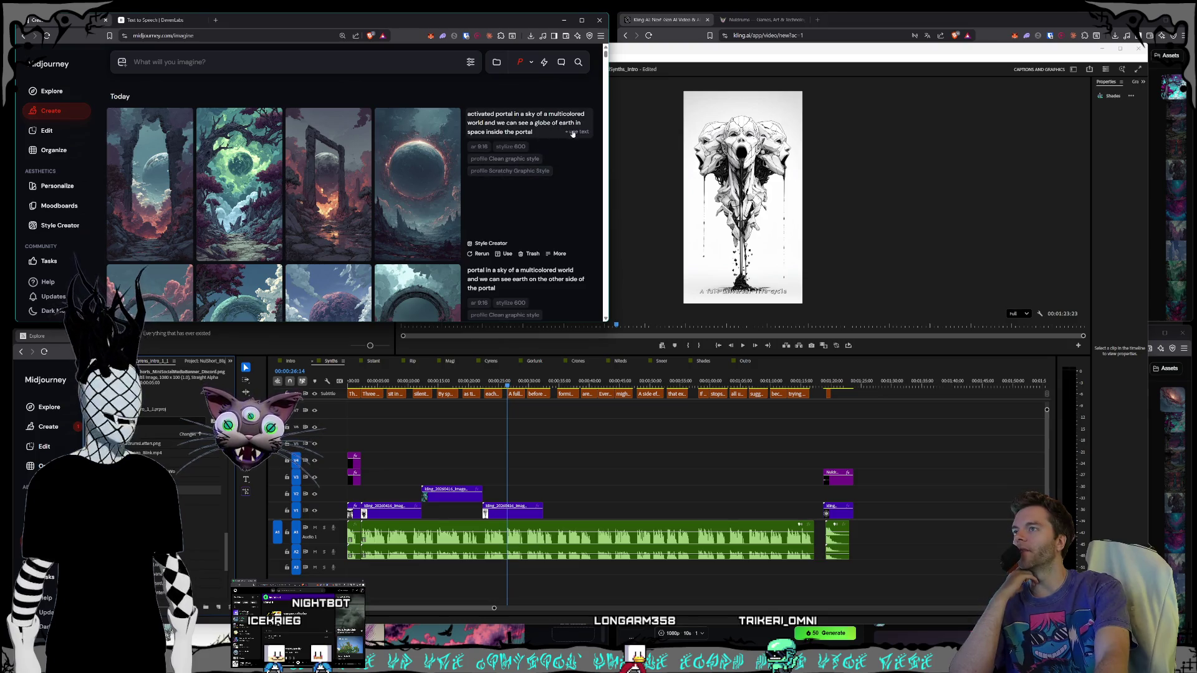
Step: Reuse the latest multicolored-world portal prompt and start a Style Creator session for it
{"action": "left_click", "coordinate": [573, 132]}
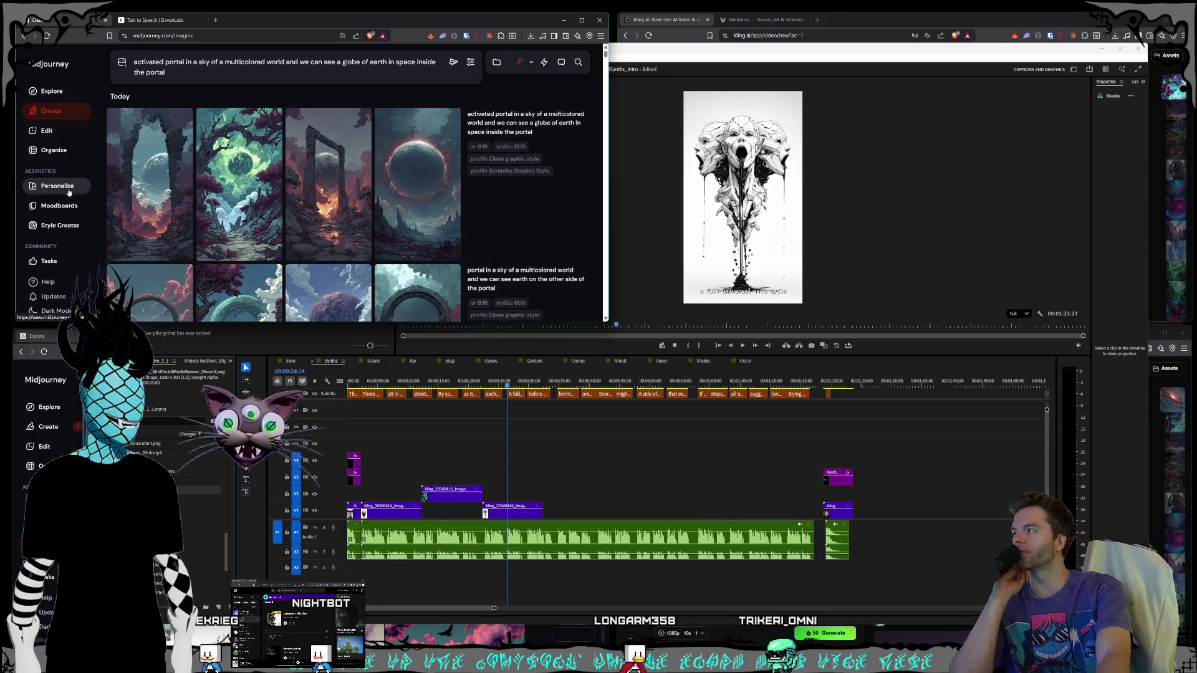
{"action": "left_click", "coordinate": [64, 226]}
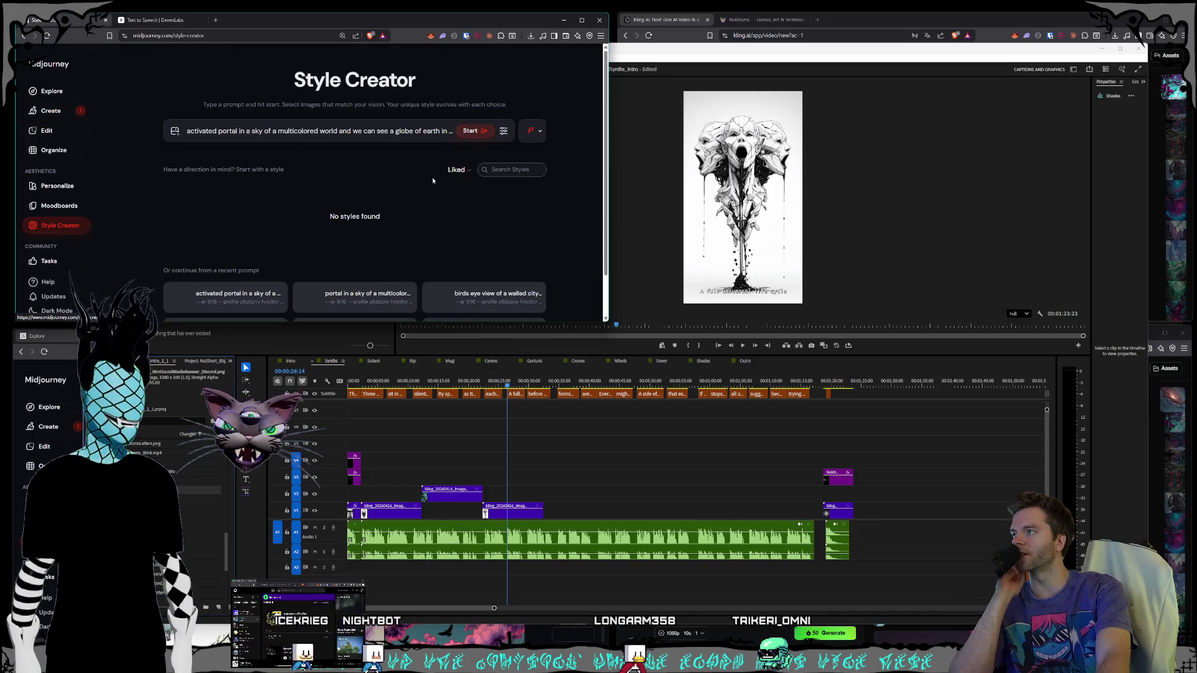
{"action": "left_click", "coordinate": [474, 128]}
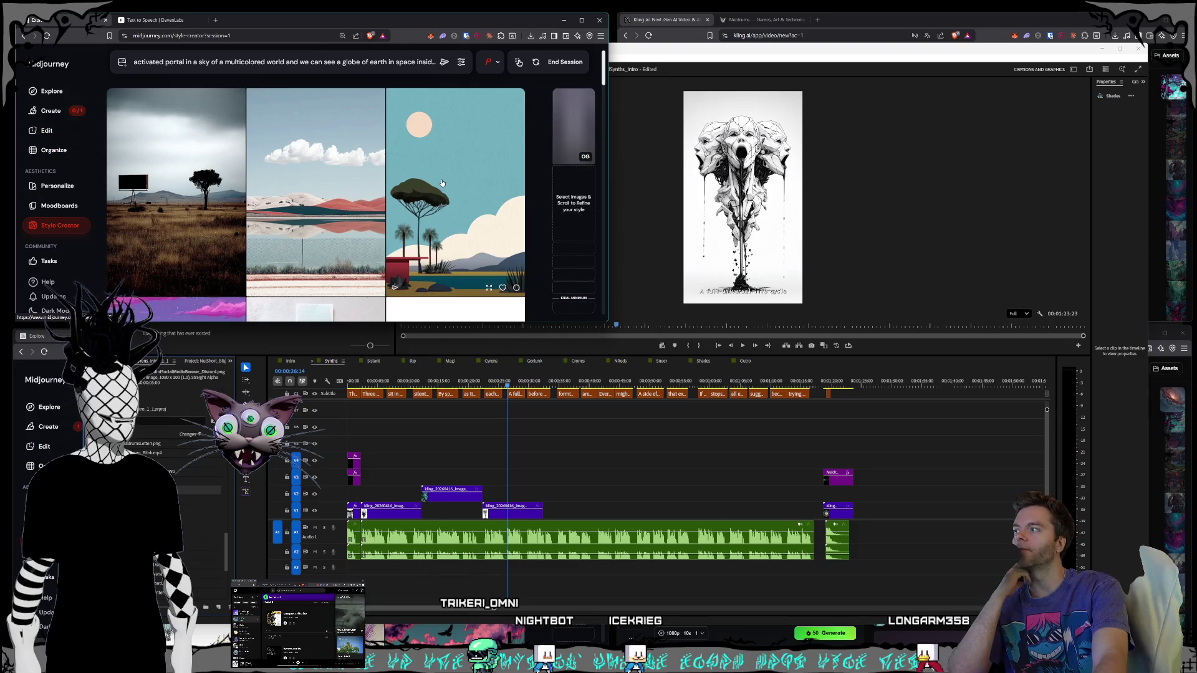
Step: Scroll down through the landscape style samples, skipping sets until the next batch loads
{"action": "scroll", "coordinate": [437, 182], "scroll_direction": "down", "scroll_amount": 3}
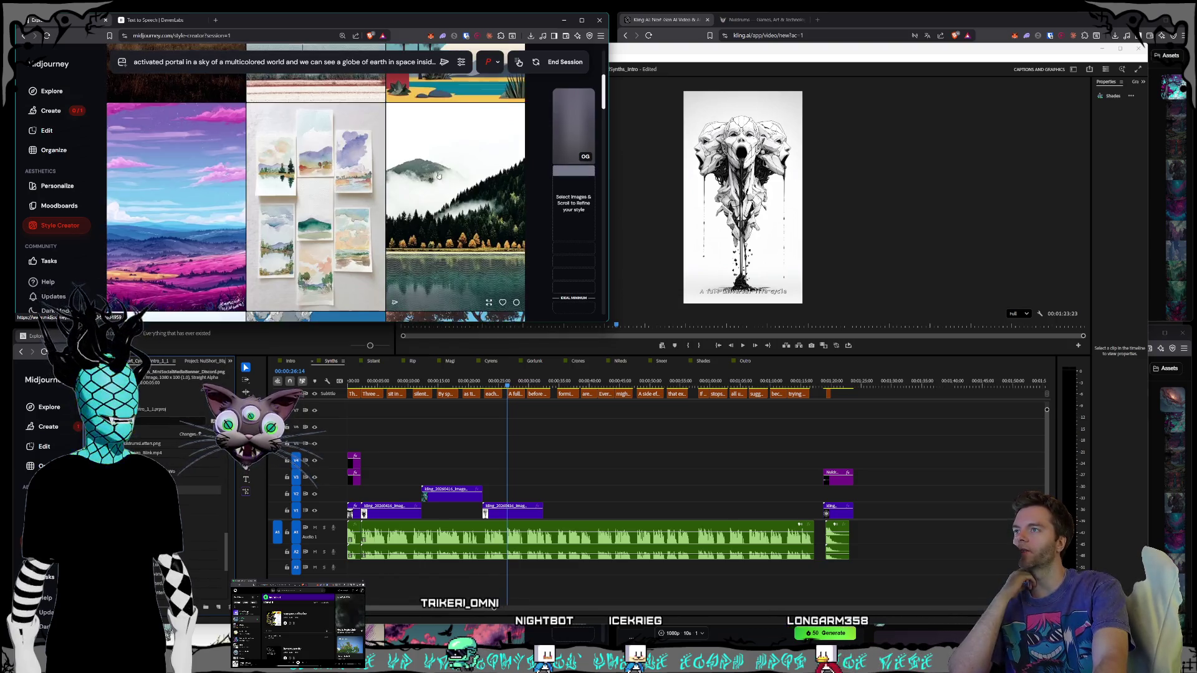
{"action": "scroll", "coordinate": [430, 150], "scroll_direction": "down", "scroll_amount": 2}
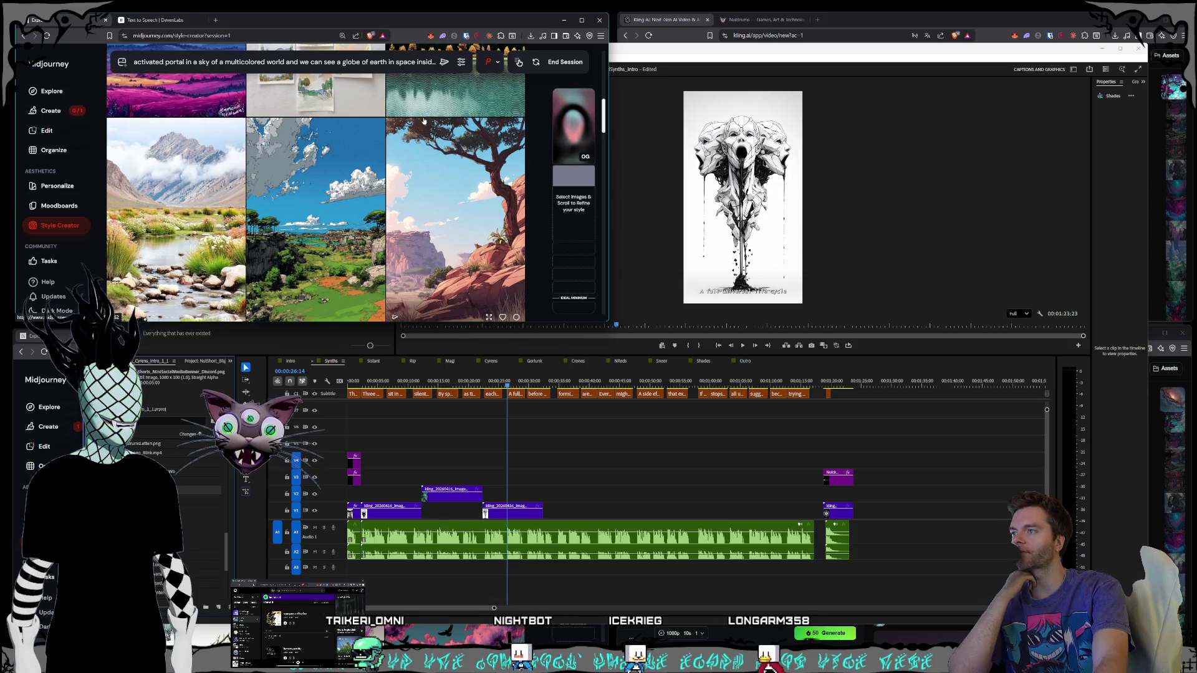
{"action": "scroll", "coordinate": [424, 121], "scroll_direction": "down", "scroll_amount": 5}
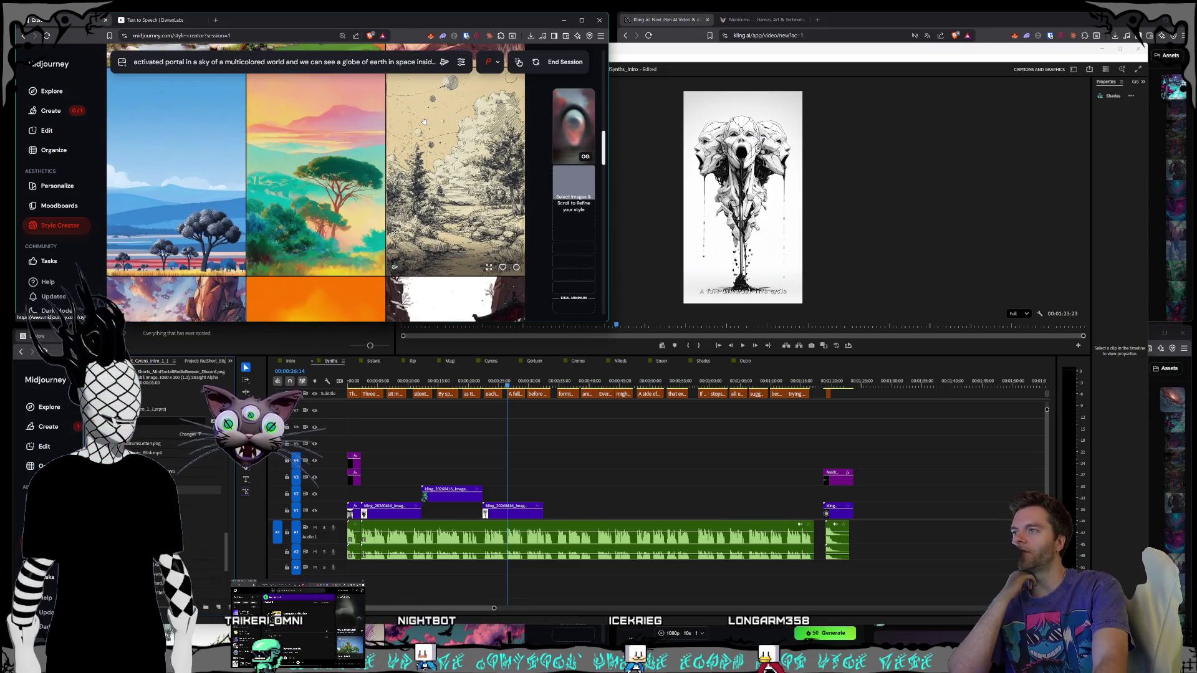
{"action": "scroll", "coordinate": [424, 120], "scroll_direction": "down", "scroll_amount": 2}
{"action": "scroll", "coordinate": [424, 121], "scroll_direction": "down", "scroll_amount": 2}
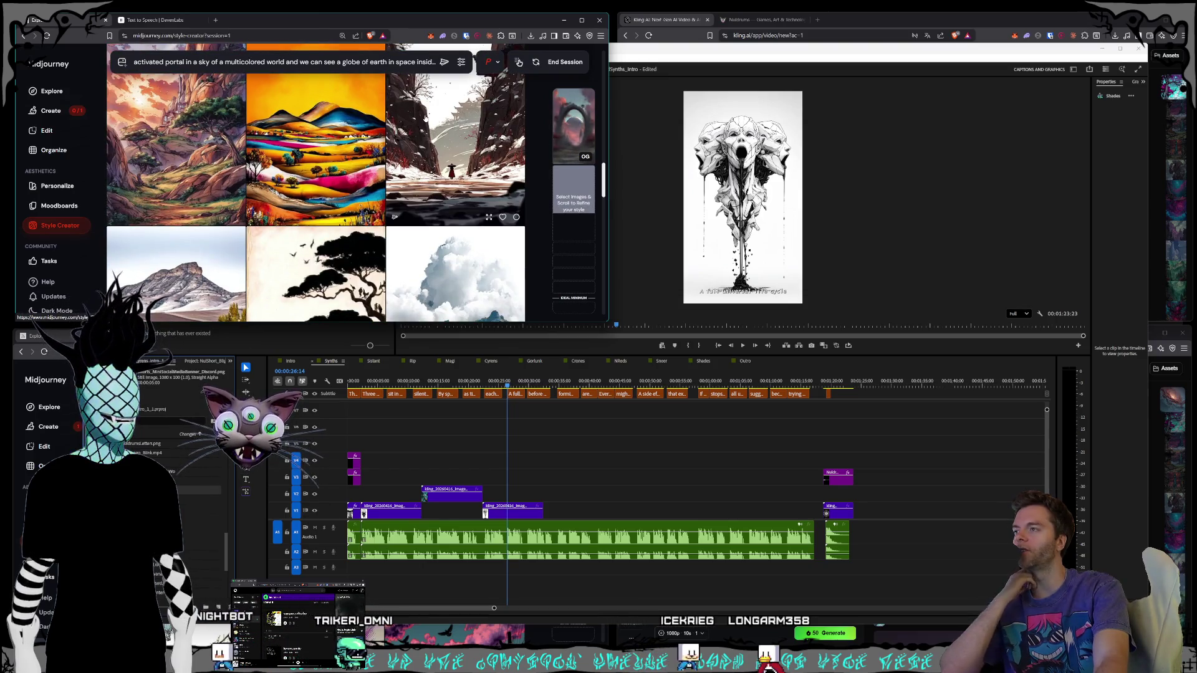
{"action": "scroll", "coordinate": [425, 118], "scroll_direction": "down", "scroll_amount": 5}
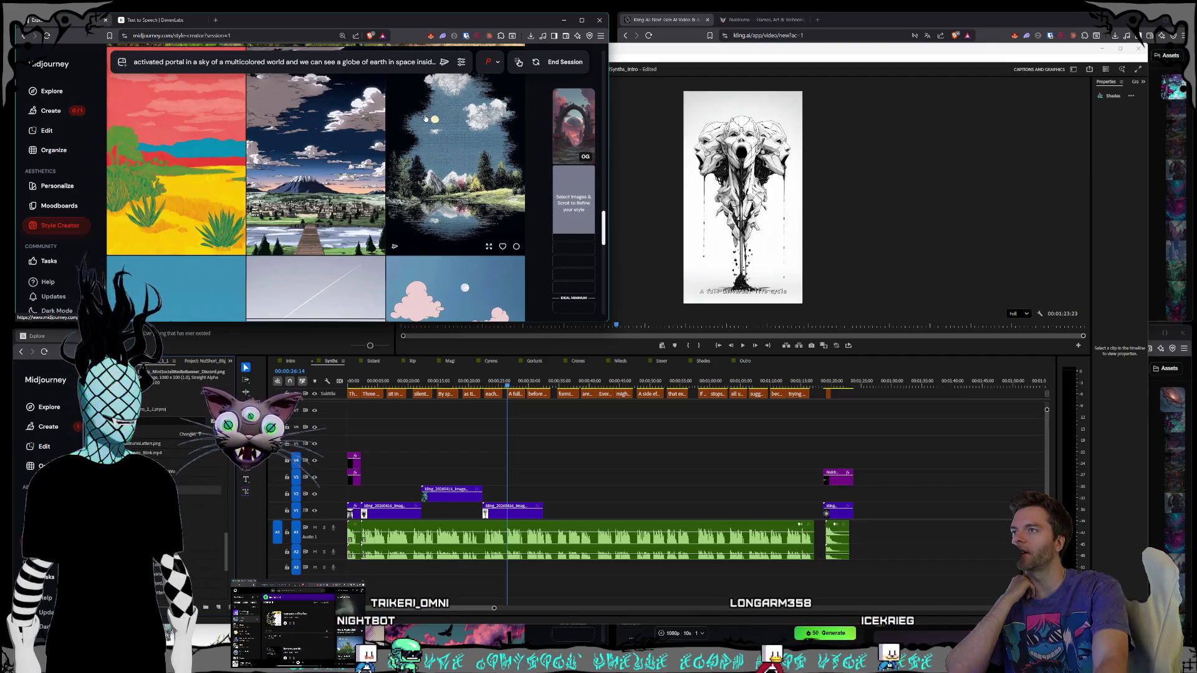
{"action": "scroll", "coordinate": [425, 117], "scroll_direction": "down", "scroll_amount": 5}
{"action": "scroll", "coordinate": [425, 116], "scroll_direction": "down", "scroll_amount": 8}
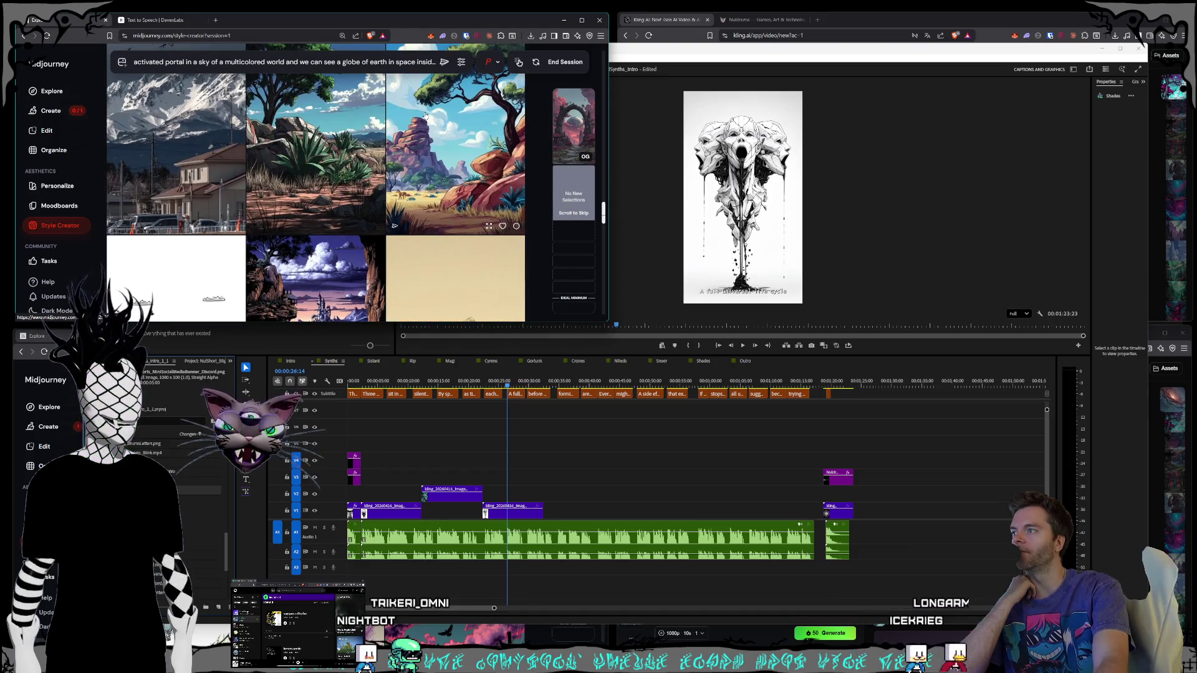
{"action": "scroll", "coordinate": [426, 117], "scroll_direction": "down", "scroll_amount": 5}
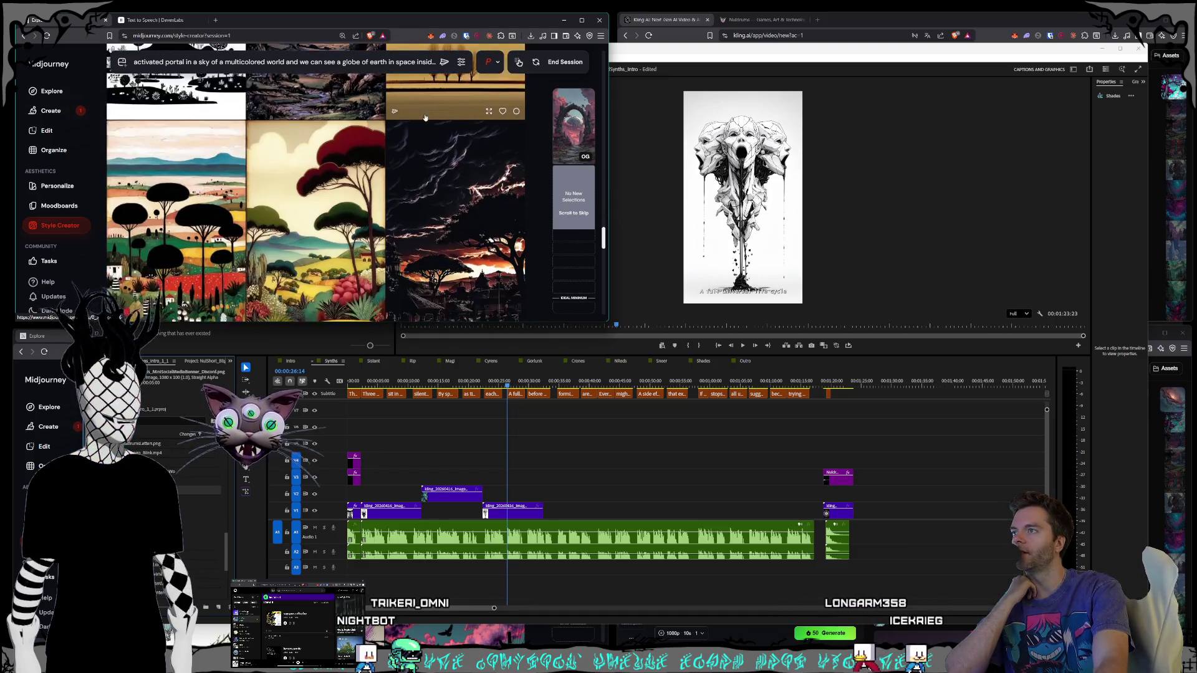
{"action": "scroll", "coordinate": [425, 117], "scroll_direction": "down", "scroll_amount": 10}
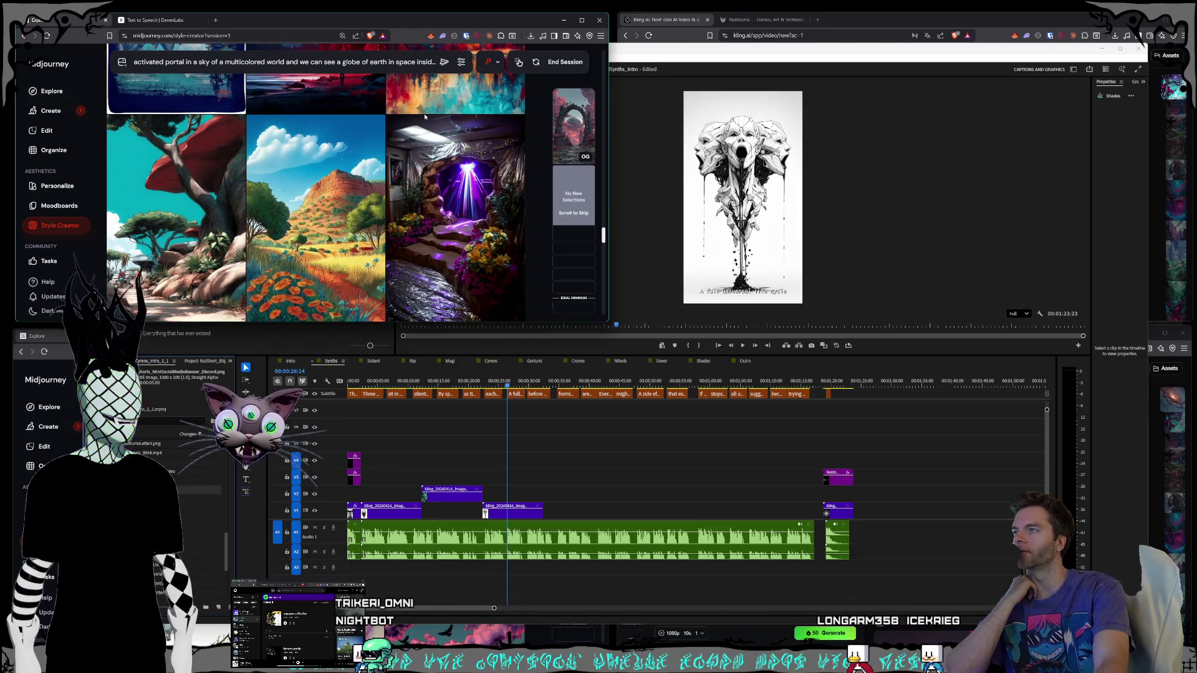
{"action": "scroll", "coordinate": [425, 116], "scroll_direction": "down", "scroll_amount": 3}
{"action": "scroll", "coordinate": [425, 117], "scroll_direction": "up", "scroll_amount": 3}
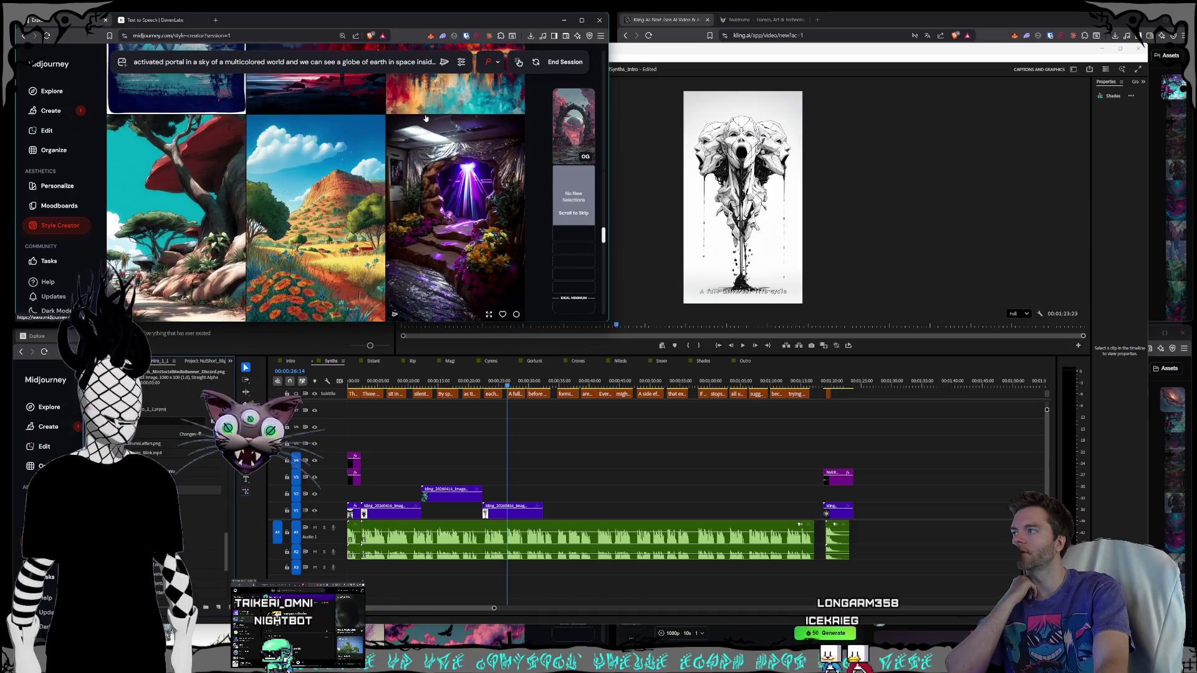
{"action": "scroll", "coordinate": [426, 118], "scroll_direction": "down", "scroll_amount": 2}
{"action": "scroll", "coordinate": [425, 118], "scroll_direction": "down", "scroll_amount": 10}
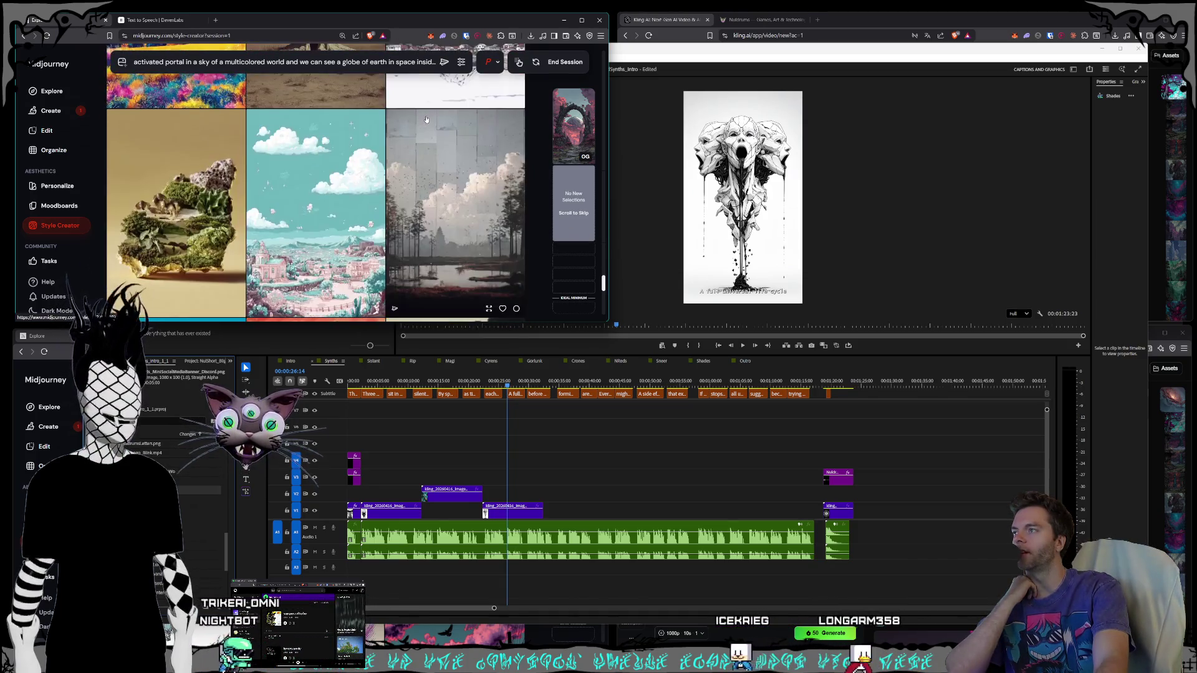
{"action": "scroll", "coordinate": [406, 115], "scroll_direction": "down", "scroll_amount": 2}
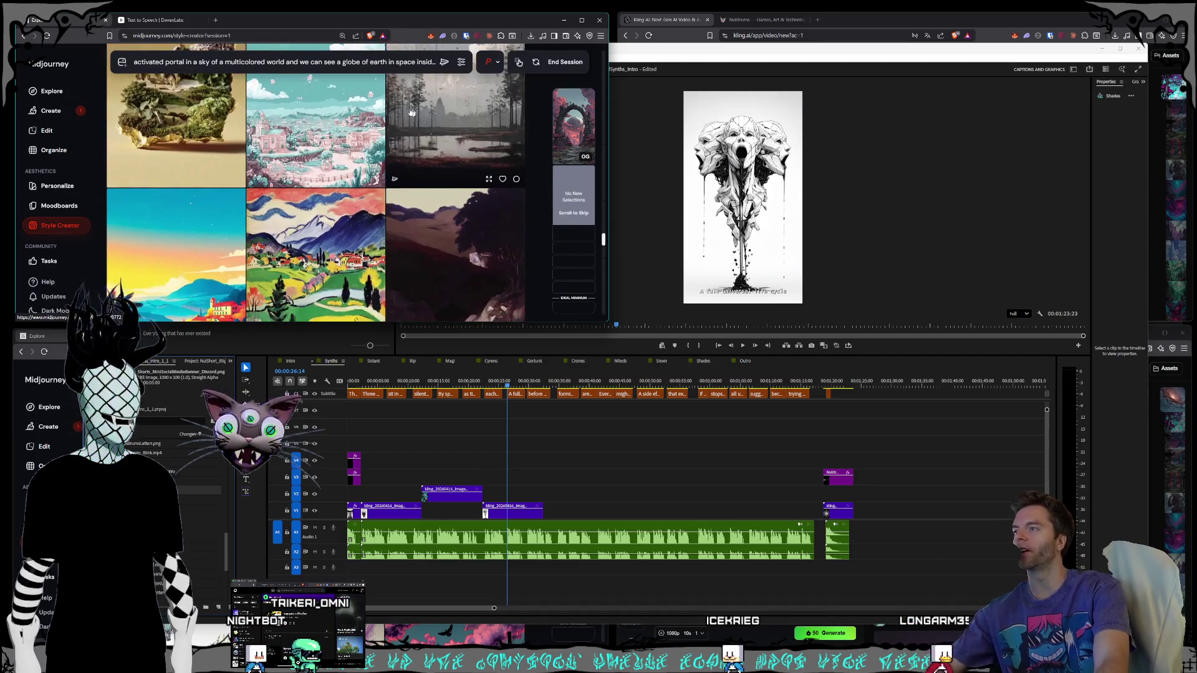
{"action": "scroll", "coordinate": [356, 127], "scroll_direction": "down", "scroll_amount": 2}
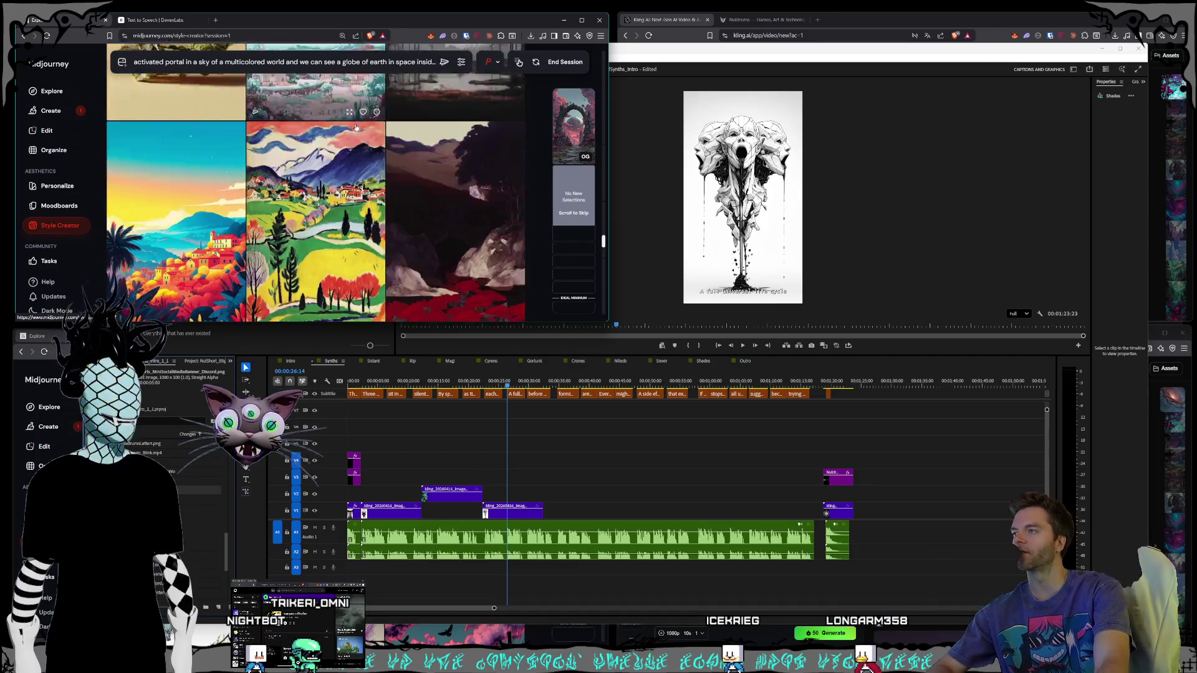
{"action": "scroll", "coordinate": [364, 142], "scroll_direction": "down", "scroll_amount": 2}
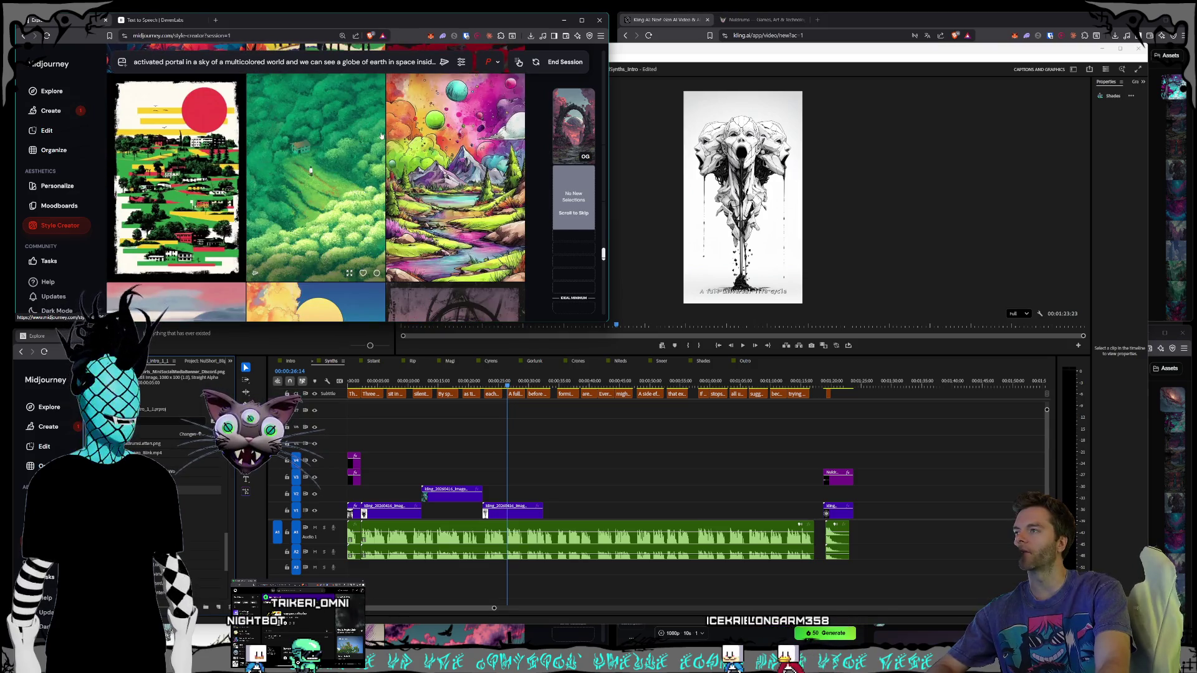
{"action": "scroll", "coordinate": [380, 136], "scroll_direction": "down", "scroll_amount": 3}
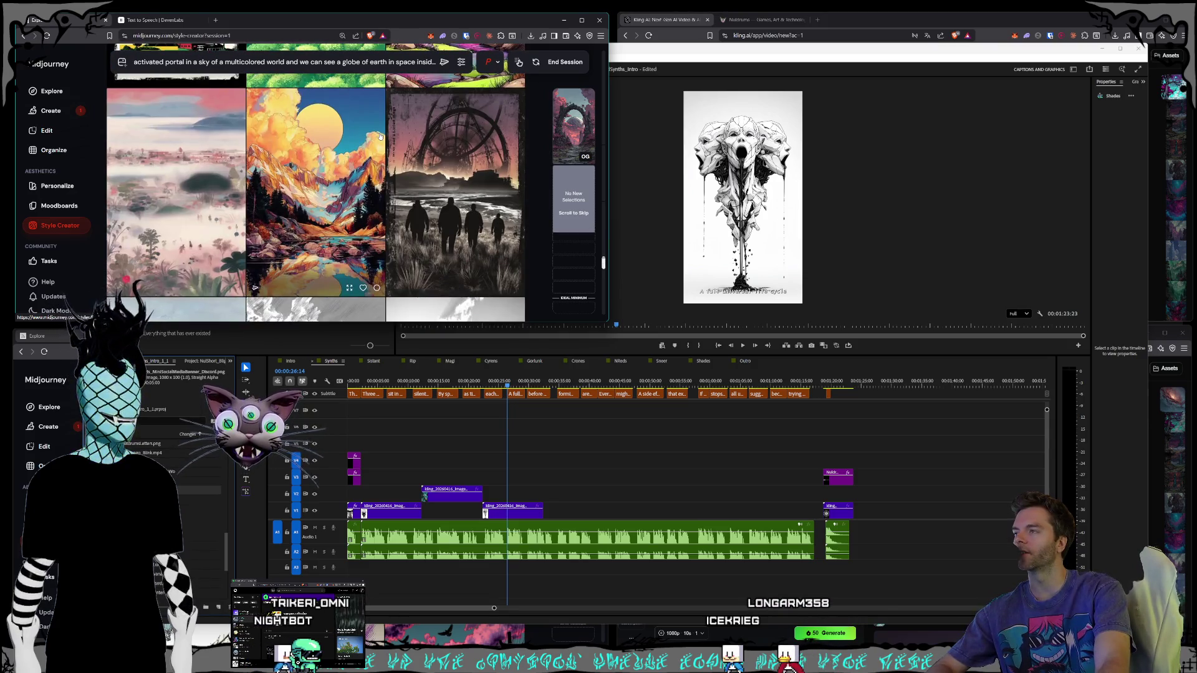
{"action": "scroll", "coordinate": [379, 136], "scroll_direction": "down", "scroll_amount": 3}
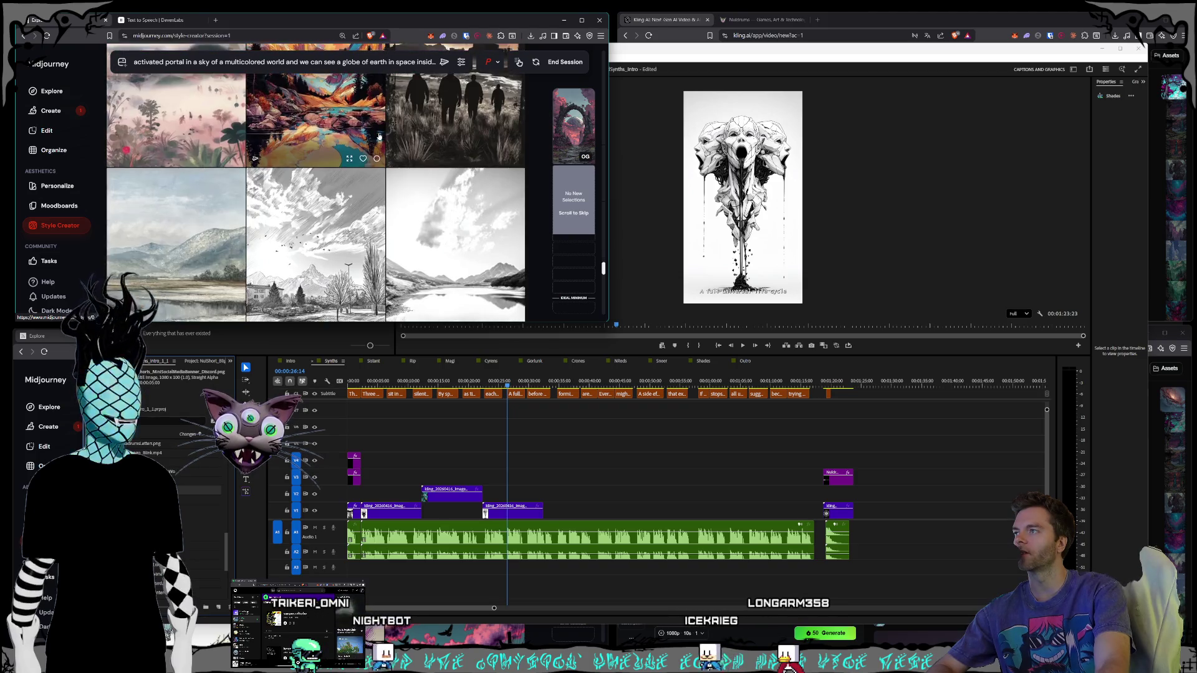
{"action": "scroll", "coordinate": [378, 136], "scroll_direction": "up", "scroll_amount": 3}
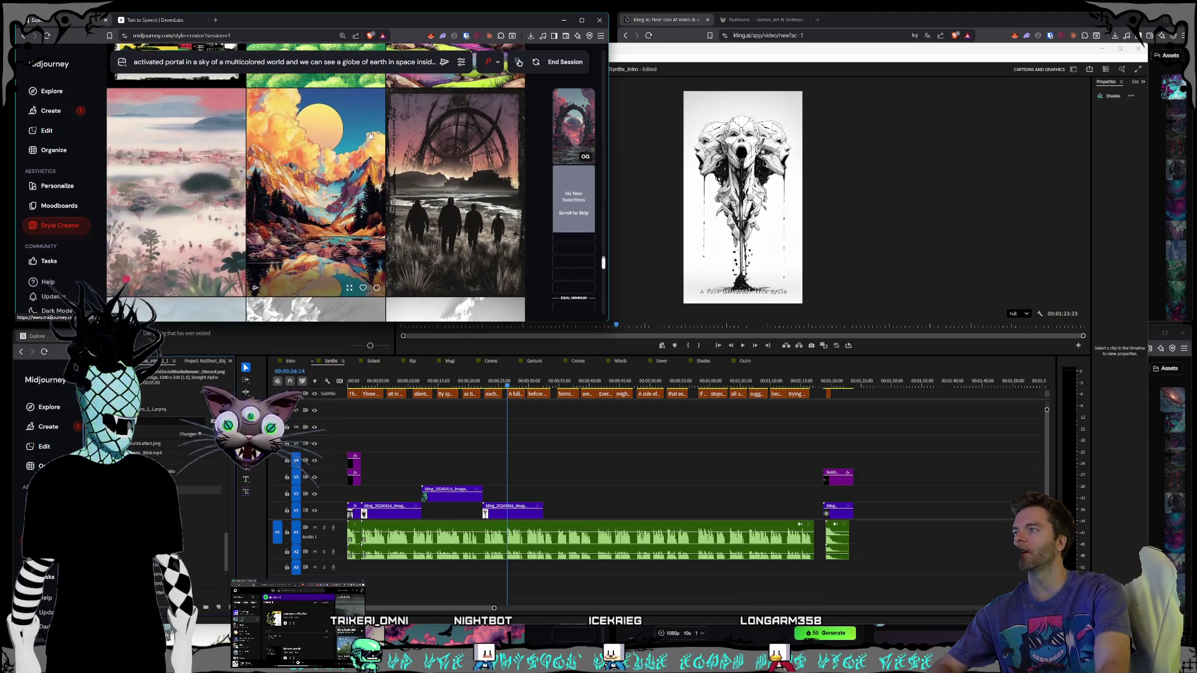
{"action": "scroll", "coordinate": [359, 135], "scroll_direction": "down", "scroll_amount": 1}
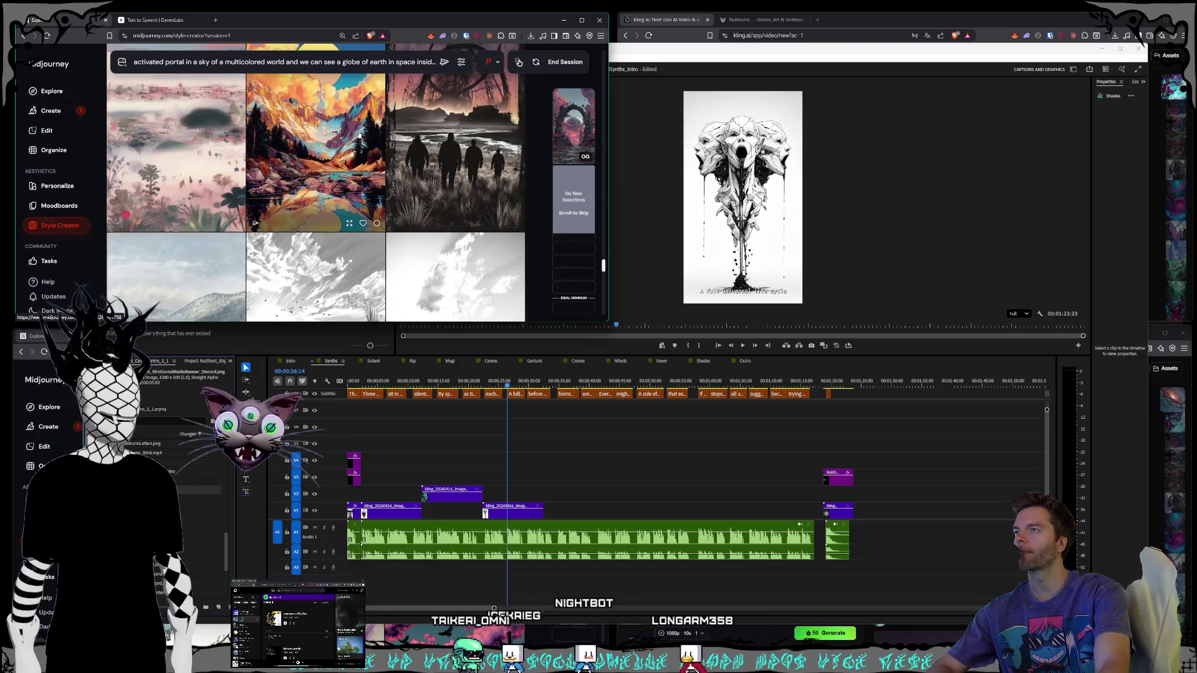
{"action": "scroll", "coordinate": [352, 137], "scroll_direction": "down", "scroll_amount": 5}
{"action": "scroll", "coordinate": [352, 139], "scroll_direction": "down", "scroll_amount": 5}
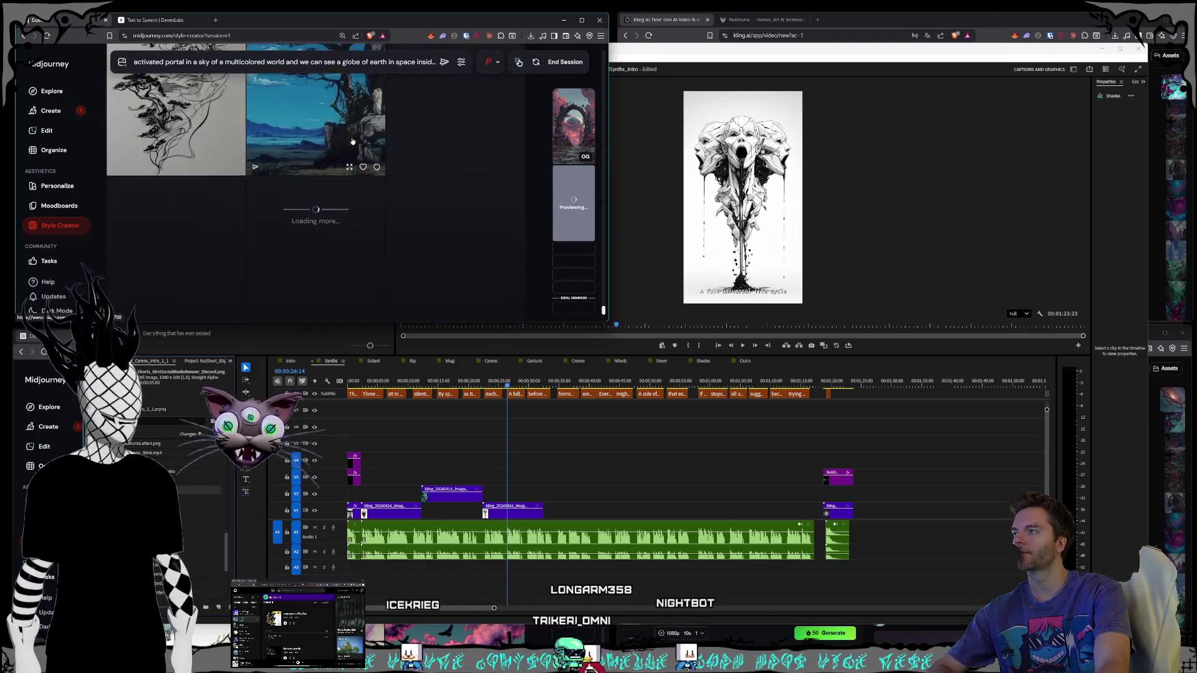
{"action": "scroll", "coordinate": [353, 138], "scroll_direction": "down", "scroll_amount": 1}
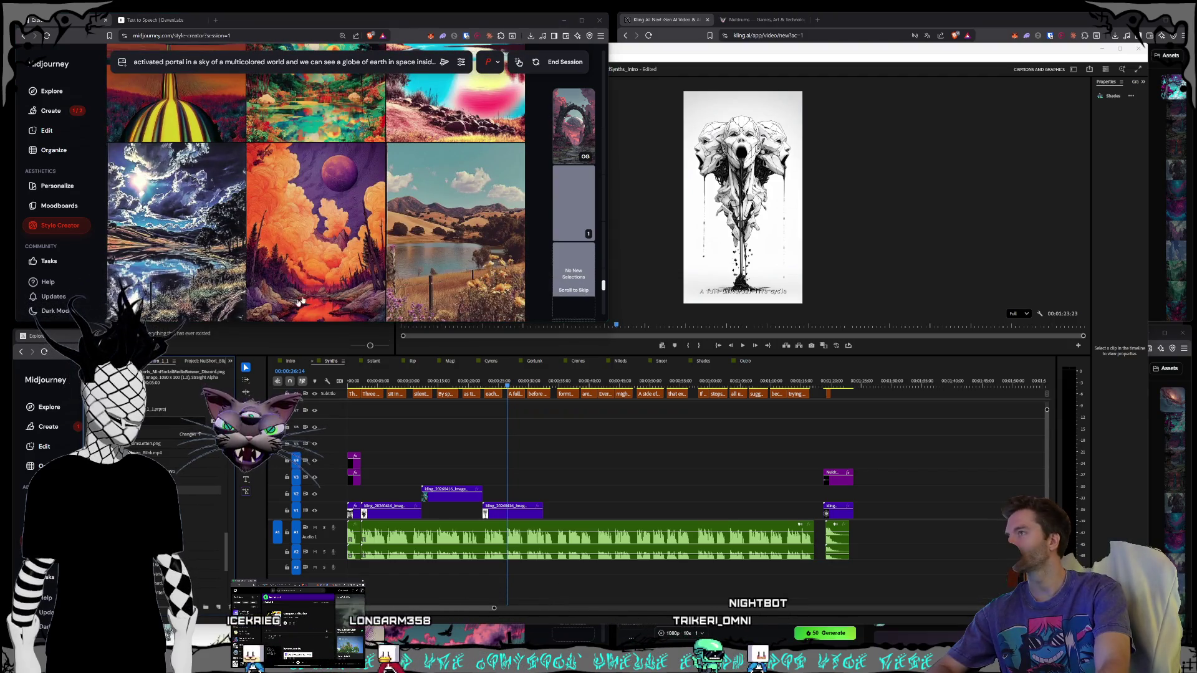
{"action": "scroll", "coordinate": [343, 249], "scroll_direction": "down", "scroll_amount": 5}
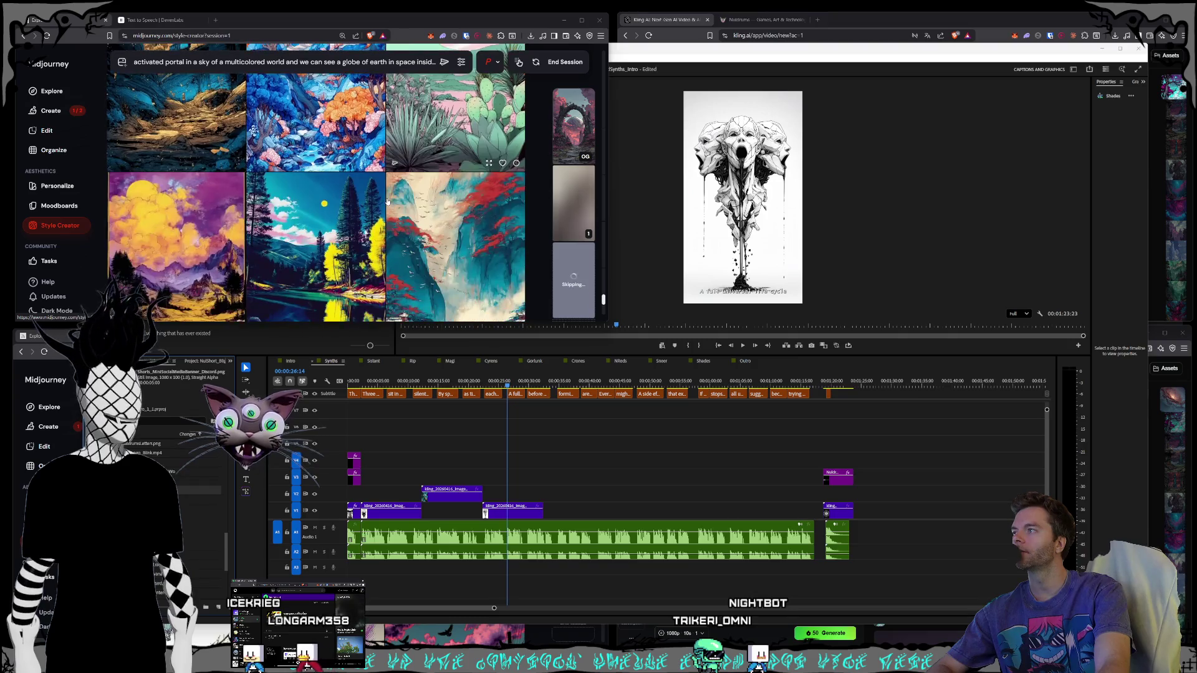
{"action": "scroll", "coordinate": [386, 202], "scroll_direction": "down", "scroll_amount": 5}
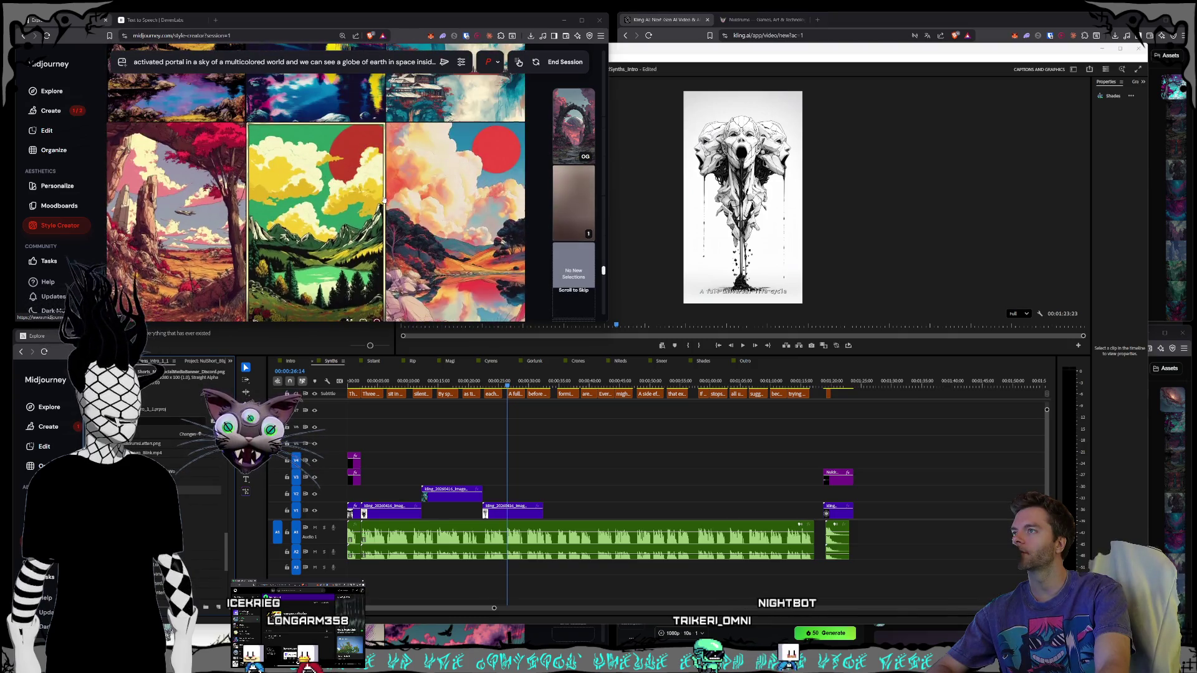
{"action": "scroll", "coordinate": [385, 200], "scroll_direction": "down", "scroll_amount": 3}
{"action": "scroll", "coordinate": [347, 189], "scroll_direction": "down", "scroll_amount": 1}
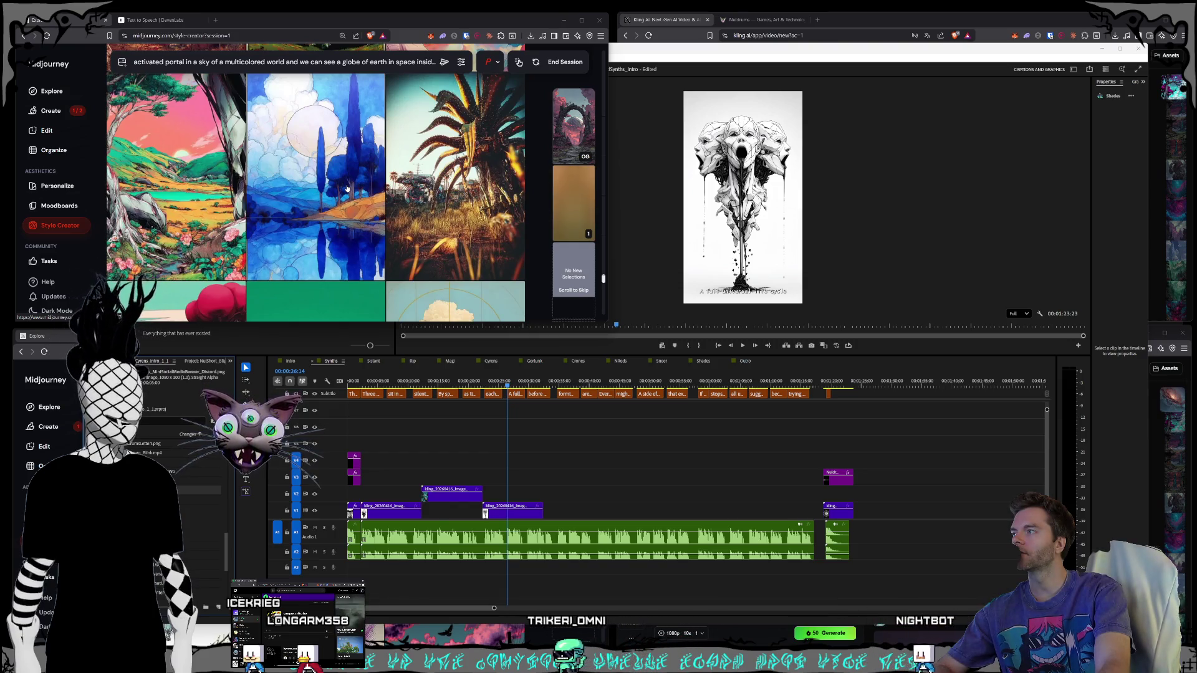
{"action": "scroll", "coordinate": [347, 188], "scroll_direction": "down", "scroll_amount": 5}
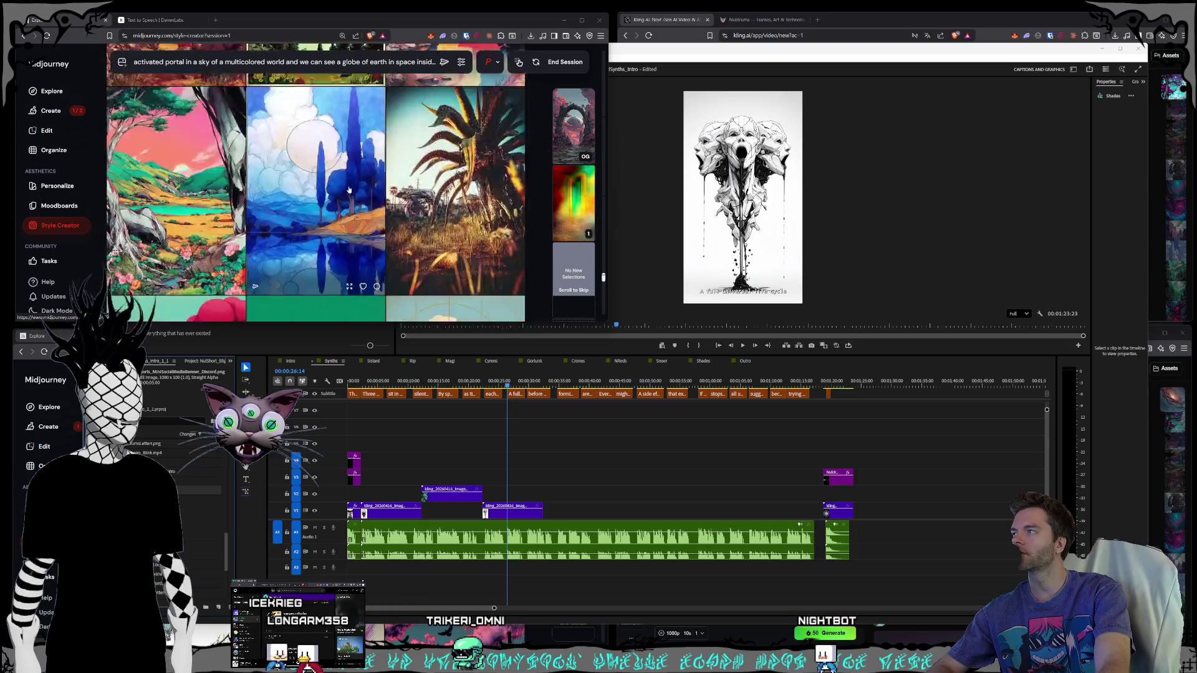
{"action": "scroll", "coordinate": [351, 190], "scroll_direction": "down", "scroll_amount": 5}
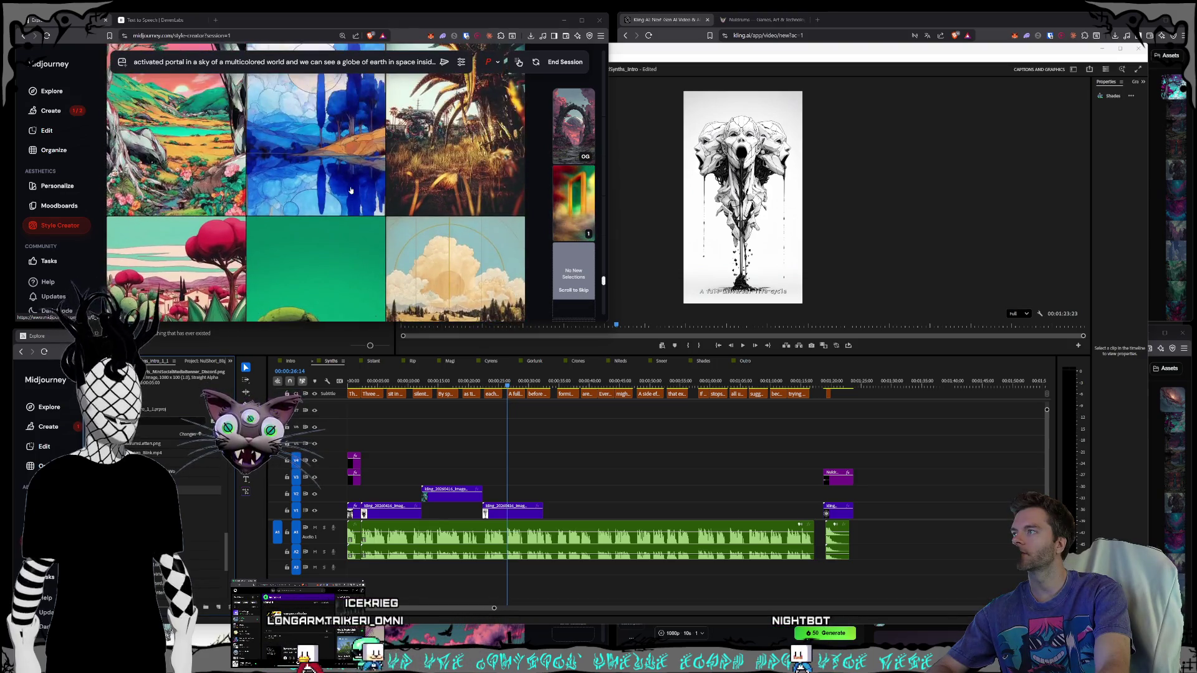
{"action": "scroll", "coordinate": [287, 193], "scroll_direction": "down", "scroll_amount": 10}
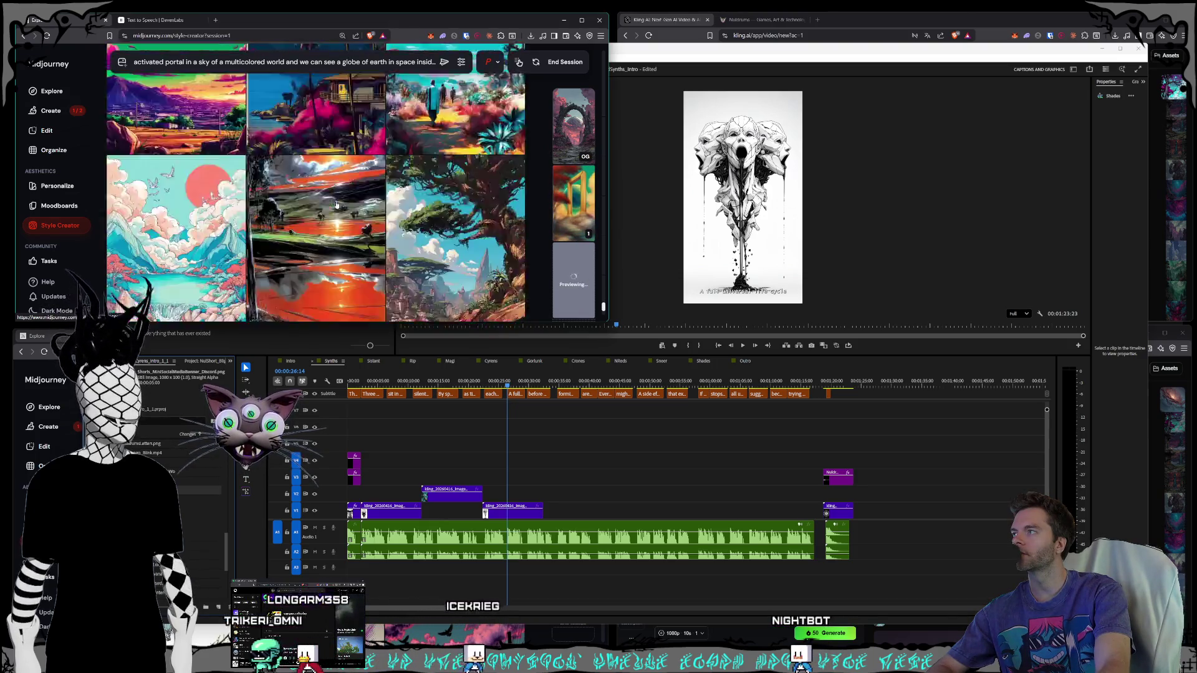
{"action": "scroll", "coordinate": [340, 202], "scroll_direction": "down", "scroll_amount": 8}
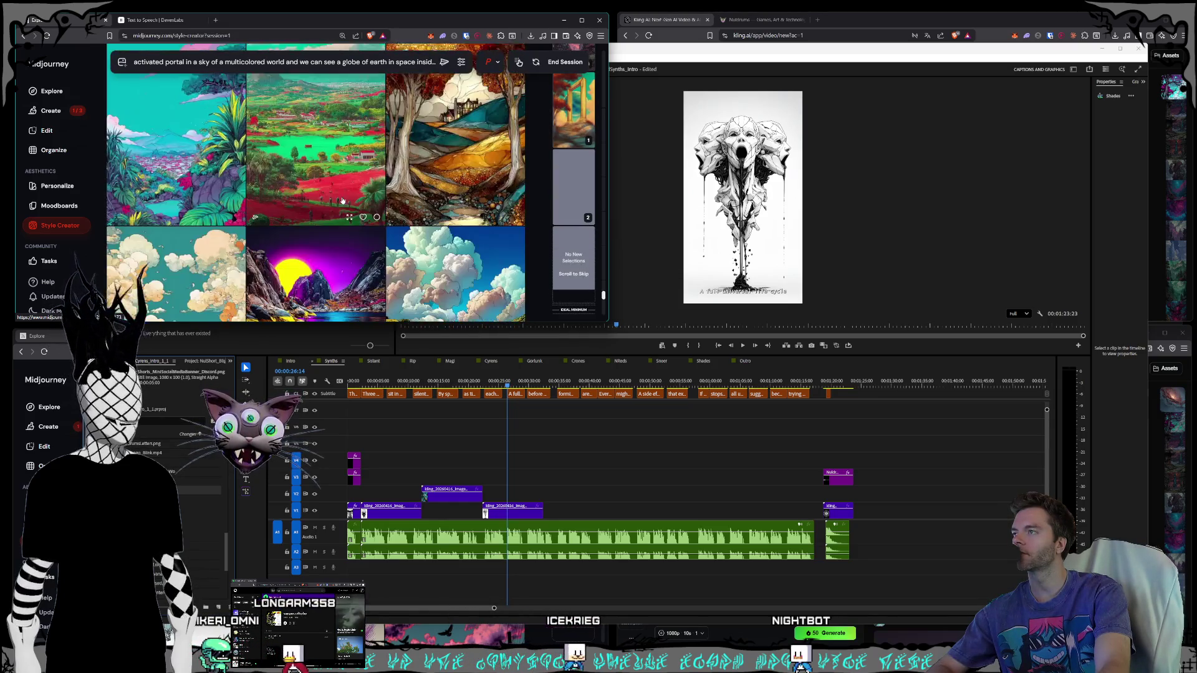
{"action": "scroll", "coordinate": [342, 201], "scroll_direction": "down", "scroll_amount": 8}
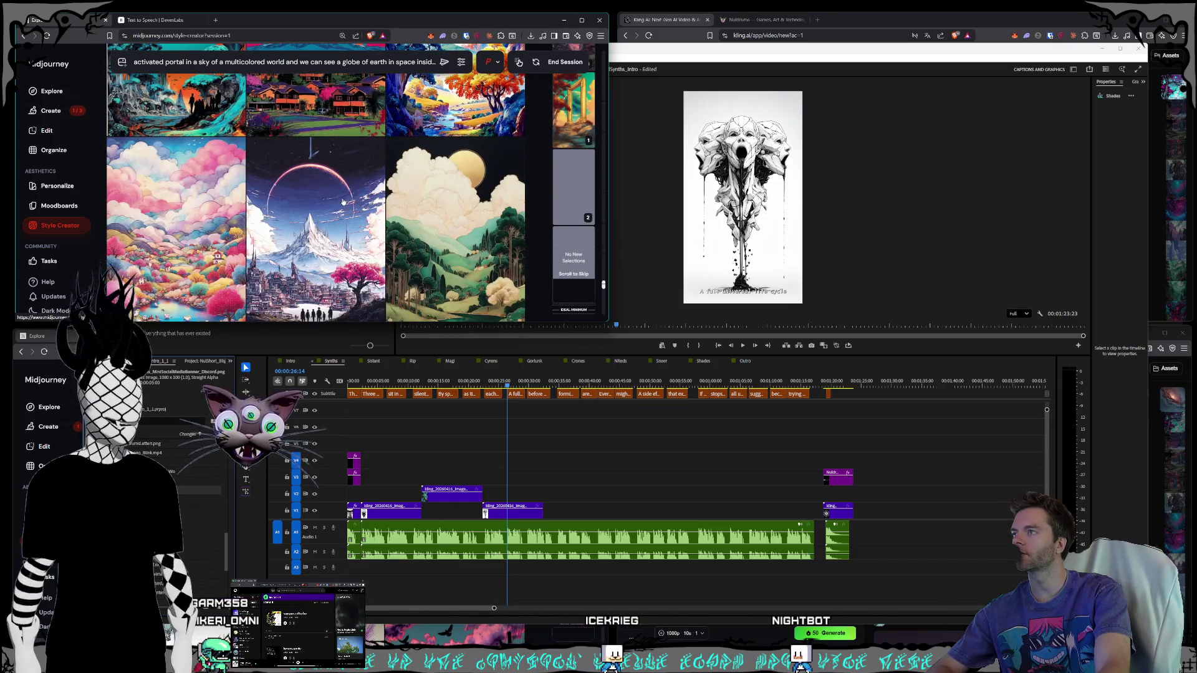
{"action": "scroll", "coordinate": [342, 201], "scroll_direction": "down", "scroll_amount": 8}
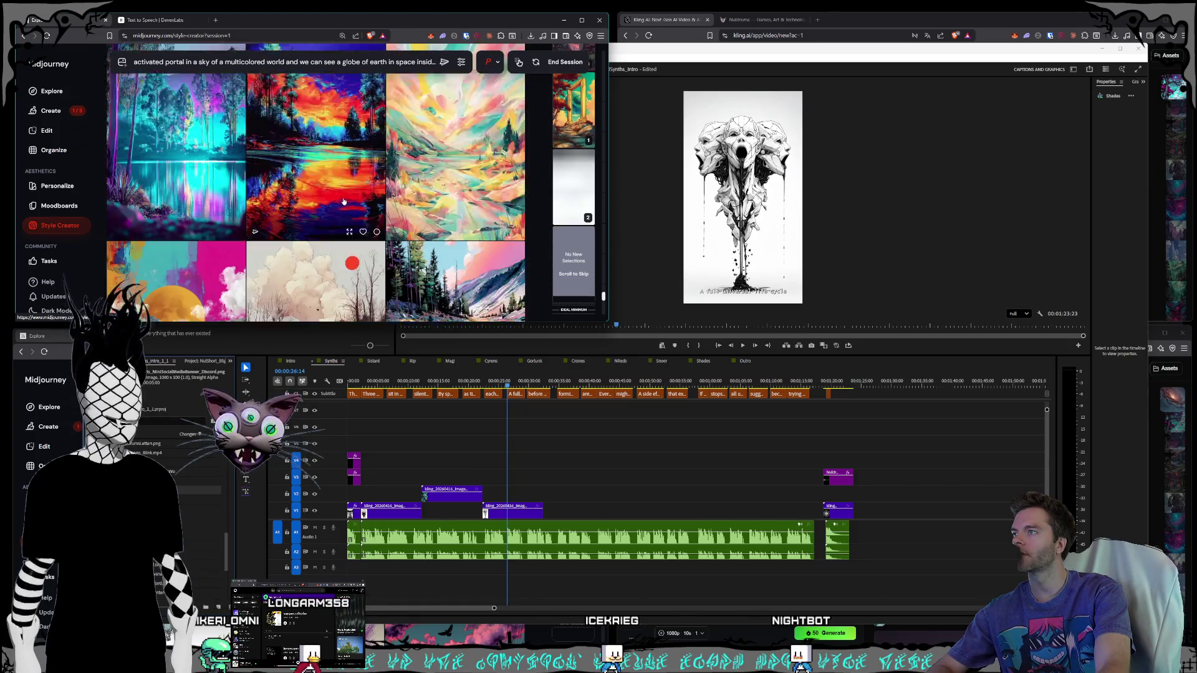
{"action": "scroll", "coordinate": [343, 200], "scroll_direction": "down", "scroll_amount": 5}
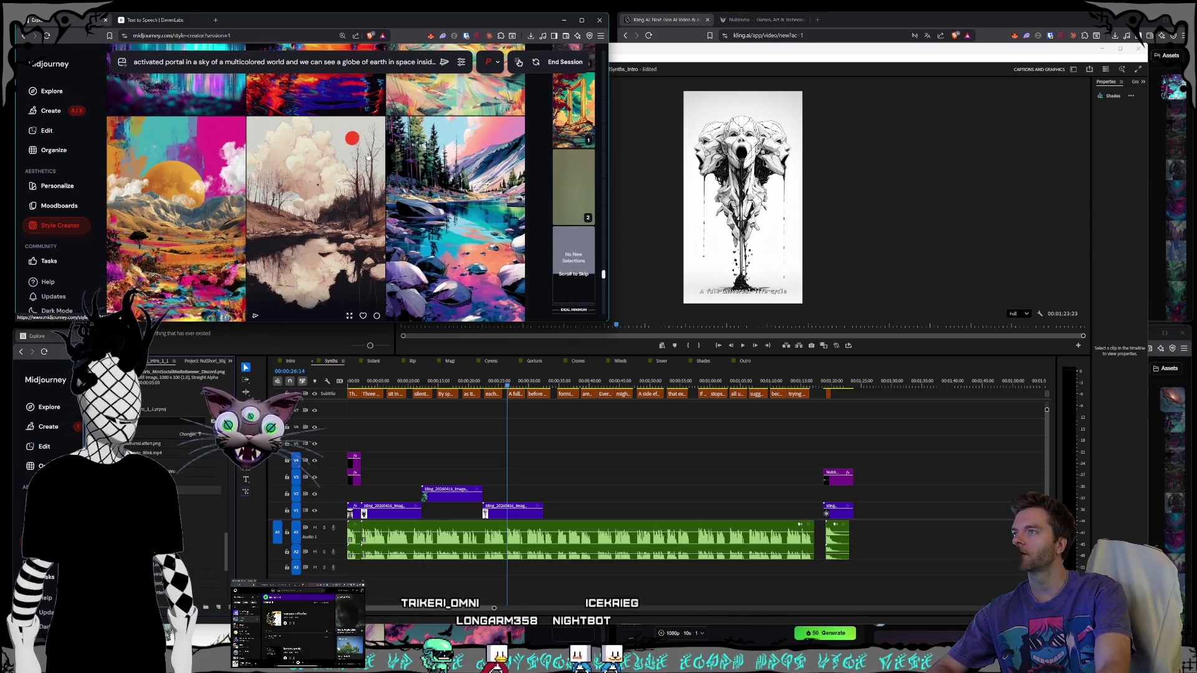
{"action": "scroll", "coordinate": [339, 187], "scroll_direction": "down", "scroll_amount": 3}
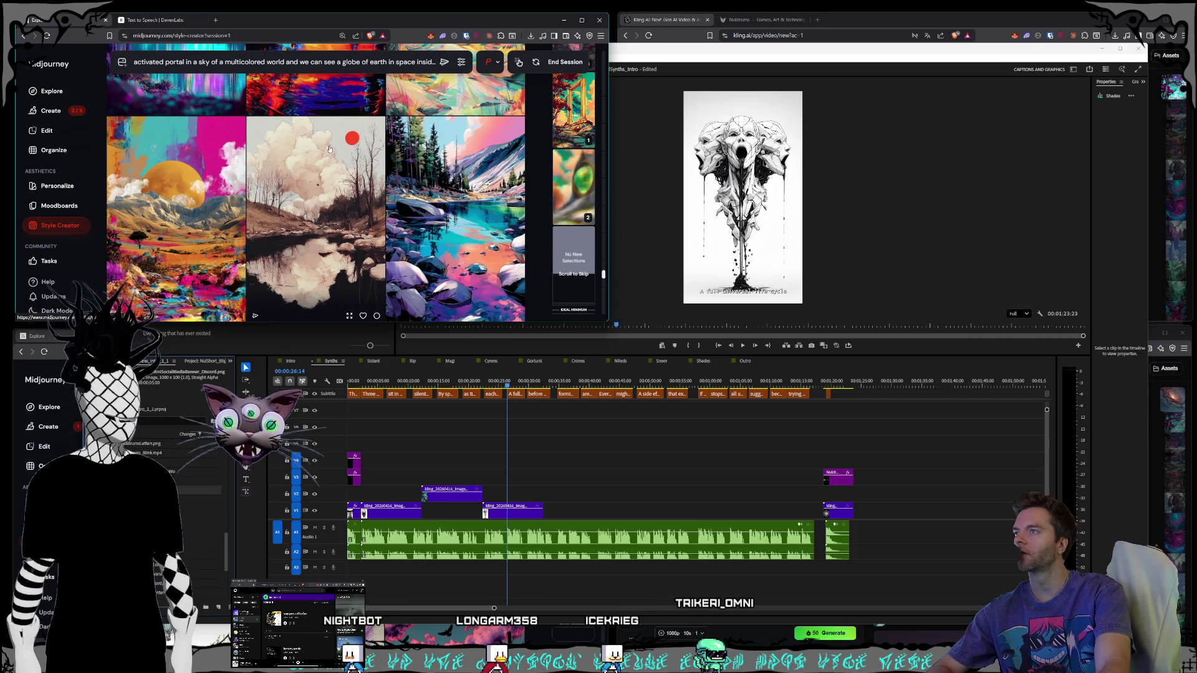
{"action": "scroll", "coordinate": [331, 149], "scroll_direction": "down", "scroll_amount": 4}
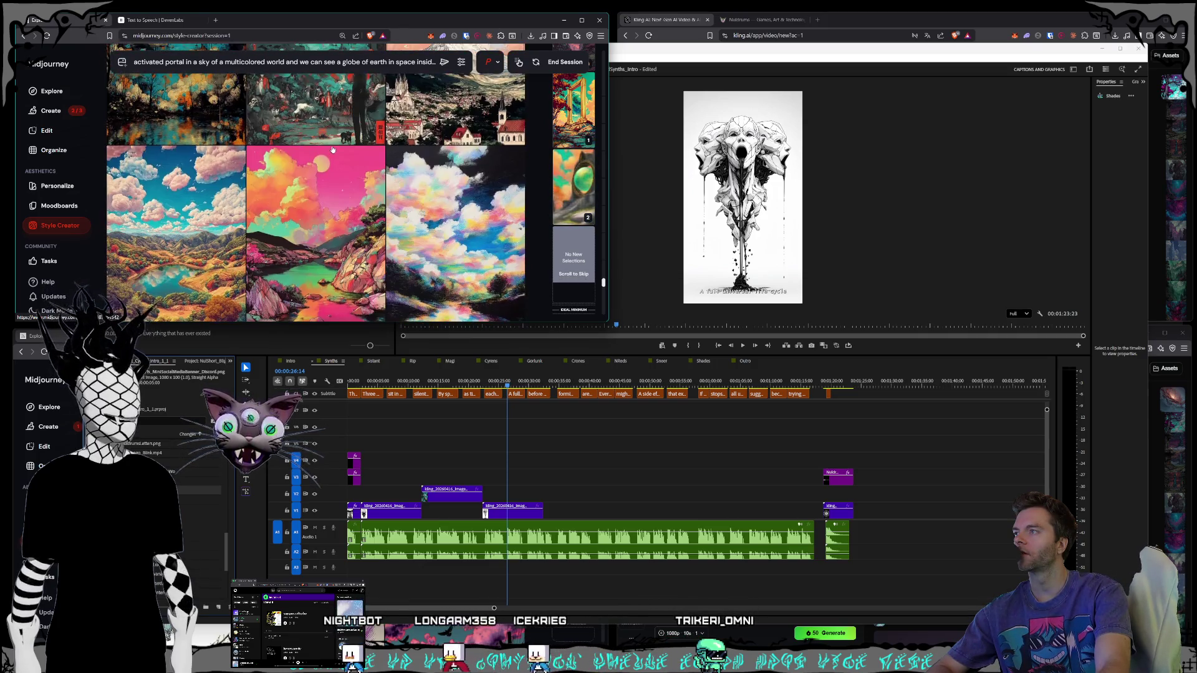
{"action": "scroll", "coordinate": [333, 149], "scroll_direction": "down", "scroll_amount": 5}
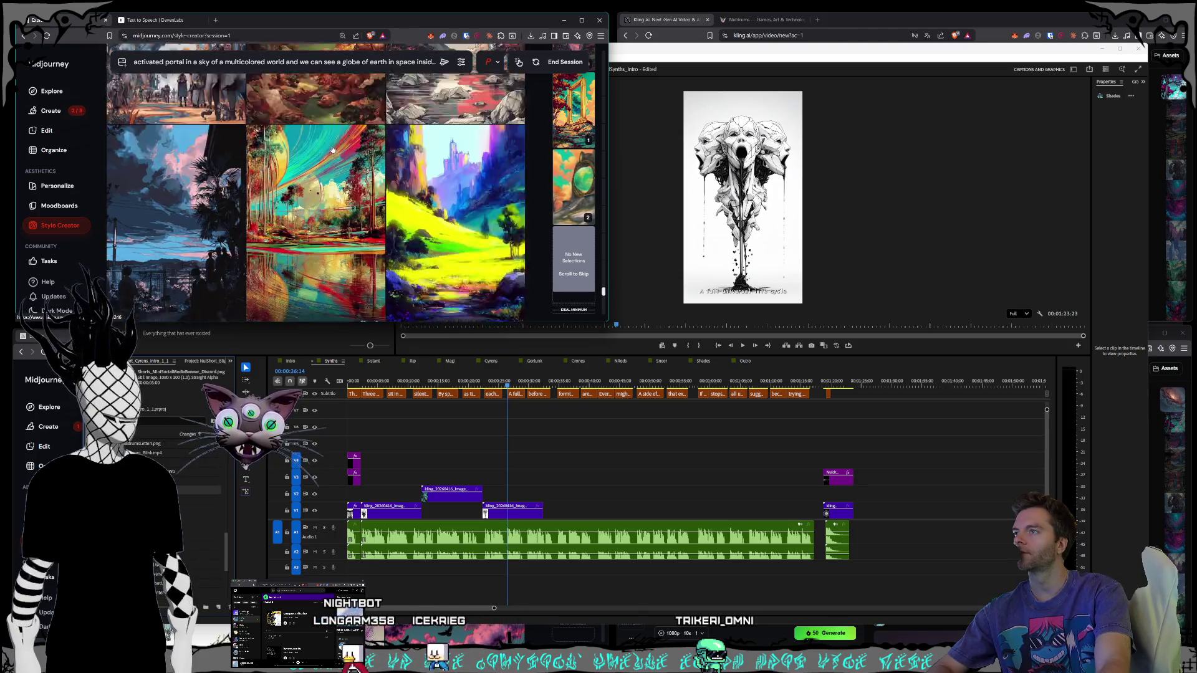
{"action": "scroll", "coordinate": [333, 149], "scroll_direction": "down", "scroll_amount": 2}
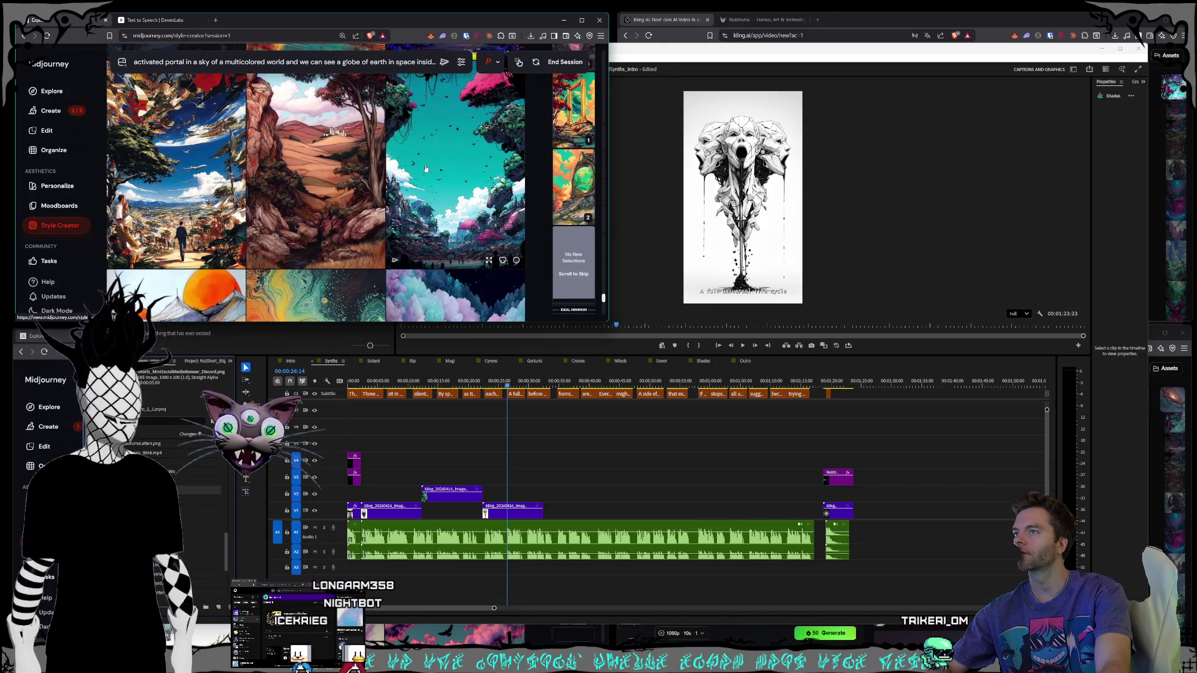
{"action": "scroll", "coordinate": [425, 168], "scroll_direction": "down", "scroll_amount": 5}
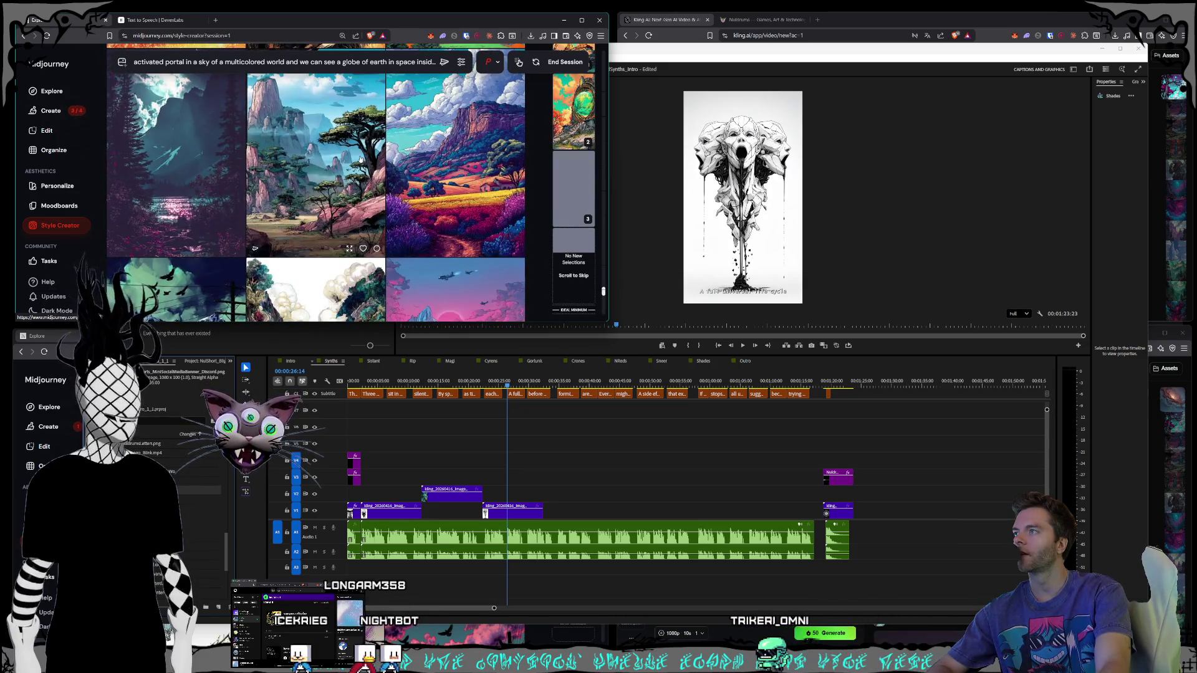
{"action": "scroll", "coordinate": [354, 157], "scroll_direction": "down", "scroll_amount": 2}
{"action": "scroll", "coordinate": [354, 158], "scroll_direction": "down", "scroll_amount": 2}
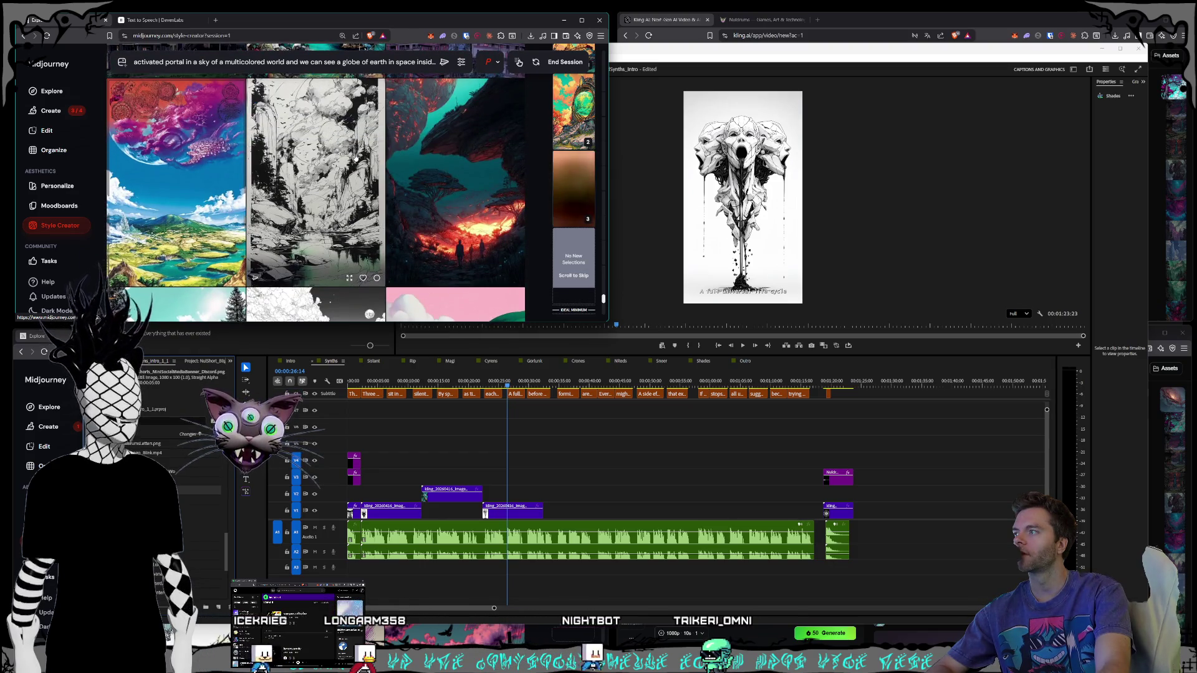
{"action": "scroll", "coordinate": [355, 158], "scroll_direction": "down", "scroll_amount": 2}
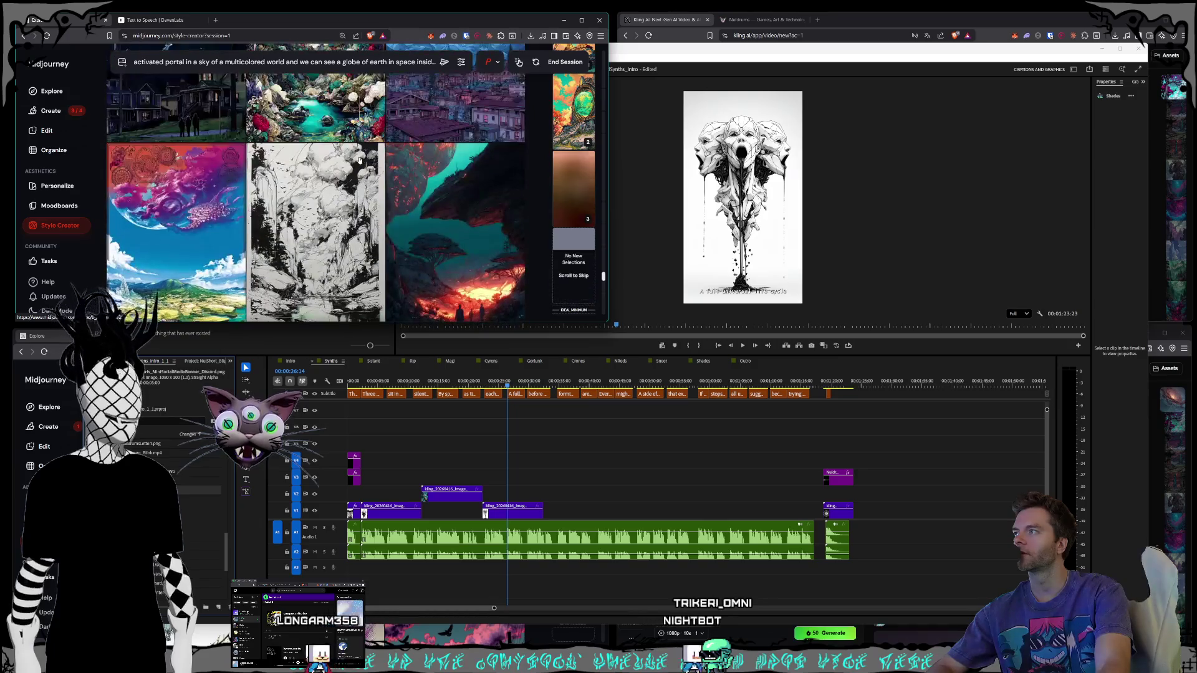
{"action": "scroll", "coordinate": [358, 159], "scroll_direction": "down", "scroll_amount": 2}
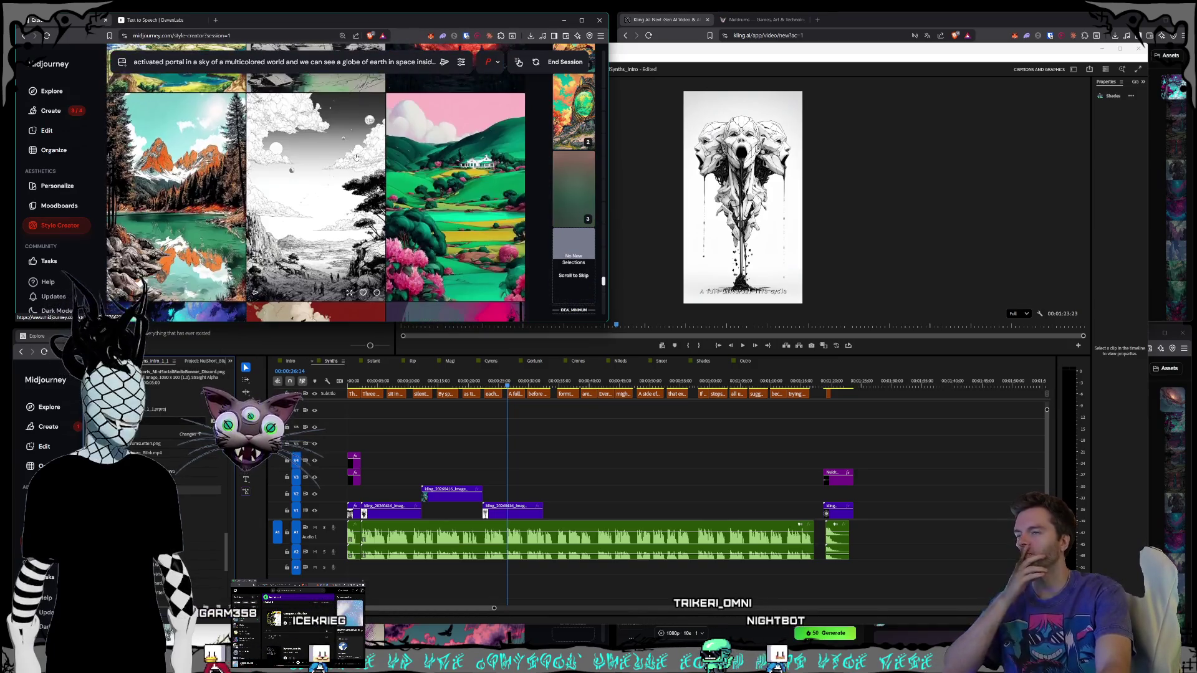
{"action": "scroll", "coordinate": [357, 157], "scroll_direction": "down", "scroll_amount": 2}
{"action": "scroll", "coordinate": [356, 158], "scroll_direction": "down", "scroll_amount": 2}
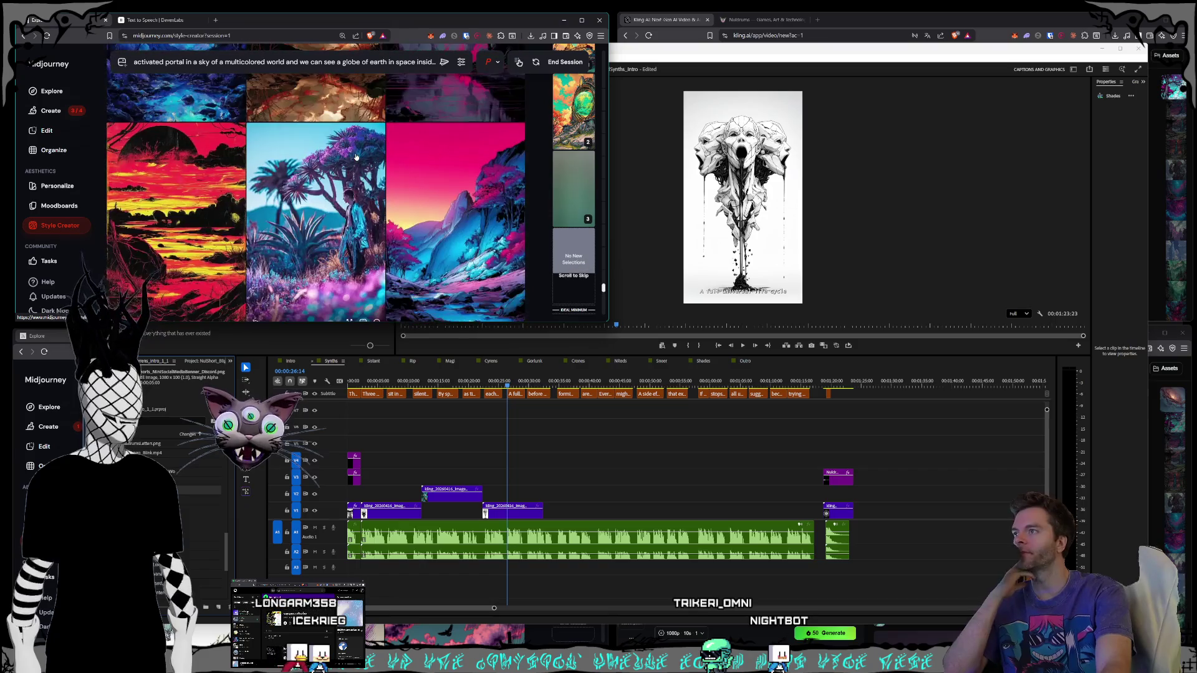
{"action": "scroll", "coordinate": [358, 158], "scroll_direction": "down", "scroll_amount": 3}
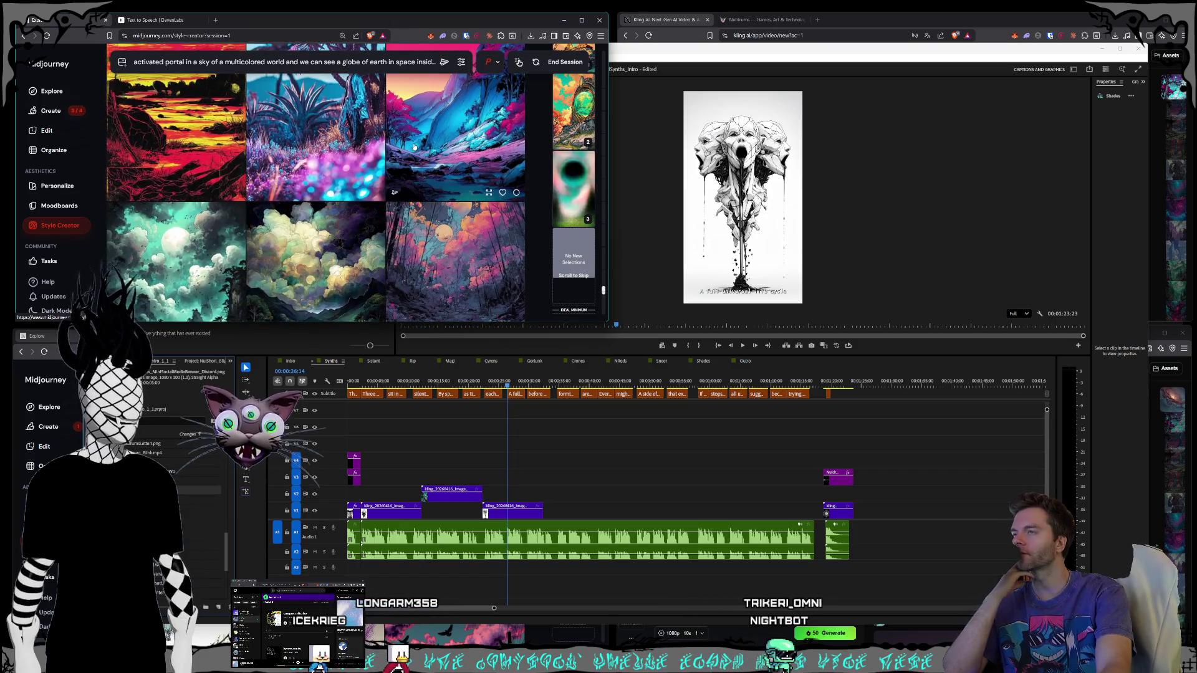
{"action": "scroll", "coordinate": [415, 162], "scroll_direction": "down", "scroll_amount": 6}
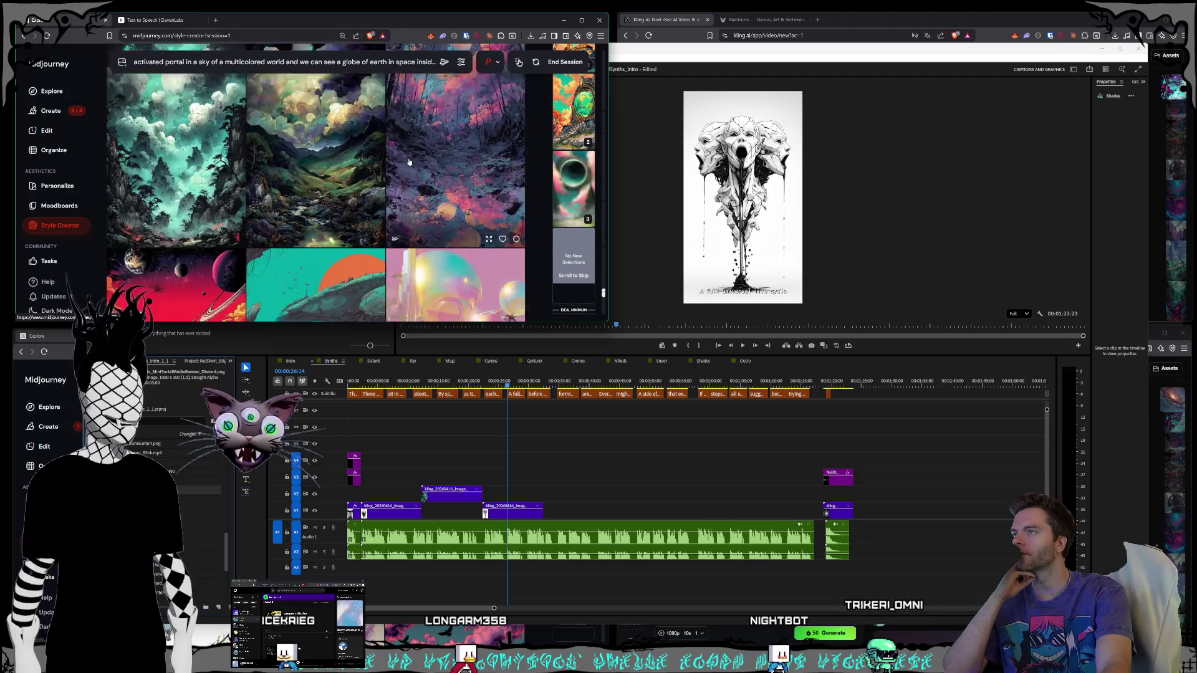
{"action": "scroll", "coordinate": [409, 162], "scroll_direction": "down", "scroll_amount": 3}
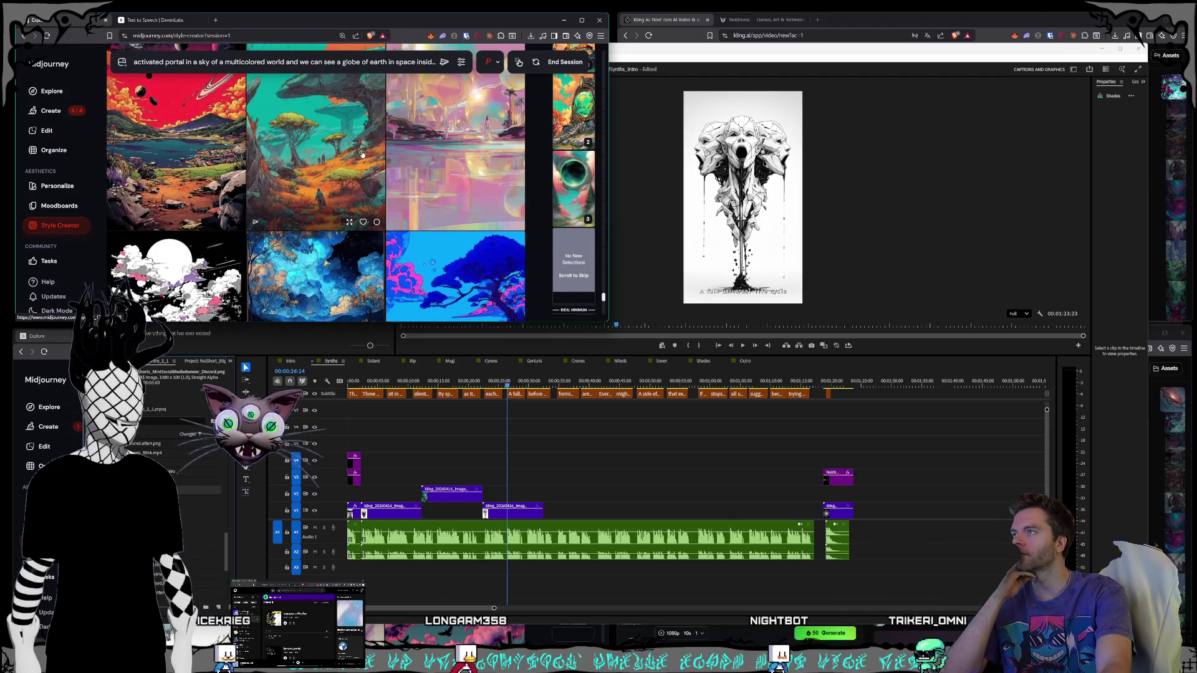
{"action": "scroll", "coordinate": [362, 154], "scroll_direction": "down", "scroll_amount": 3}
{"action": "scroll", "coordinate": [364, 154], "scroll_direction": "down", "scroll_amount": 10}
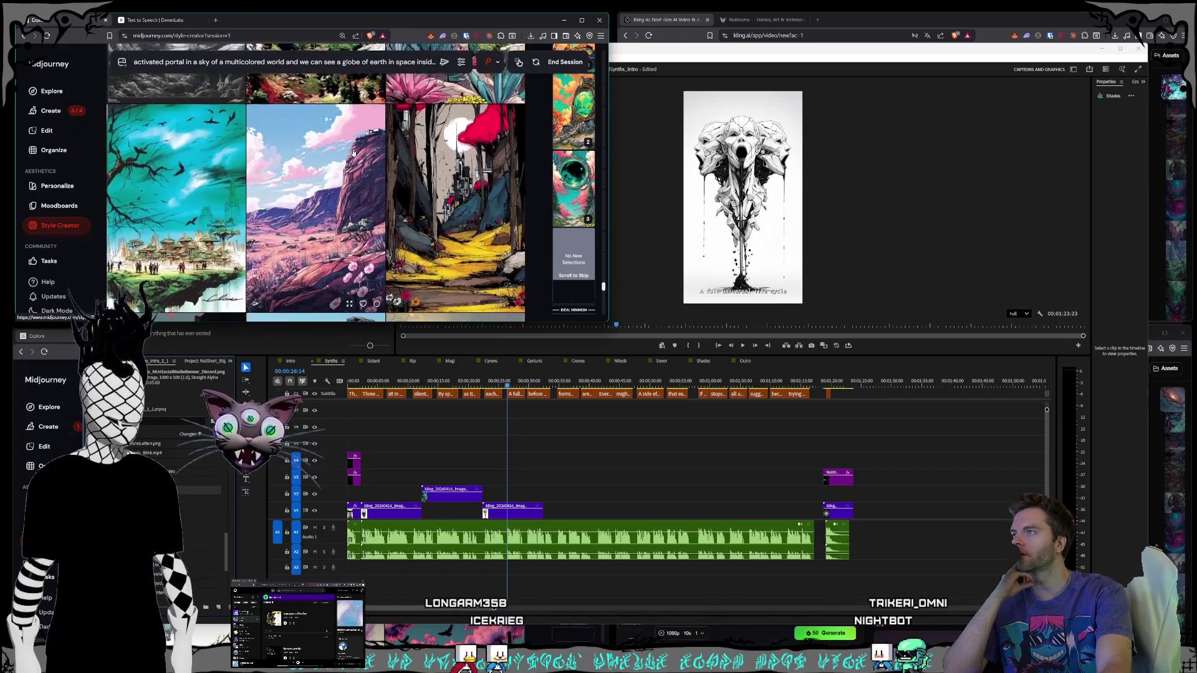
{"action": "scroll", "coordinate": [341, 156], "scroll_direction": "down", "scroll_amount": 8}
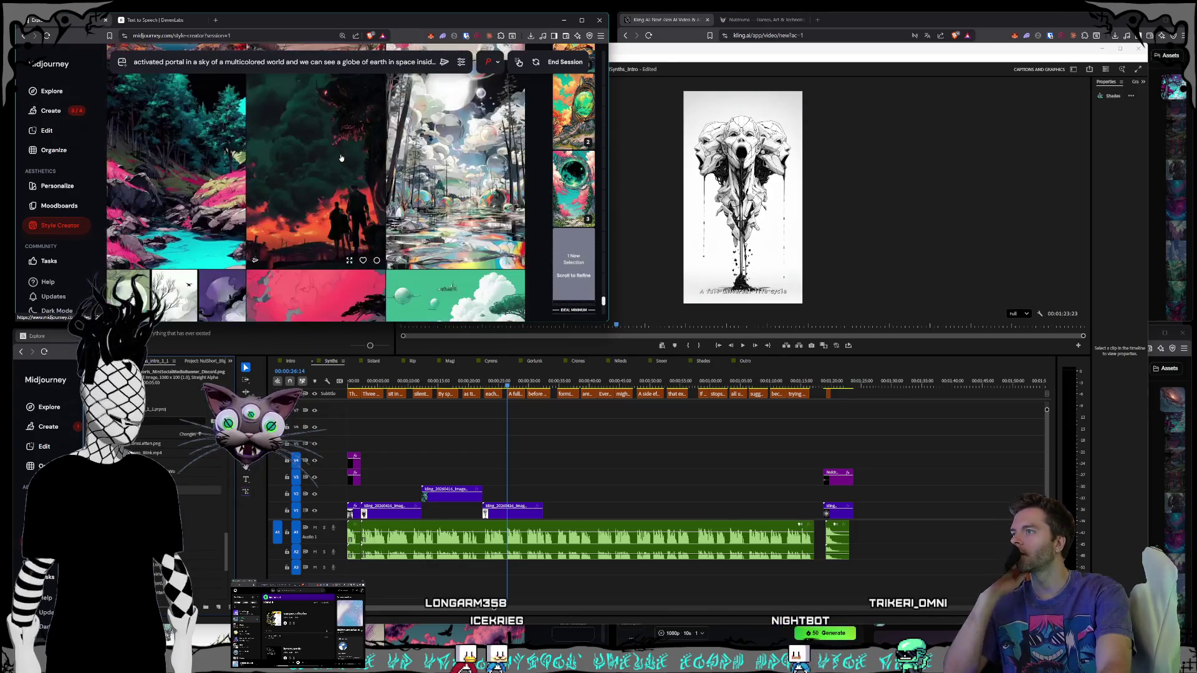
{"action": "scroll", "coordinate": [341, 156], "scroll_direction": "down", "scroll_amount": 5}
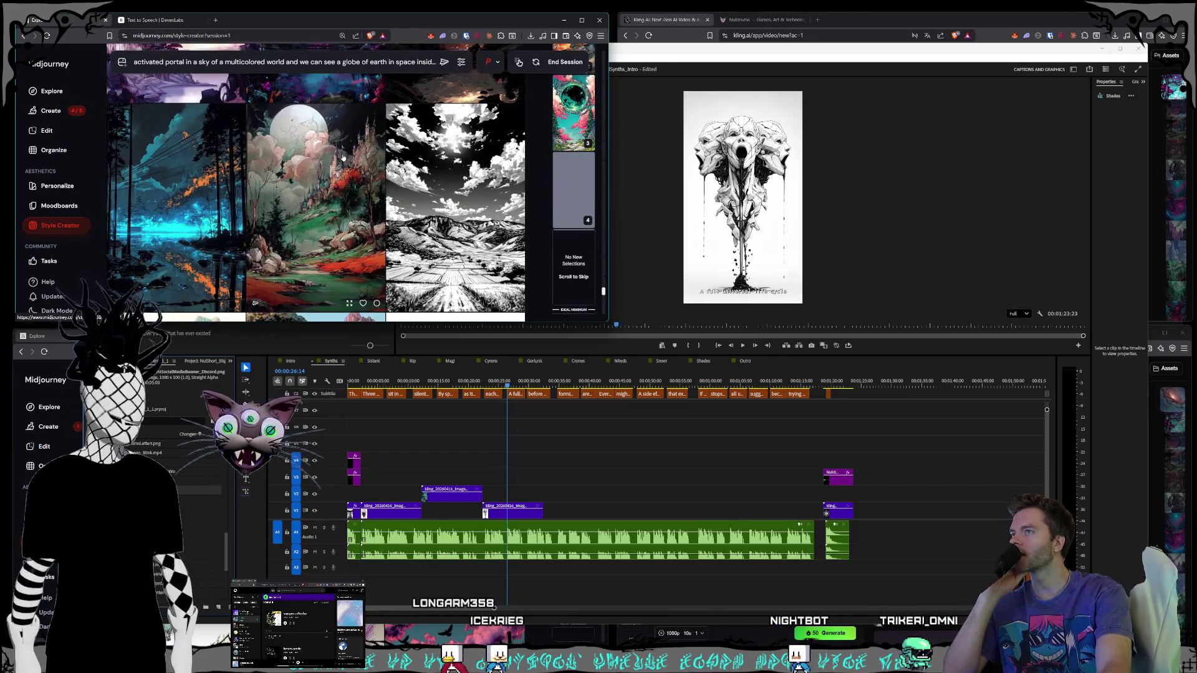
{"action": "scroll", "coordinate": [343, 157], "scroll_direction": "down", "scroll_amount": 6}
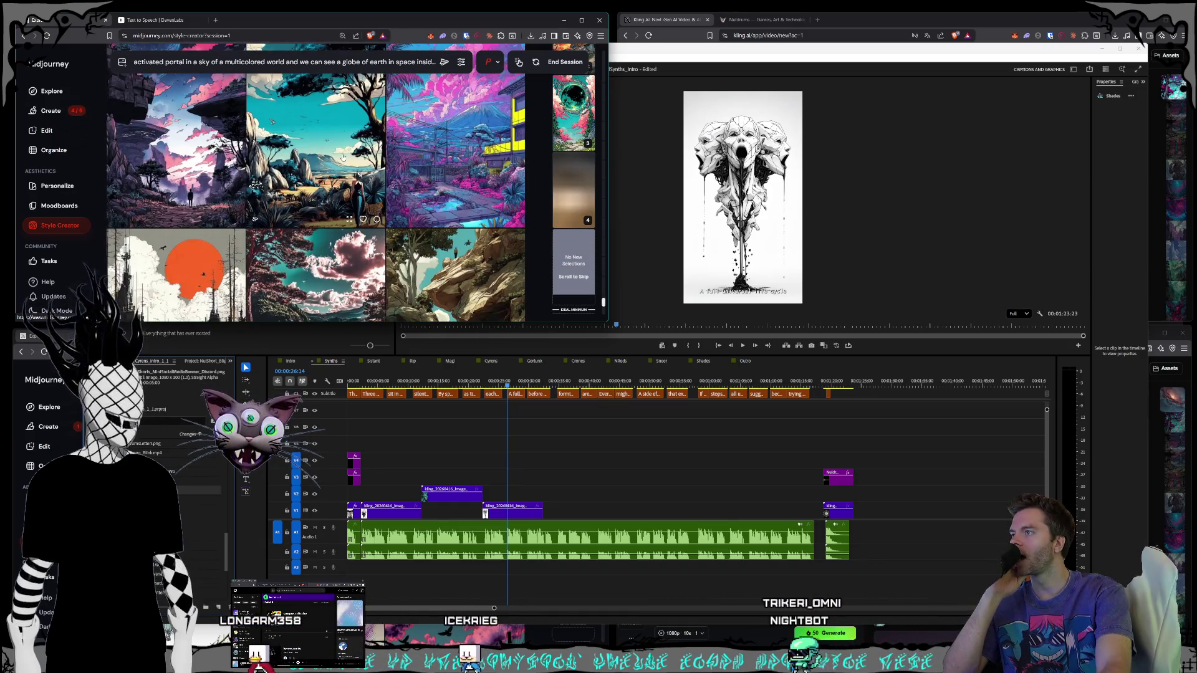
{"action": "scroll", "coordinate": [343, 157], "scroll_direction": "down", "scroll_amount": 3}
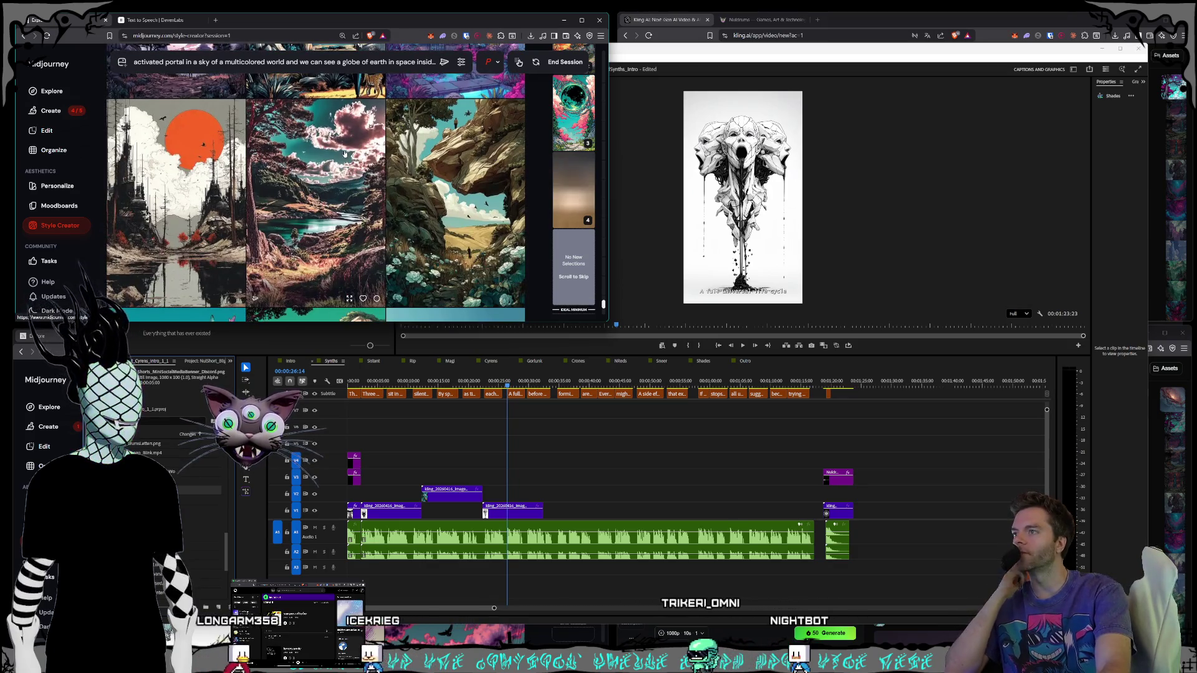
{"action": "scroll", "coordinate": [344, 156], "scroll_direction": "down", "scroll_amount": 8}
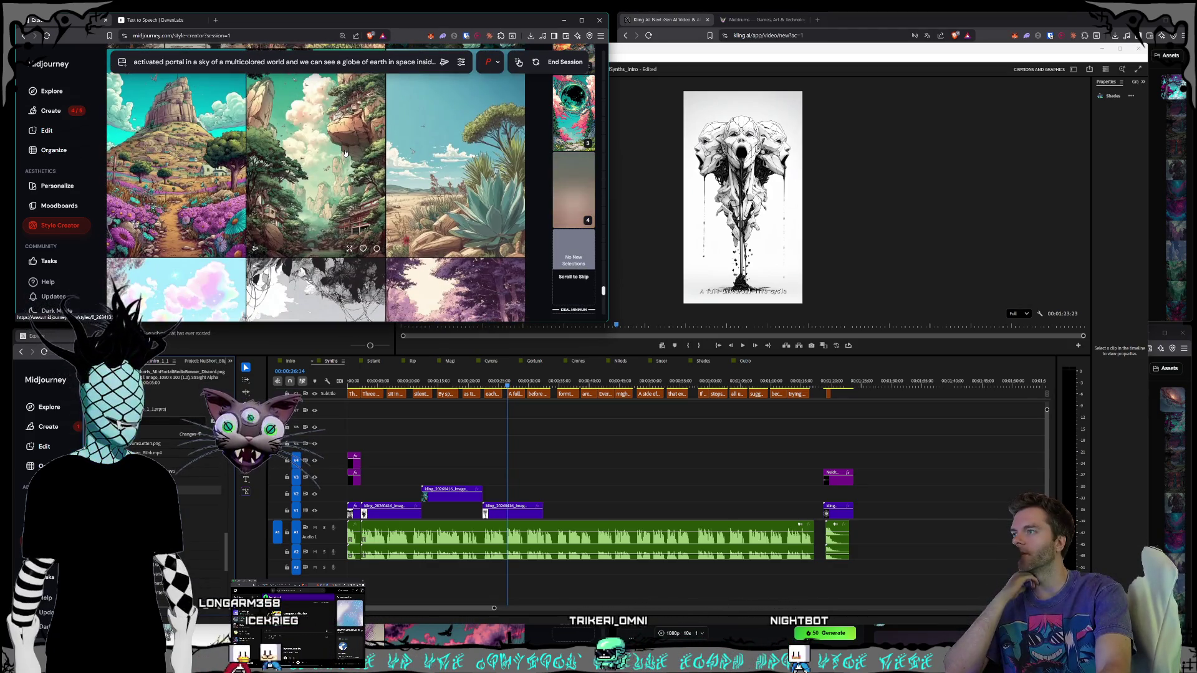
{"action": "scroll", "coordinate": [345, 153], "scroll_direction": "down", "scroll_amount": 5}
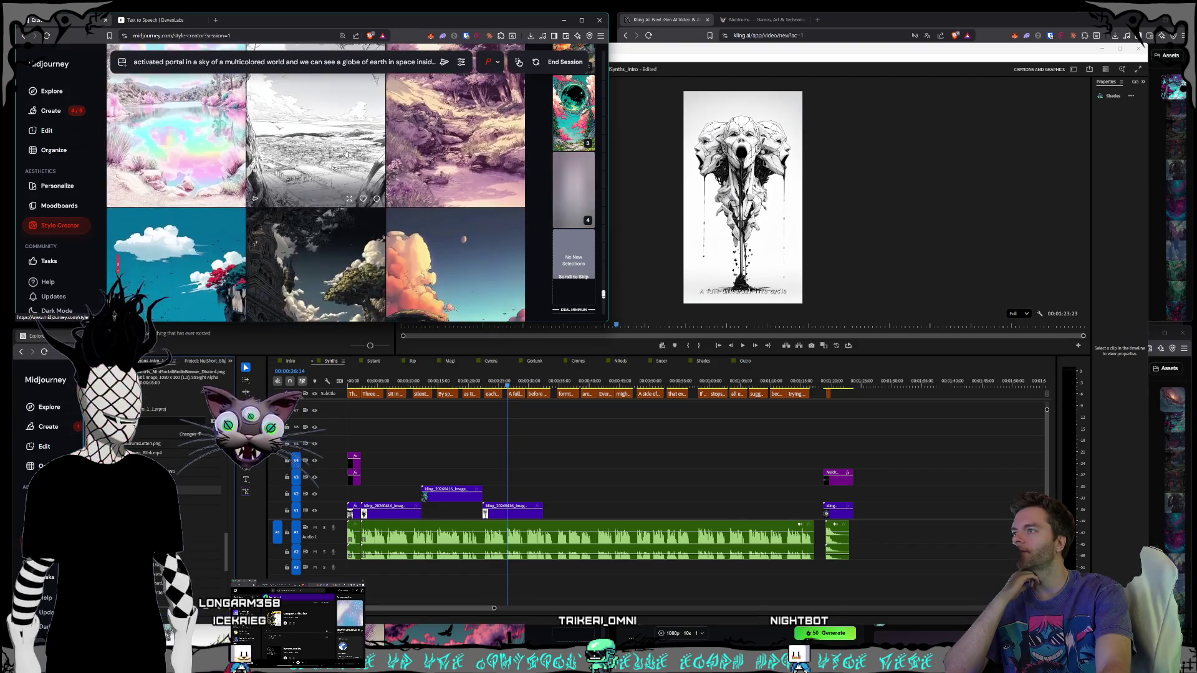
{"action": "scroll", "coordinate": [346, 153], "scroll_direction": "down", "scroll_amount": 1}
{"action": "scroll", "coordinate": [348, 147], "scroll_direction": "down", "scroll_amount": 1}
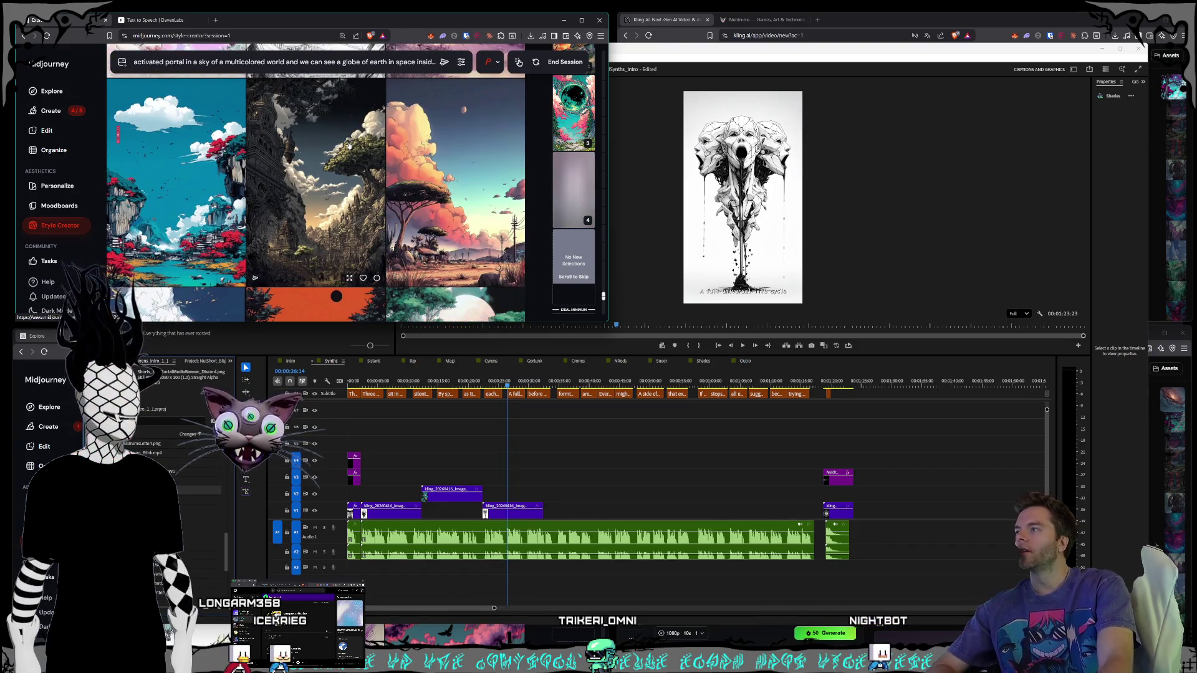
{"action": "scroll", "coordinate": [346, 143], "scroll_direction": "down", "scroll_amount": 1}
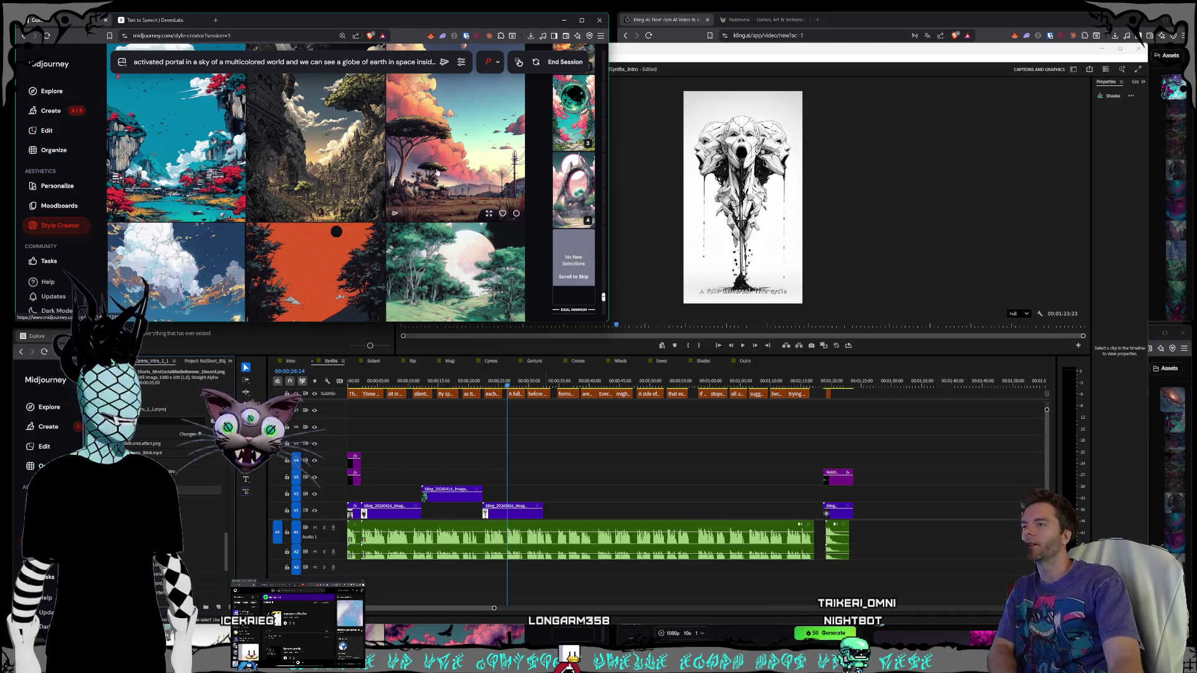
Step: Scroll further down the Style Creator grid past more landscape samples
{"action": "scroll", "coordinate": [437, 173], "scroll_direction": "down", "scroll_amount": 3}
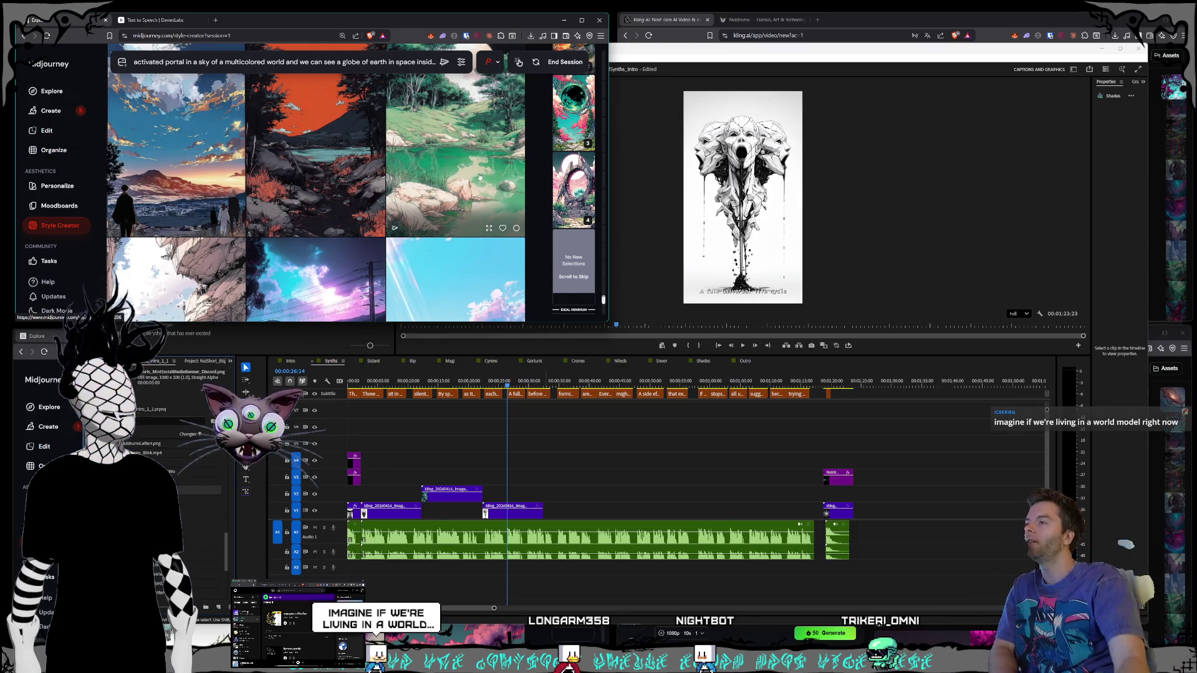
{"action": "scroll", "coordinate": [399, 162], "scroll_direction": "down", "scroll_amount": 3}
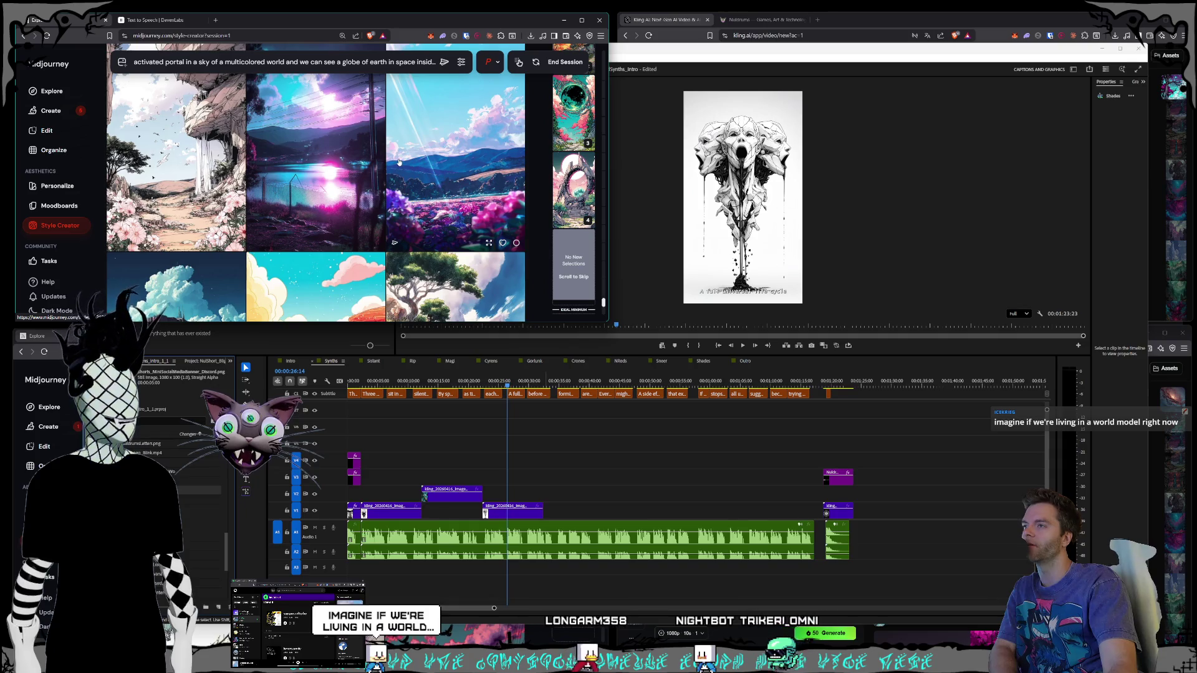
{"action": "scroll", "coordinate": [399, 162], "scroll_direction": "down", "scroll_amount": 2}
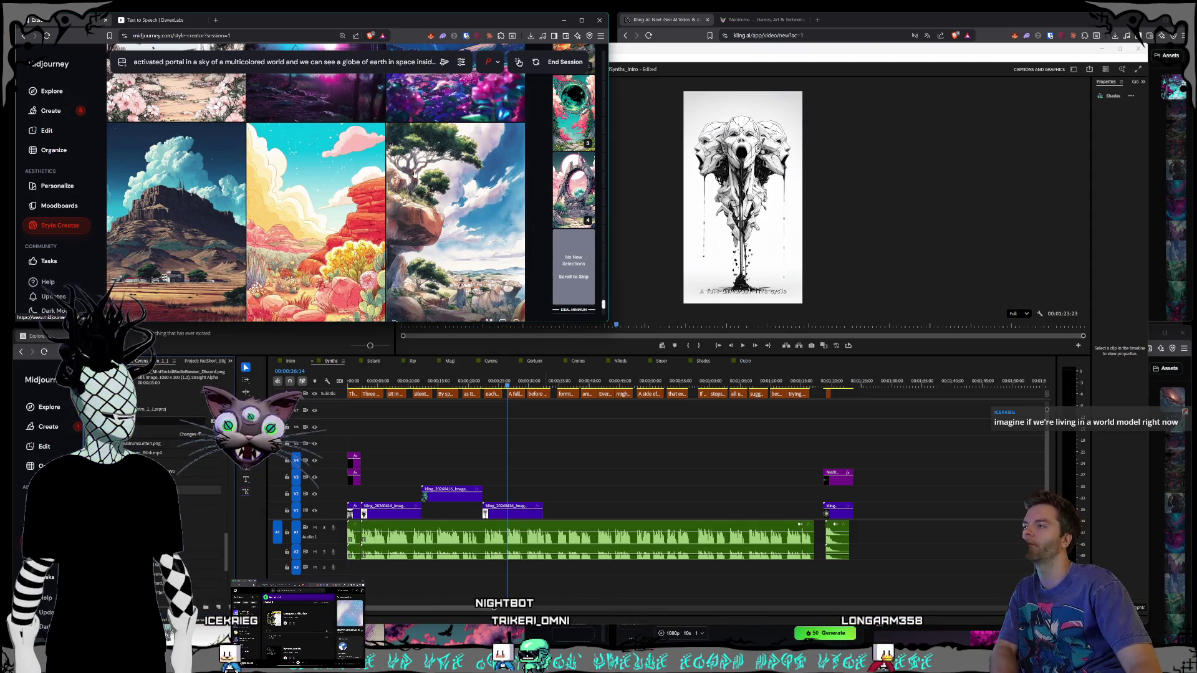
{"action": "scroll", "coordinate": [414, 175], "scroll_direction": "down", "scroll_amount": 1}
{"action": "scroll", "coordinate": [437, 128], "scroll_direction": "down", "scroll_amount": 4}
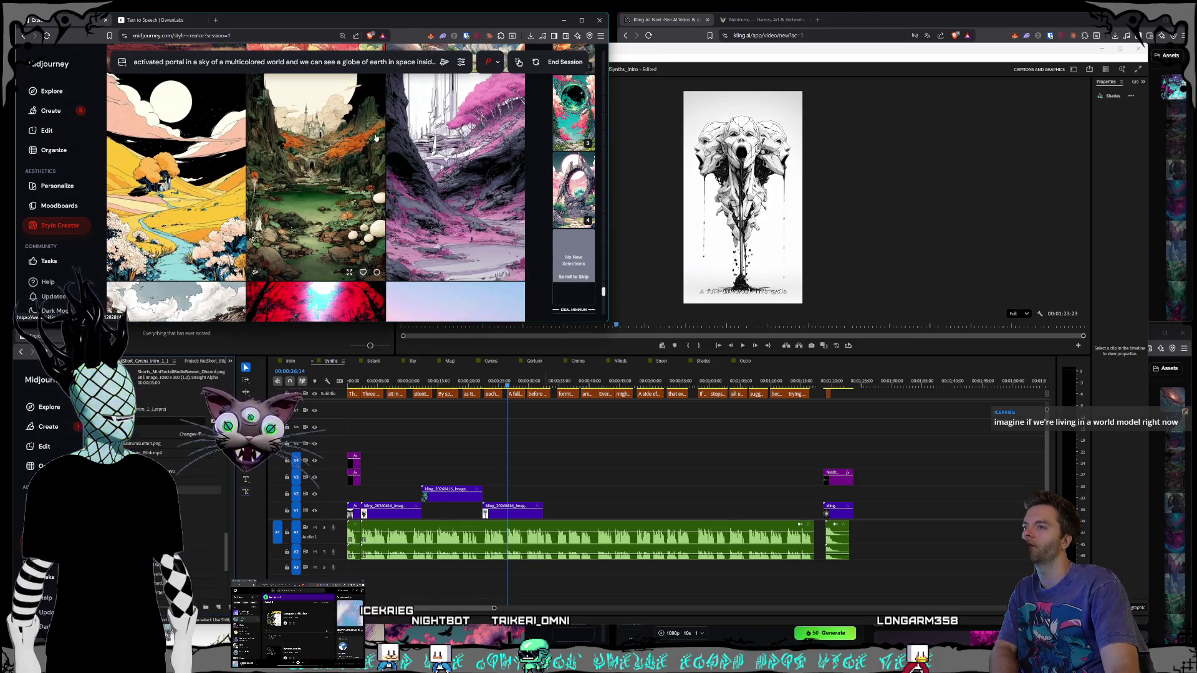
{"action": "scroll", "coordinate": [372, 137], "scroll_direction": "down", "scroll_amount": 3}
{"action": "scroll", "coordinate": [374, 138], "scroll_direction": "down", "scroll_amount": 2}
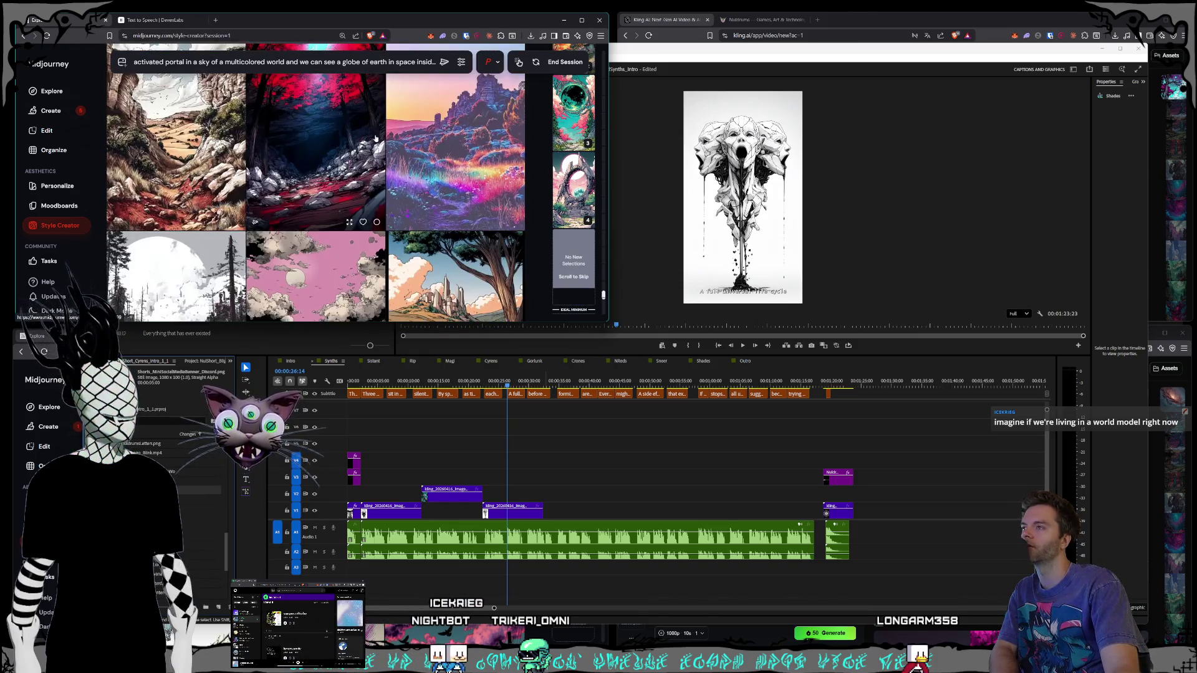
{"action": "scroll", "coordinate": [376, 137], "scroll_direction": "down", "scroll_amount": 3}
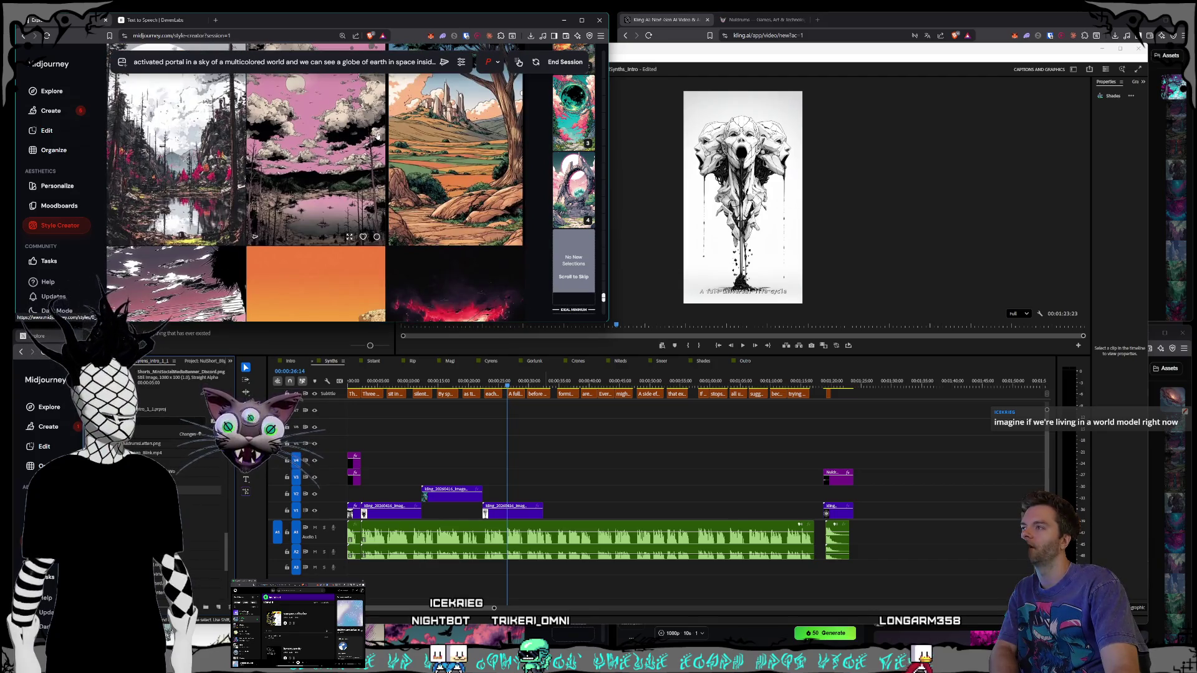
{"action": "scroll", "coordinate": [378, 136], "scroll_direction": "down", "scroll_amount": 5}
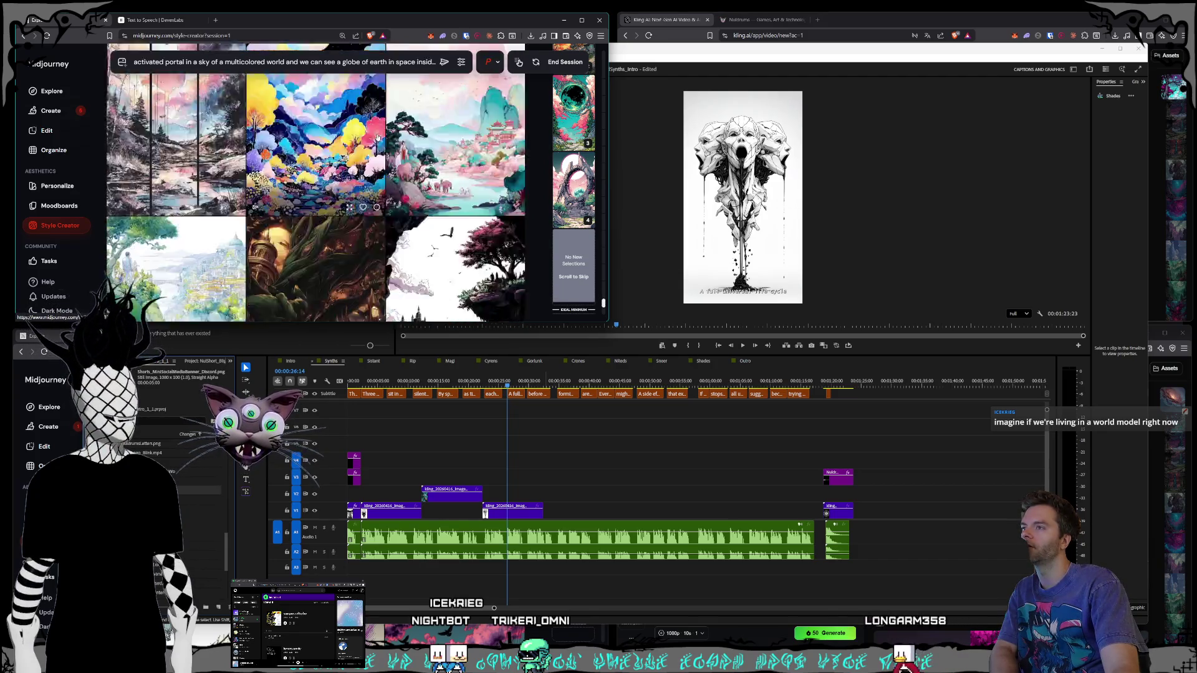
{"action": "scroll", "coordinate": [377, 137], "scroll_direction": "down", "scroll_amount": 2}
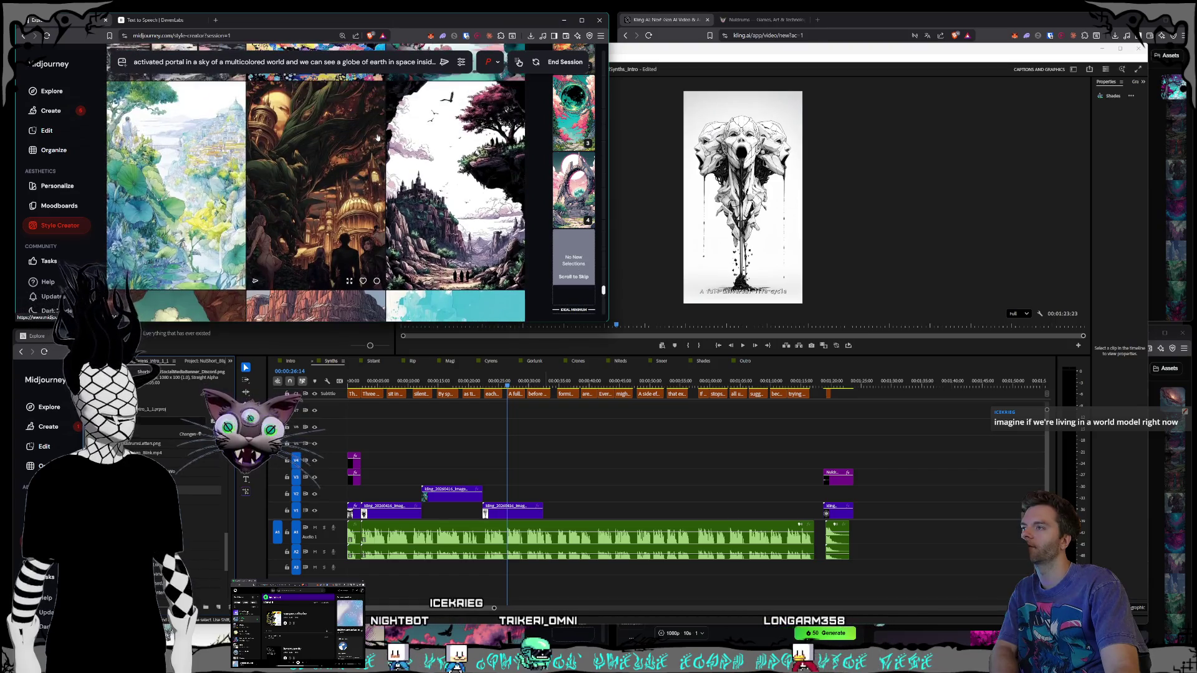
{"action": "scroll", "coordinate": [377, 137], "scroll_direction": "down", "scroll_amount": 3}
{"action": "scroll", "coordinate": [378, 137], "scroll_direction": "down", "scroll_amount": 1}
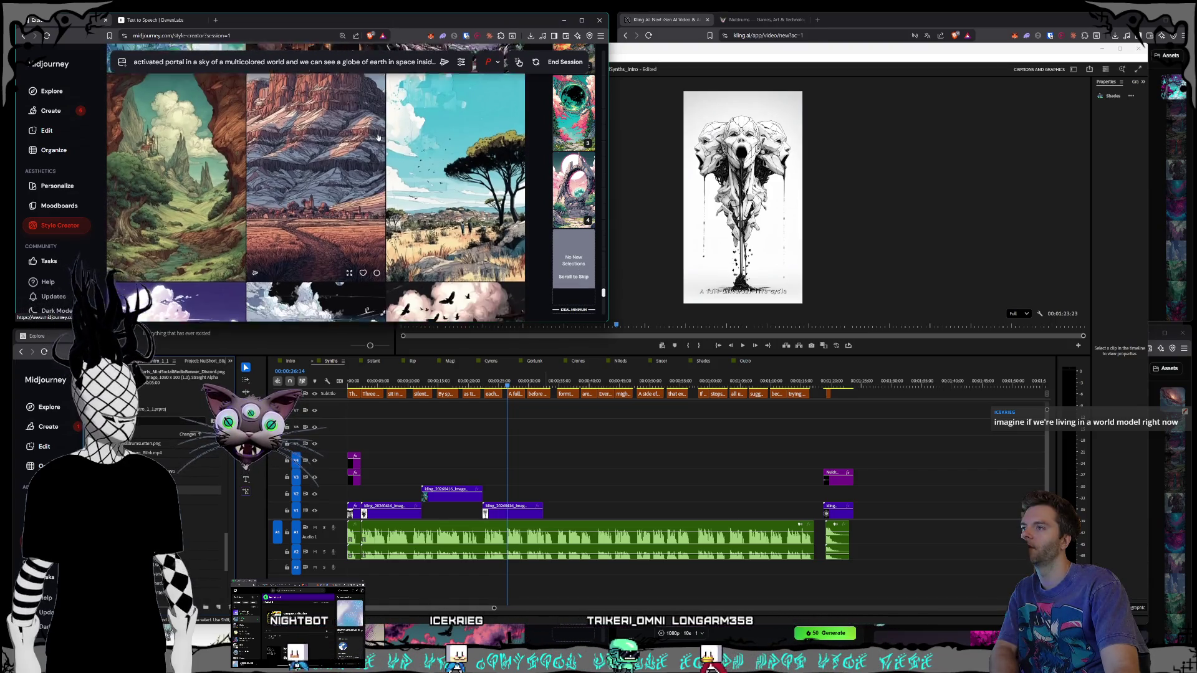
{"action": "scroll", "coordinate": [378, 137], "scroll_direction": "down", "scroll_amount": 5}
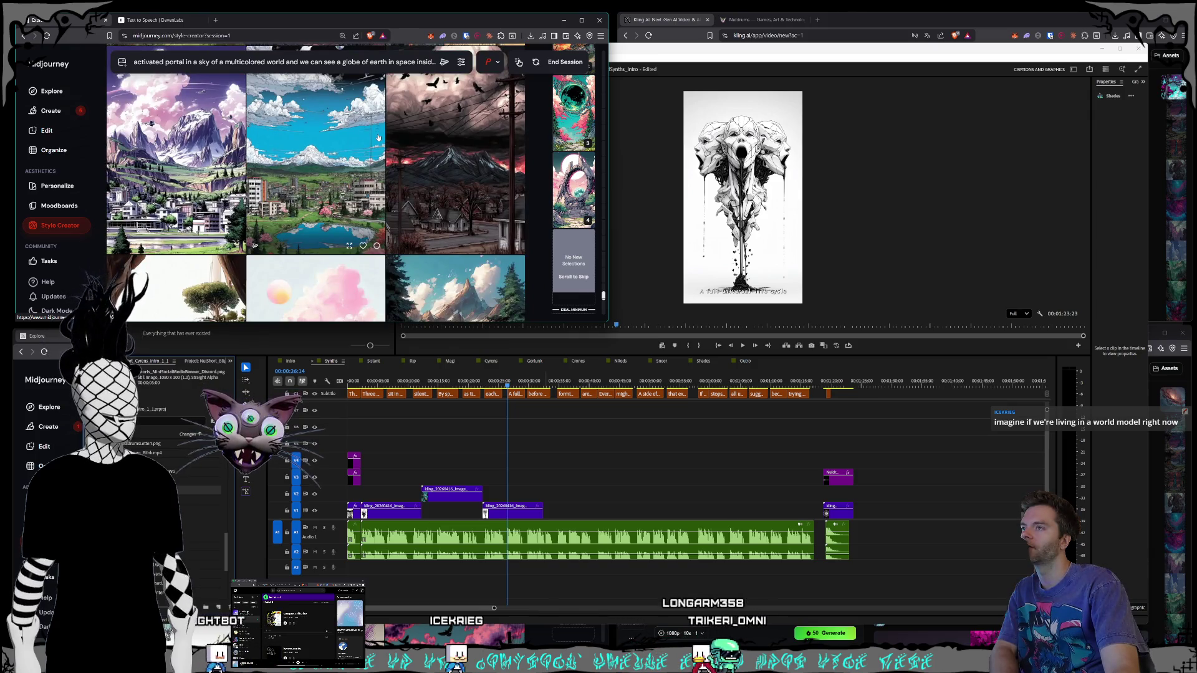
{"action": "scroll", "coordinate": [378, 137], "scroll_direction": "down", "scroll_amount": 3}
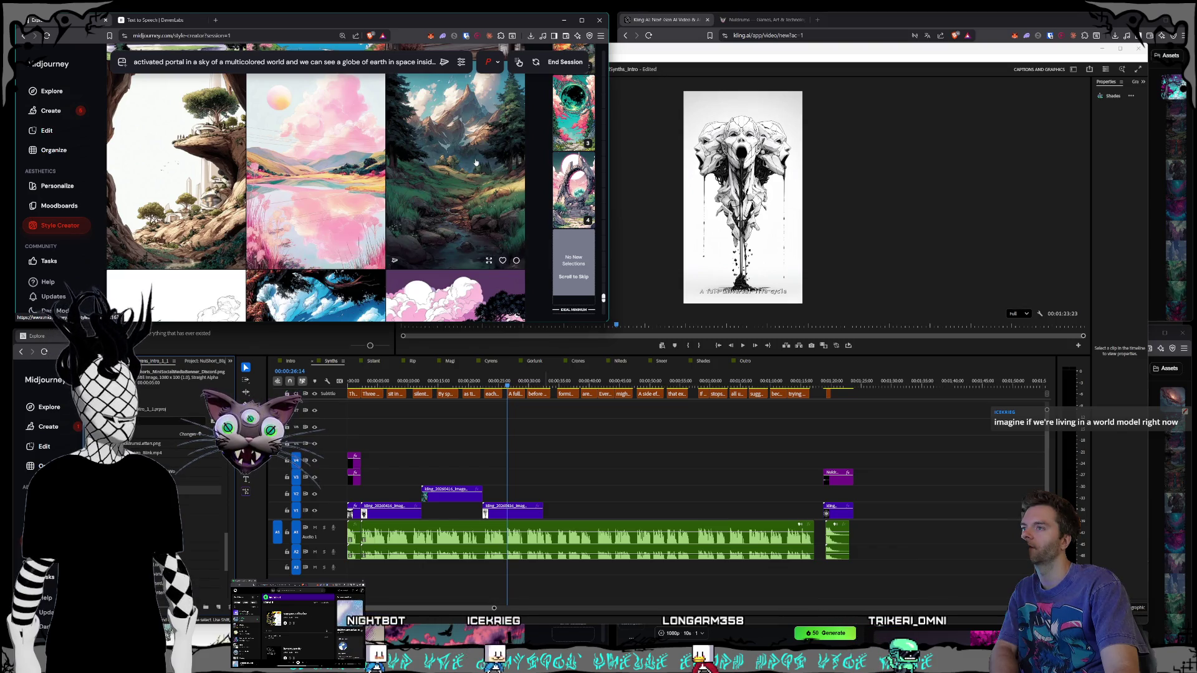
{"action": "scroll", "coordinate": [476, 162], "scroll_direction": "down", "scroll_amount": 10}
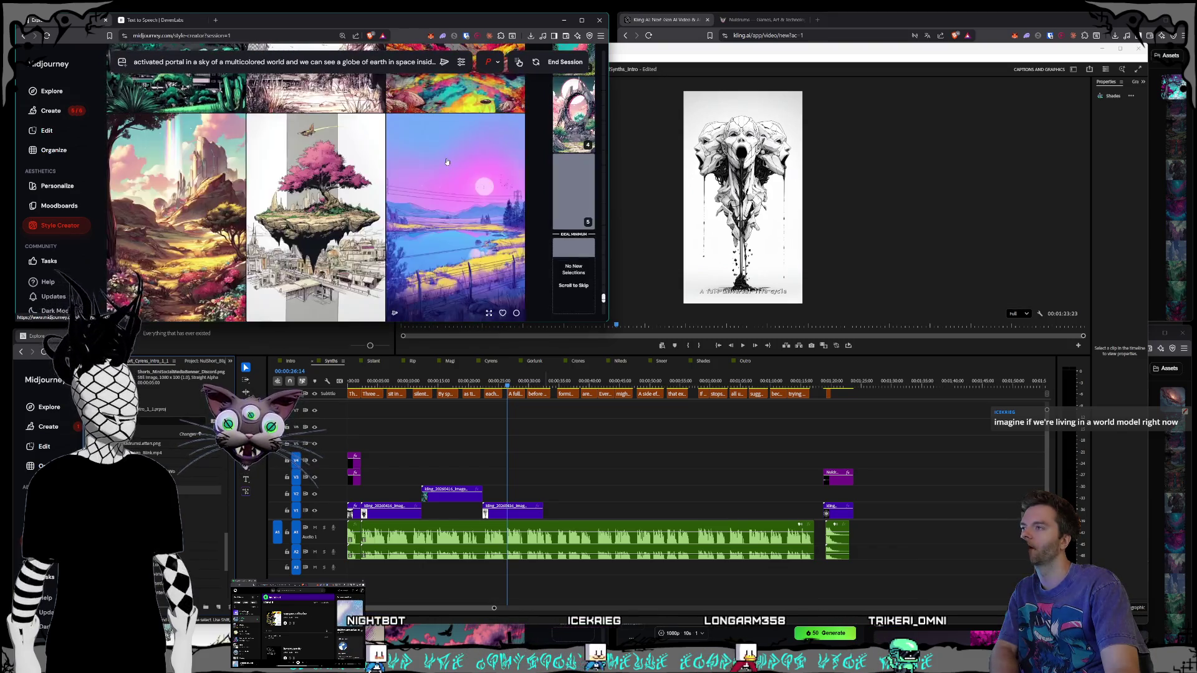
{"action": "scroll", "coordinate": [446, 161], "scroll_direction": "down", "scroll_amount": 5}
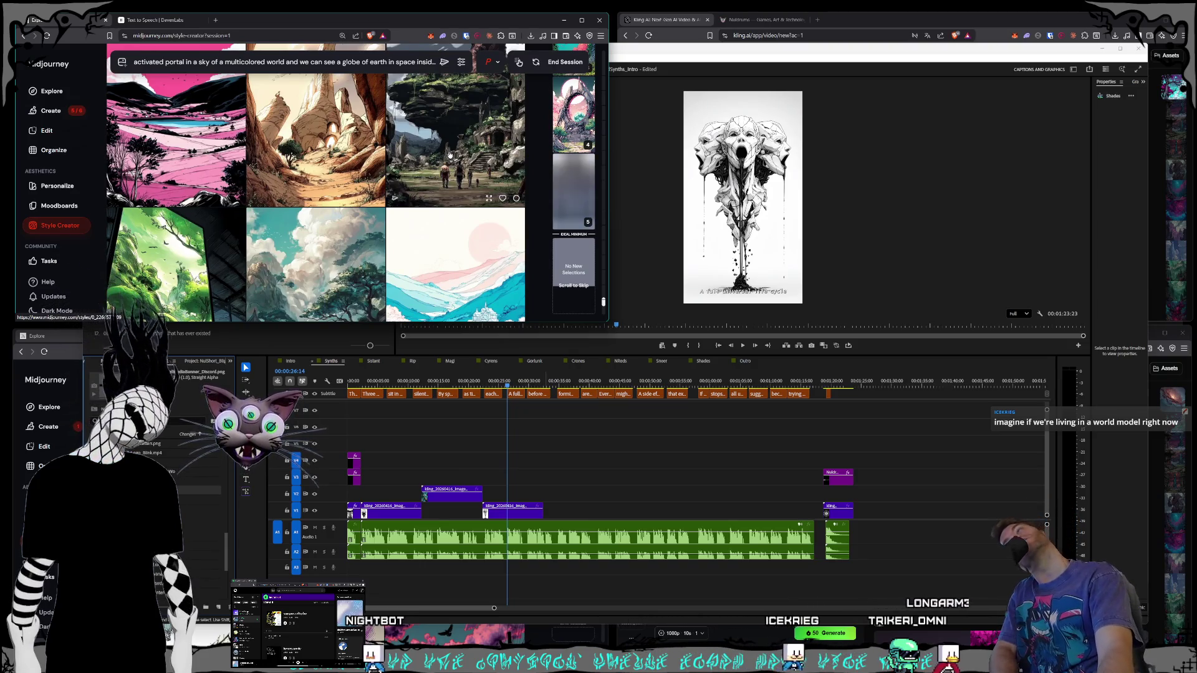
{"action": "scroll", "coordinate": [424, 146], "scroll_direction": "down", "scroll_amount": 3}
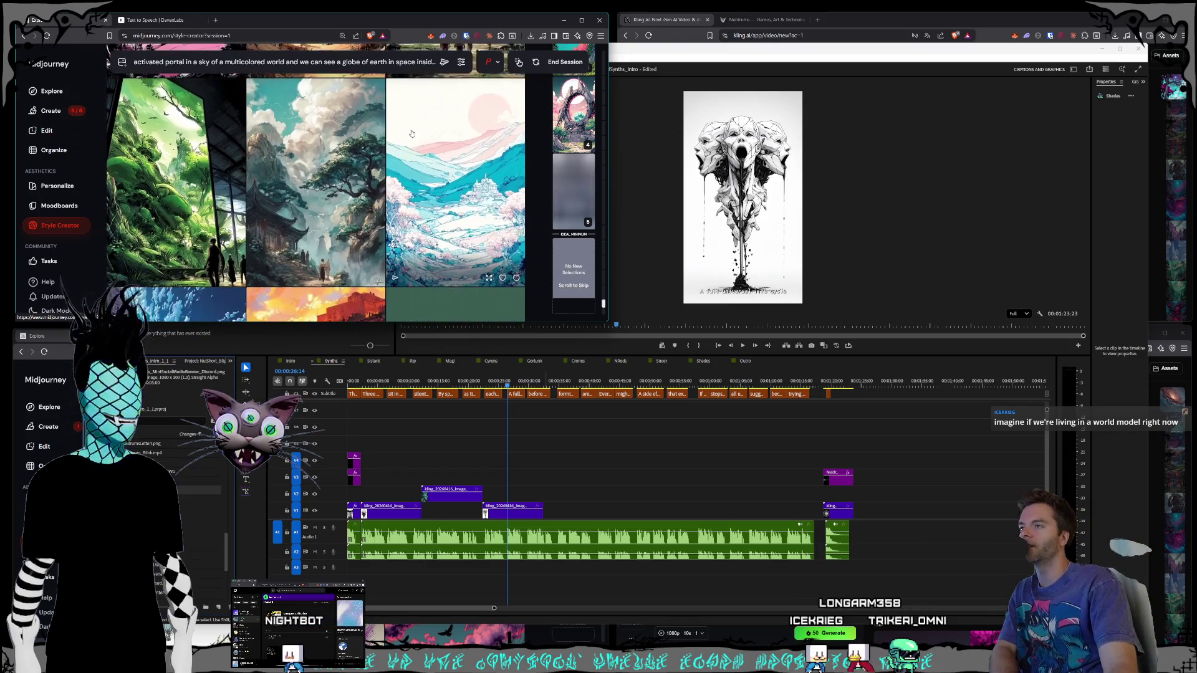
{"action": "scroll", "coordinate": [402, 142], "scroll_direction": "down", "scroll_amount": 5}
{"action": "scroll", "coordinate": [401, 142], "scroll_direction": "down", "scroll_amount": 3}
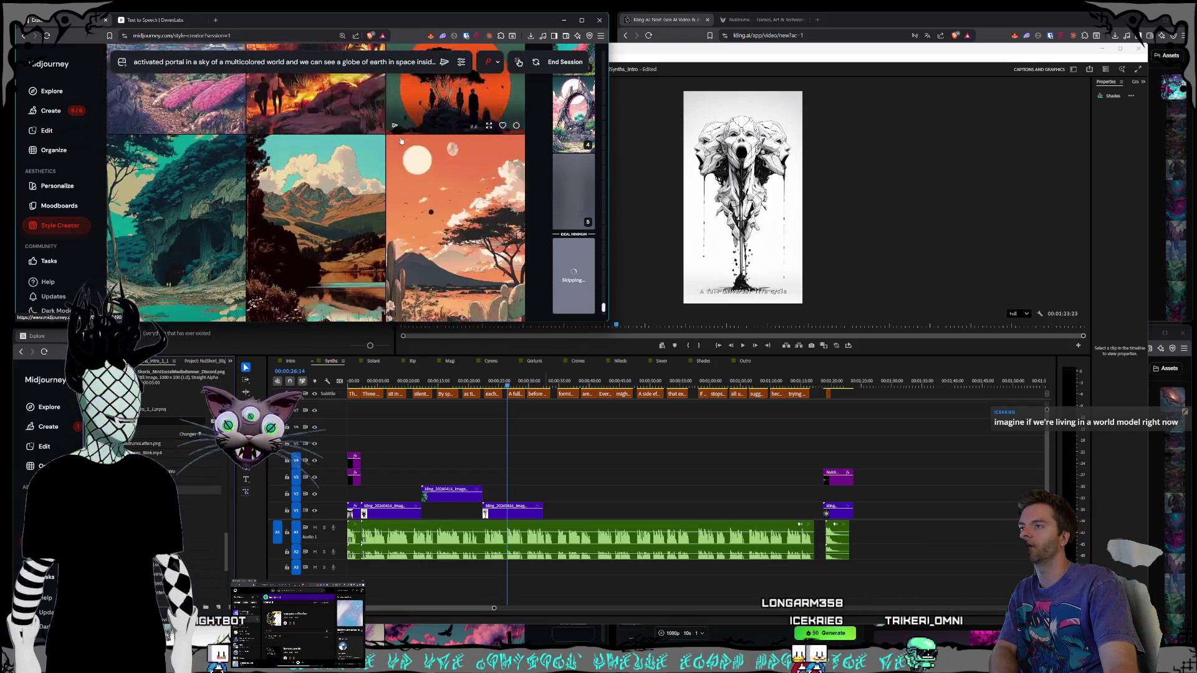
{"action": "scroll", "coordinate": [402, 141], "scroll_direction": "down", "scroll_amount": 1}
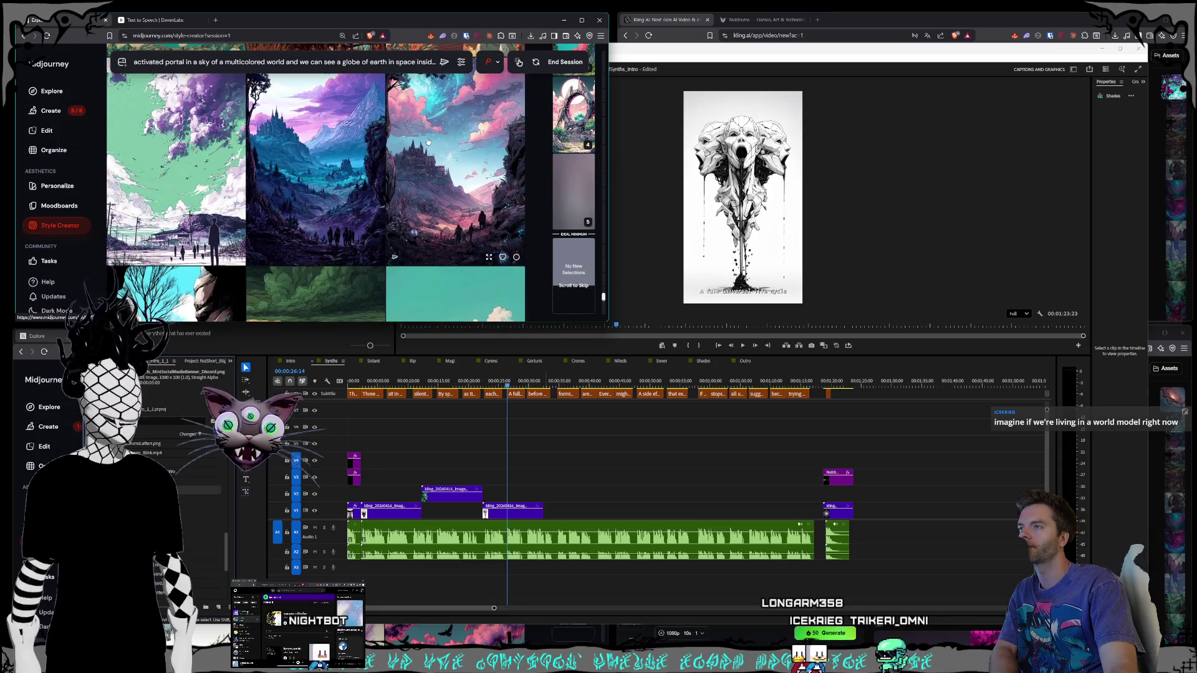
{"action": "scroll", "coordinate": [424, 142], "scroll_direction": "down", "scroll_amount": 5}
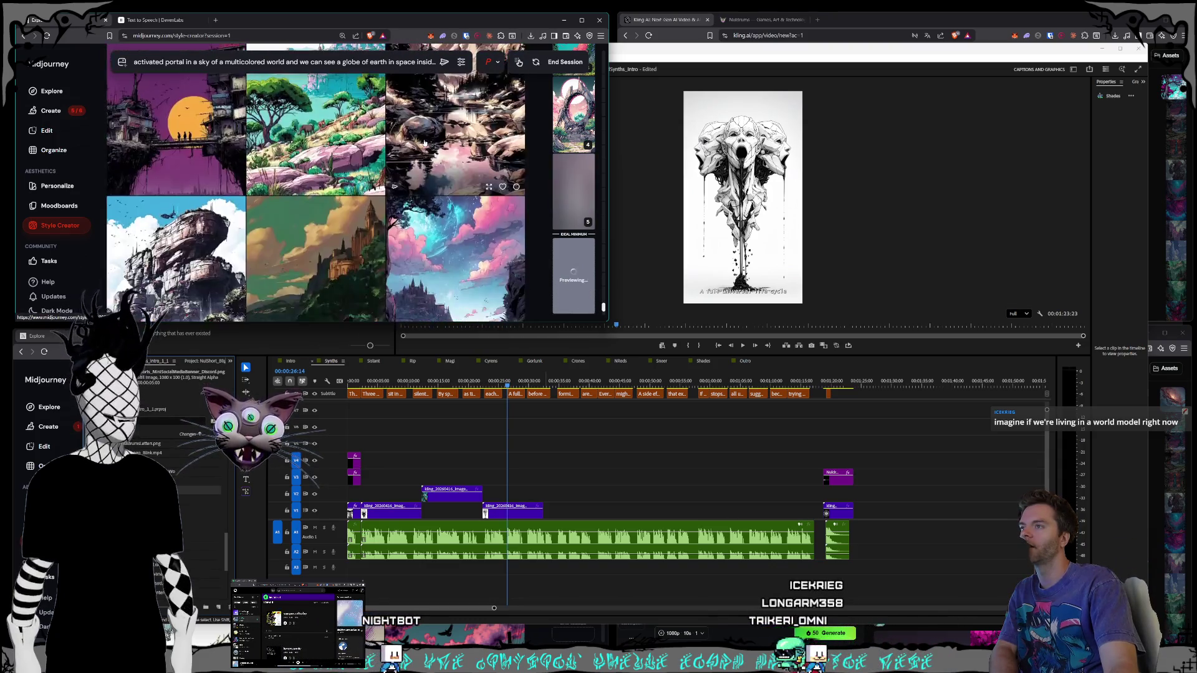
{"action": "scroll", "coordinate": [424, 142], "scroll_direction": "down", "scroll_amount": 10}
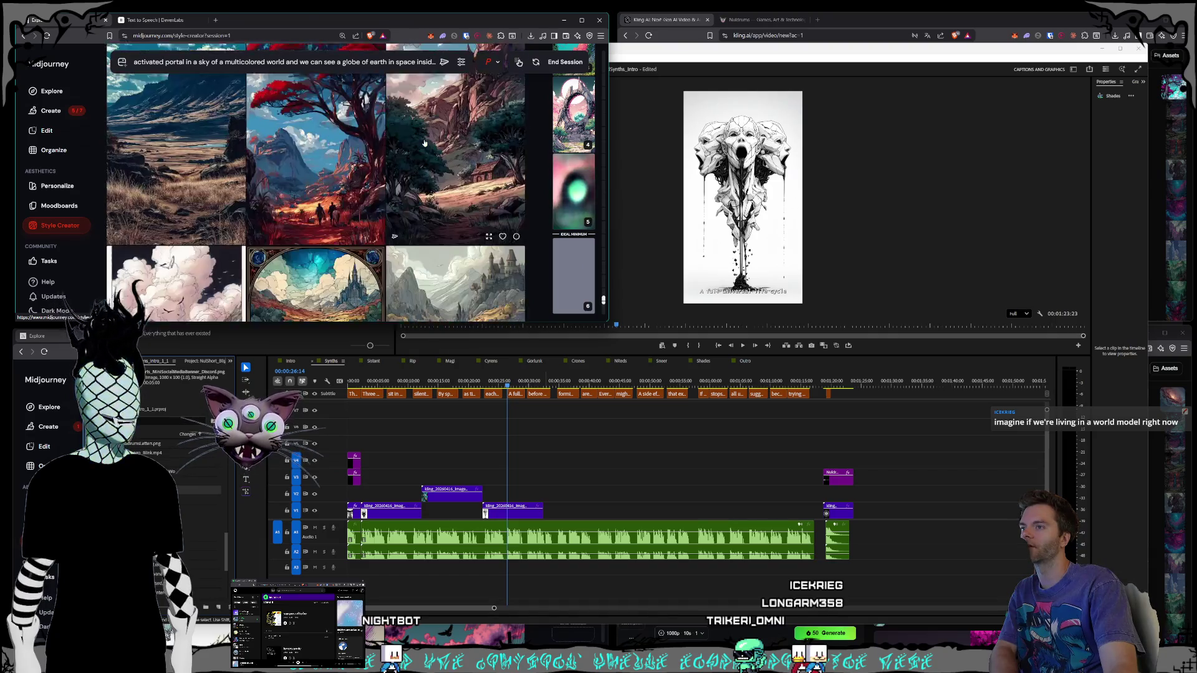
{"action": "scroll", "coordinate": [424, 144], "scroll_direction": "down", "scroll_amount": 3}
{"action": "scroll", "coordinate": [425, 142], "scroll_direction": "up", "scroll_amount": 3}
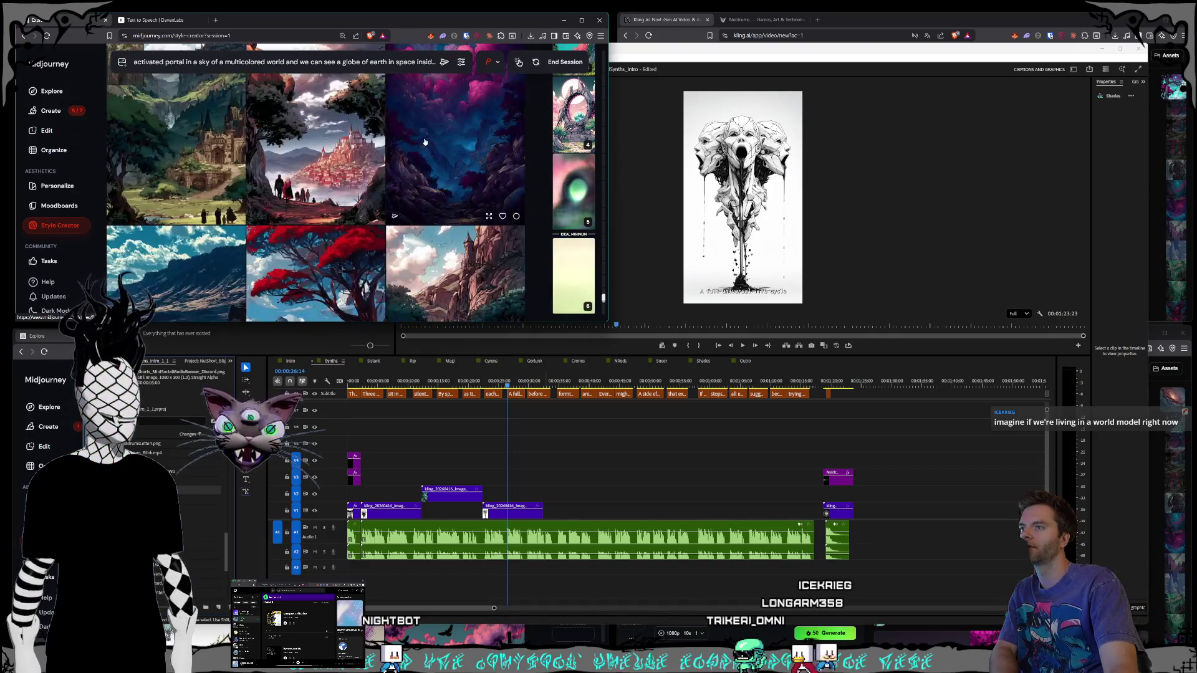
{"action": "scroll", "coordinate": [424, 142], "scroll_direction": "down", "scroll_amount": 3}
{"action": "scroll", "coordinate": [425, 142], "scroll_direction": "down", "scroll_amount": 9}
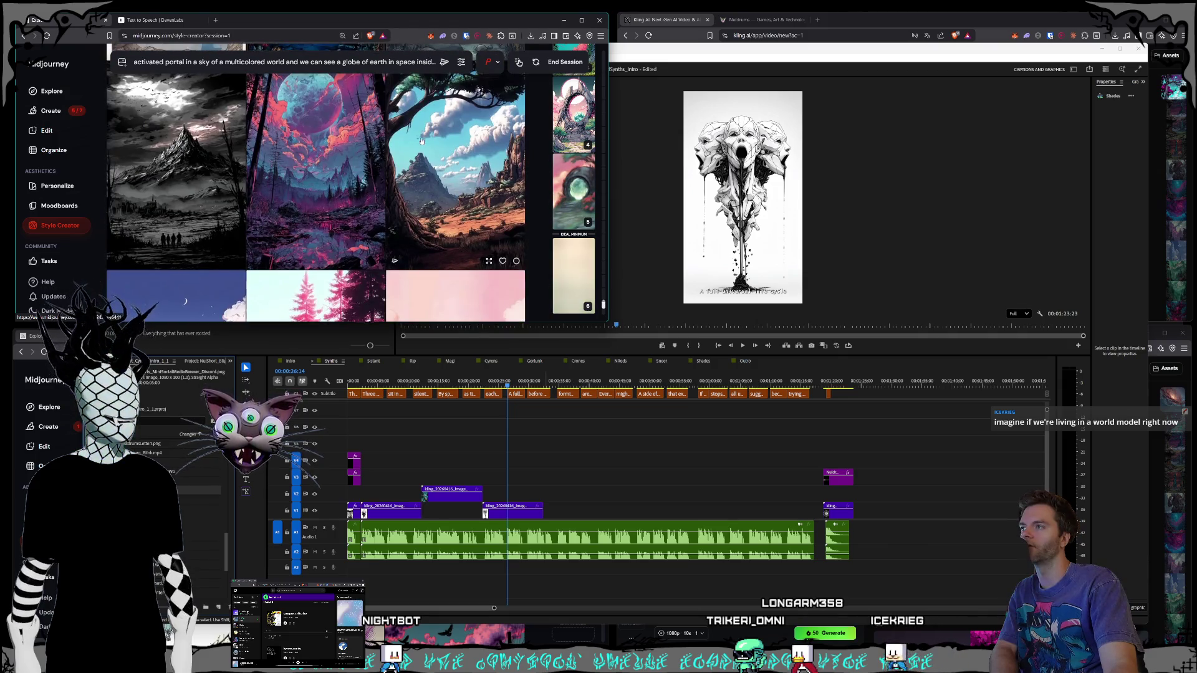
{"action": "scroll", "coordinate": [374, 149], "scroll_direction": "down", "scroll_amount": 2}
Step: Select the purple landscape with the large planet as a liked style
{"action": "left_click", "coordinate": [369, 150]}
{"action": "scroll", "coordinate": [370, 149], "scroll_direction": "down", "scroll_amount": 10}
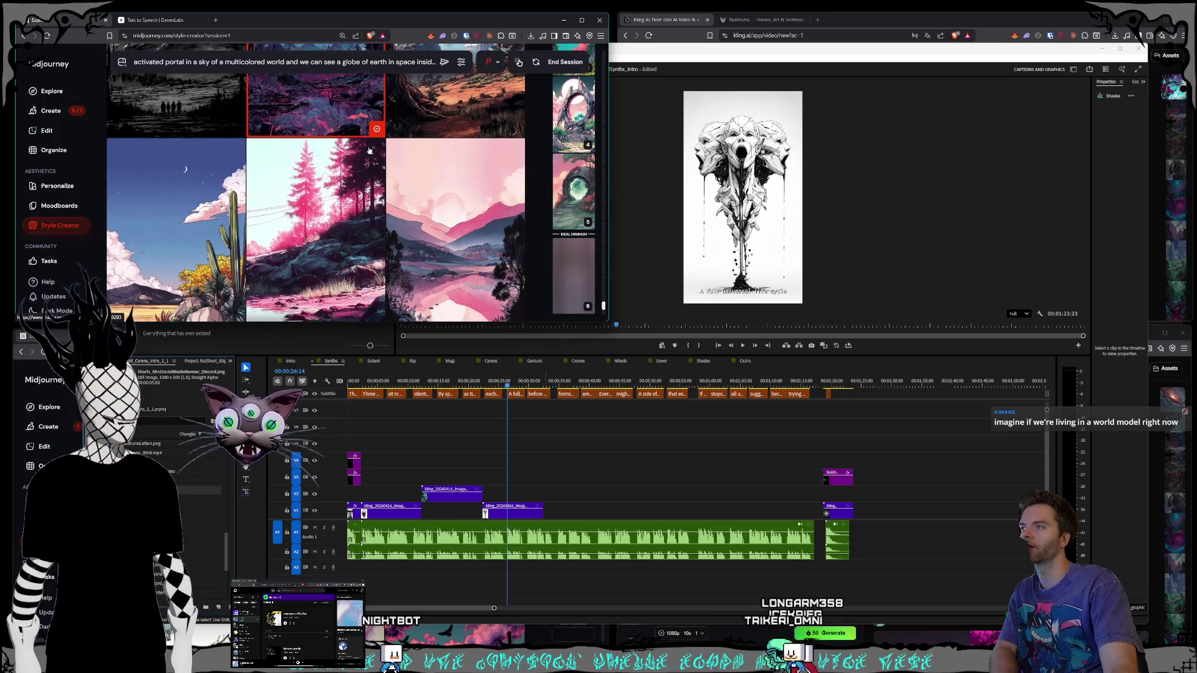
{"action": "scroll", "coordinate": [373, 146], "scroll_direction": "down", "scroll_amount": 10}
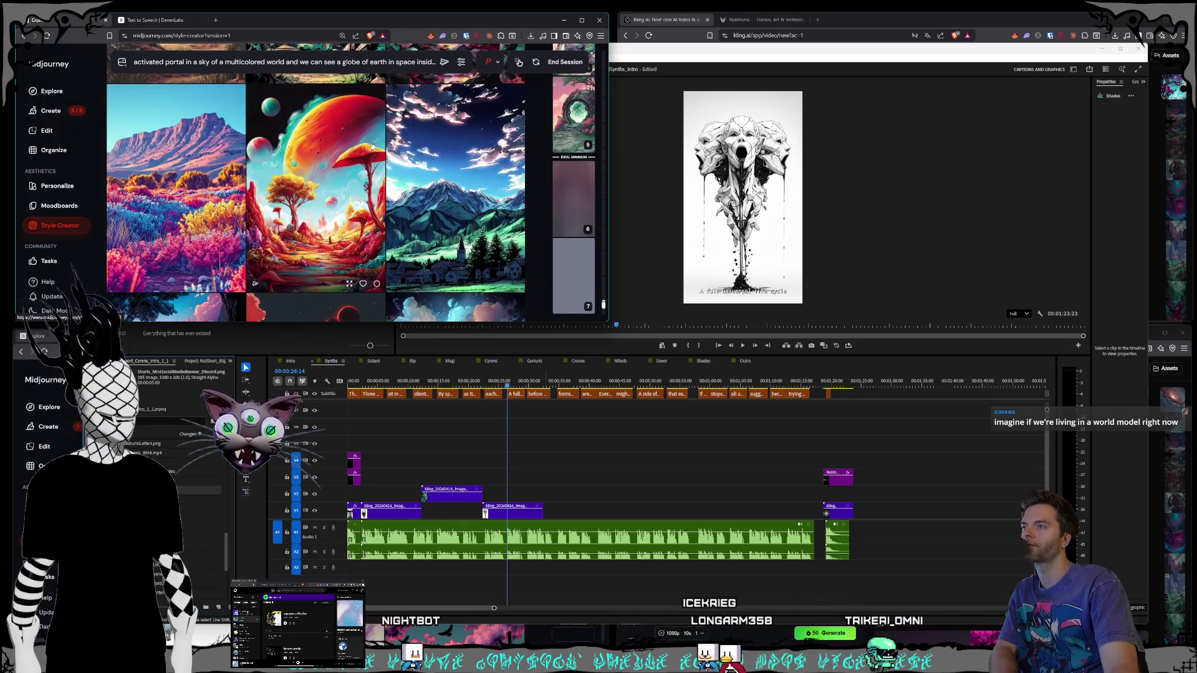
Step: View the generated portal images full-size, stepping to the stone-arch portal
{"action": "left_click", "coordinate": [565, 61]}
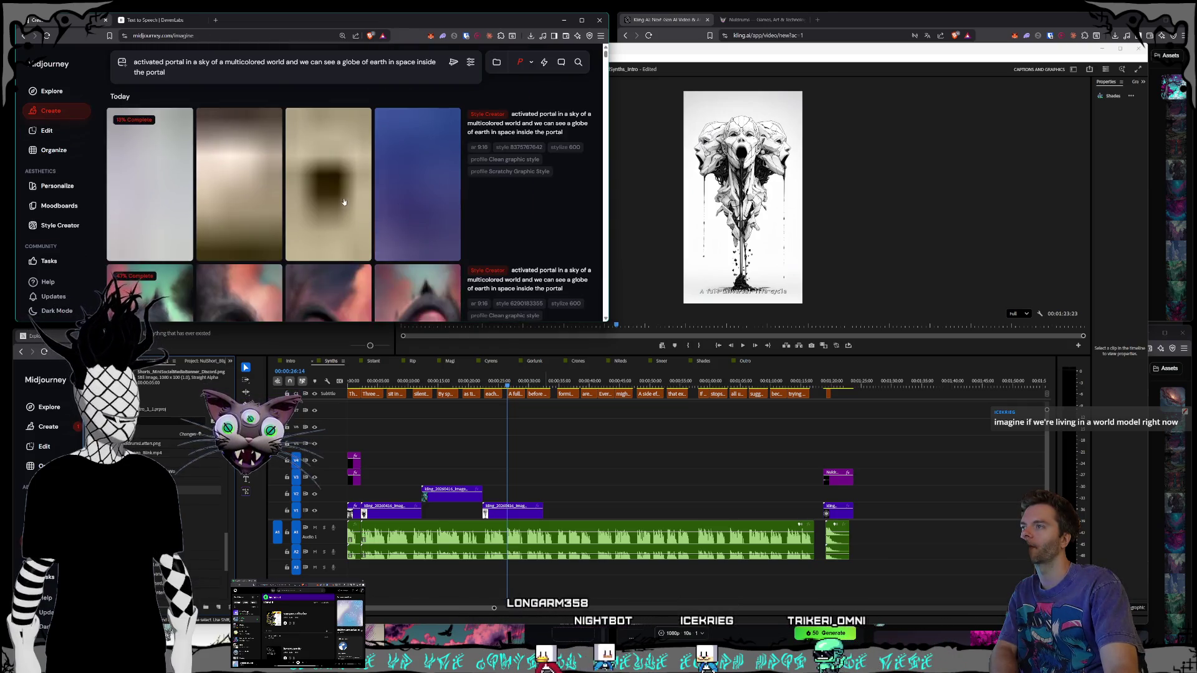
{"action": "scroll", "coordinate": [350, 212], "scroll_direction": "down", "scroll_amount": 5}
{"action": "scroll", "coordinate": [345, 203], "scroll_direction": "down", "scroll_amount": 8}
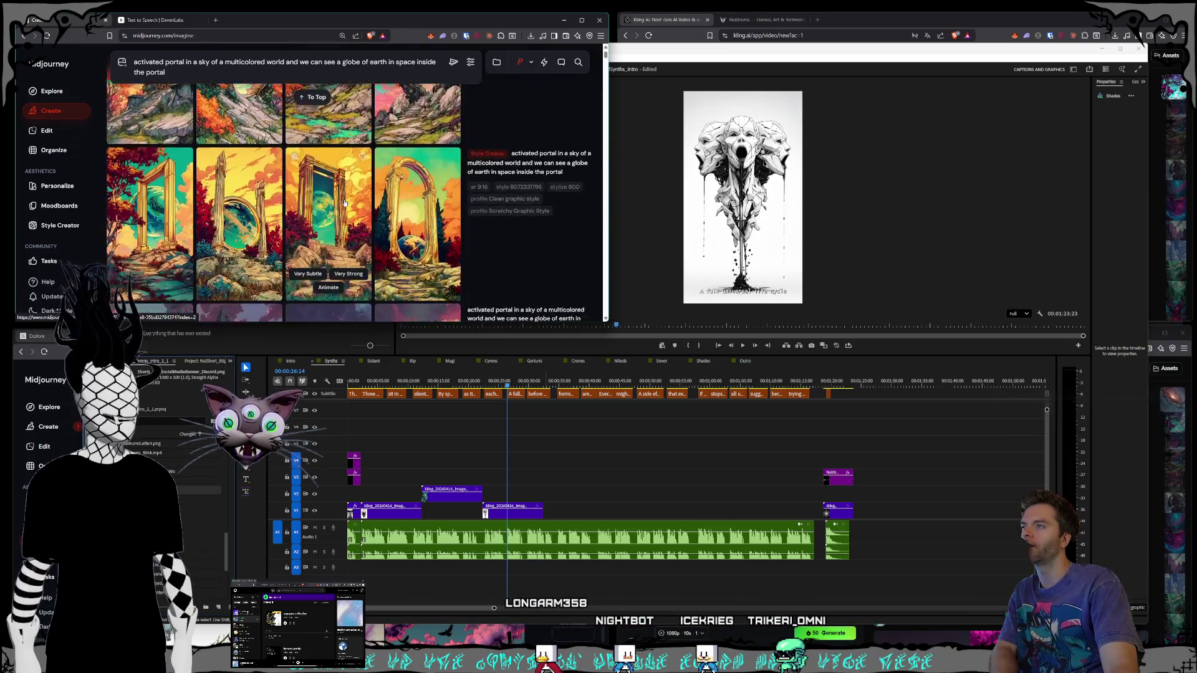
{"action": "left_click", "coordinate": [409, 209]}
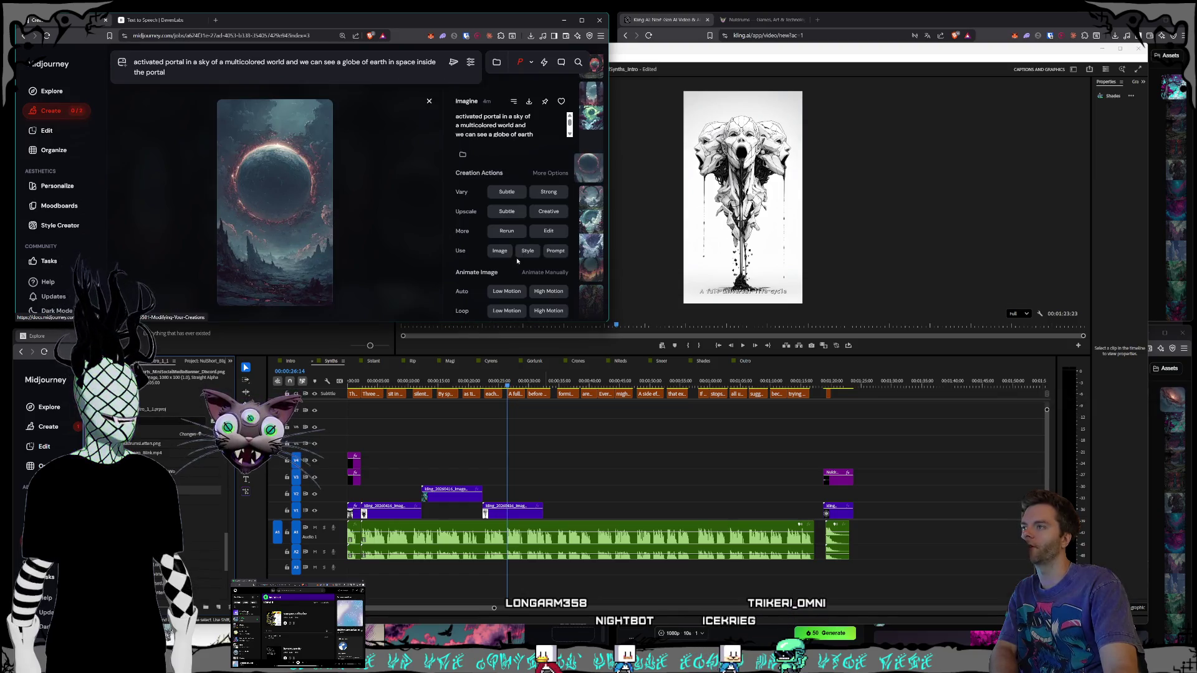
{"action": "key", "text": "Up"}
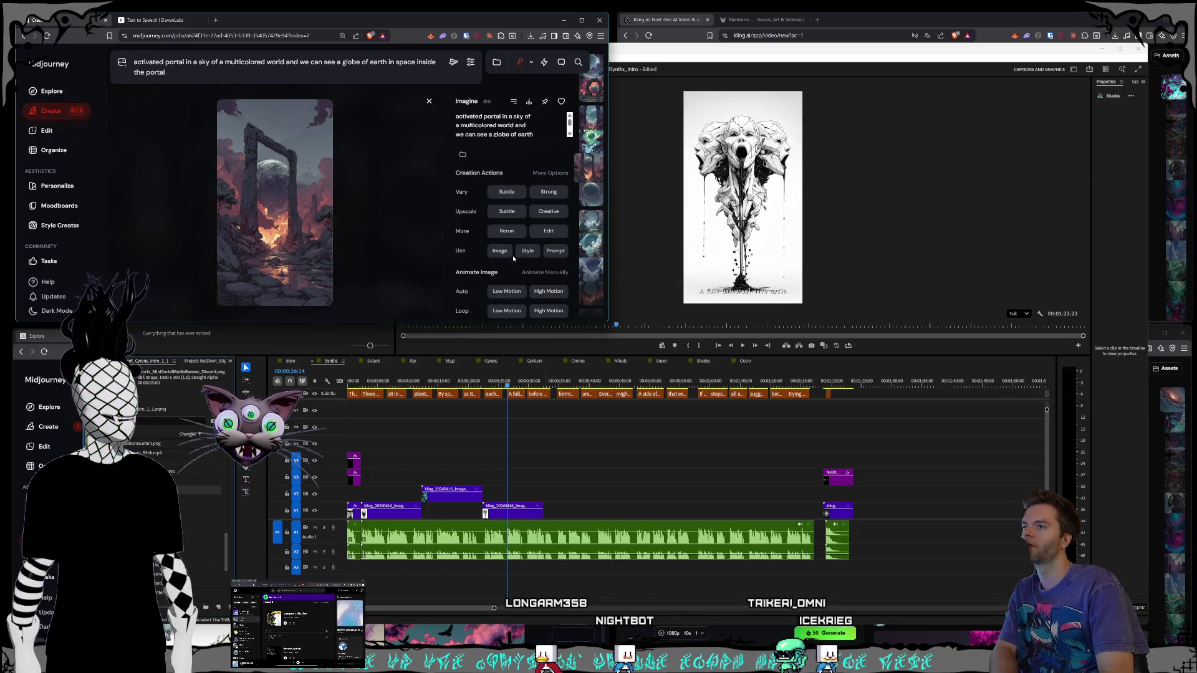
Step: Enlarge the browser and merge the walled-city Style Creator window into it as a tab
{"action": "mouse_move", "coordinate": [609, 324]}
{"action": "left_mouse_down"}
{"action": "mouse_move", "coordinate": [967, 515]}
{"action": "mouse_move", "coordinate": [1115, 568]}
{"action": "left_mouse_up"}
{"action": "left_click_drag", "start_coordinate": [316, 19], "coordinate": [364, 40]}
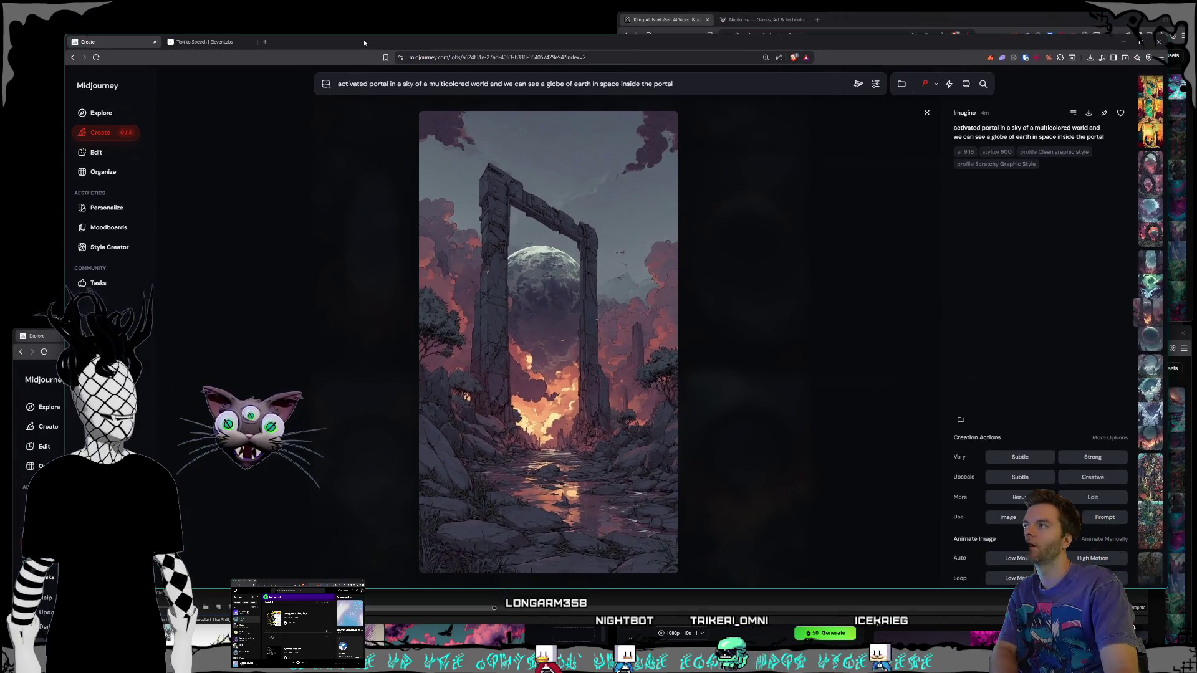
{"action": "left_click", "coordinate": [46, 336]}
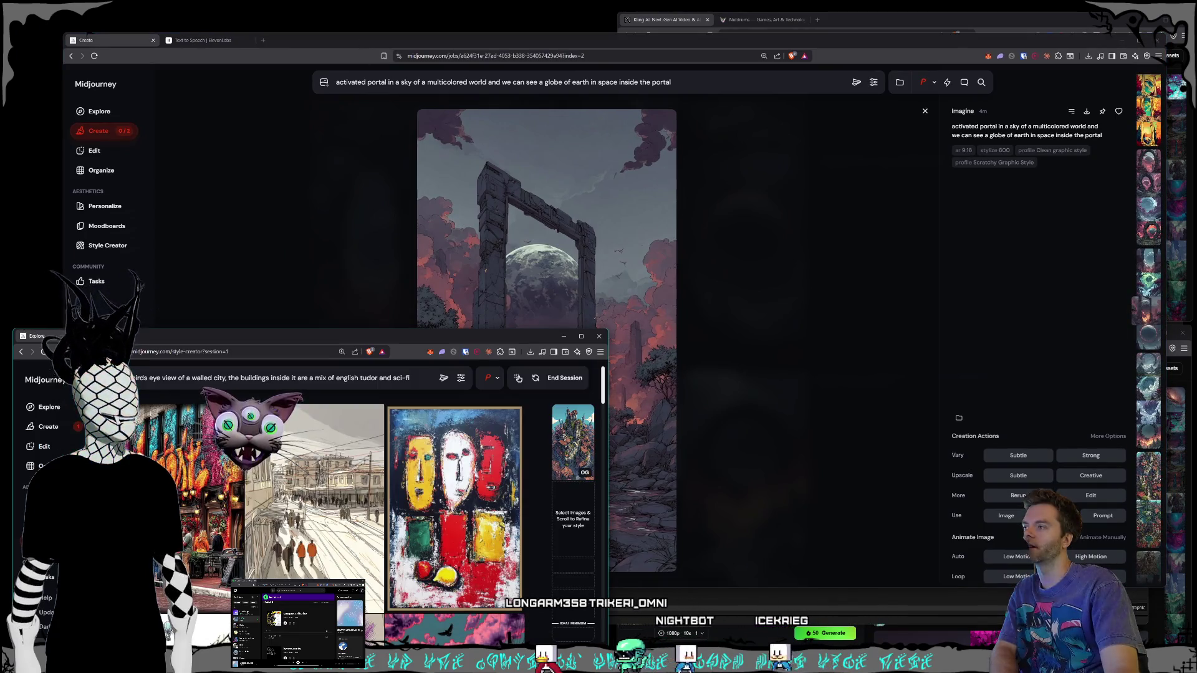
{"action": "mouse_move", "coordinate": [46, 336]}
{"action": "left_mouse_down"}
{"action": "mouse_move", "coordinate": [70, 336]}
{"action": "mouse_move", "coordinate": [76, 297]}
{"action": "left_mouse_up"}
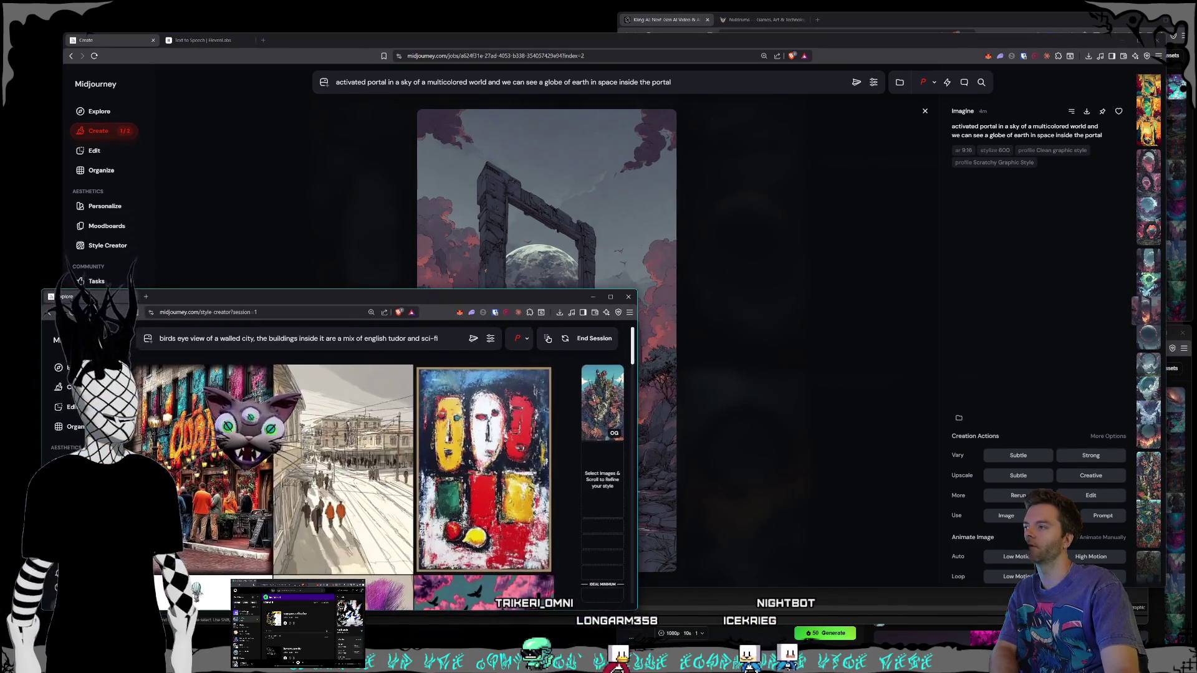
{"action": "mouse_move", "coordinate": [195, 296]}
{"action": "left_mouse_down"}
{"action": "mouse_move", "coordinate": [389, 187]}
{"action": "mouse_move", "coordinate": [303, 40]}
{"action": "left_mouse_up"}
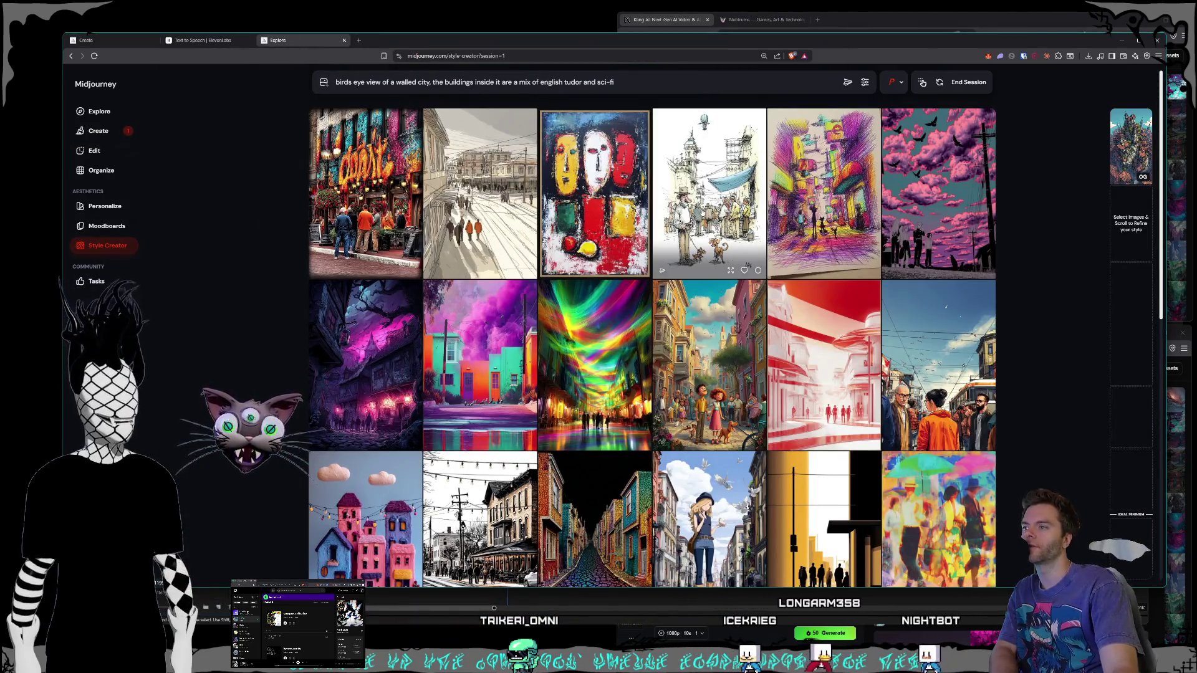
Step: Scroll past the walled-city style batches until 'Loading more...' brings seaside and illustrated-town samples
{"action": "scroll", "coordinate": [530, 286], "scroll_direction": "down", "scroll_amount": 1}
{"action": "scroll", "coordinate": [517, 273], "scroll_direction": "down", "scroll_amount": 10}
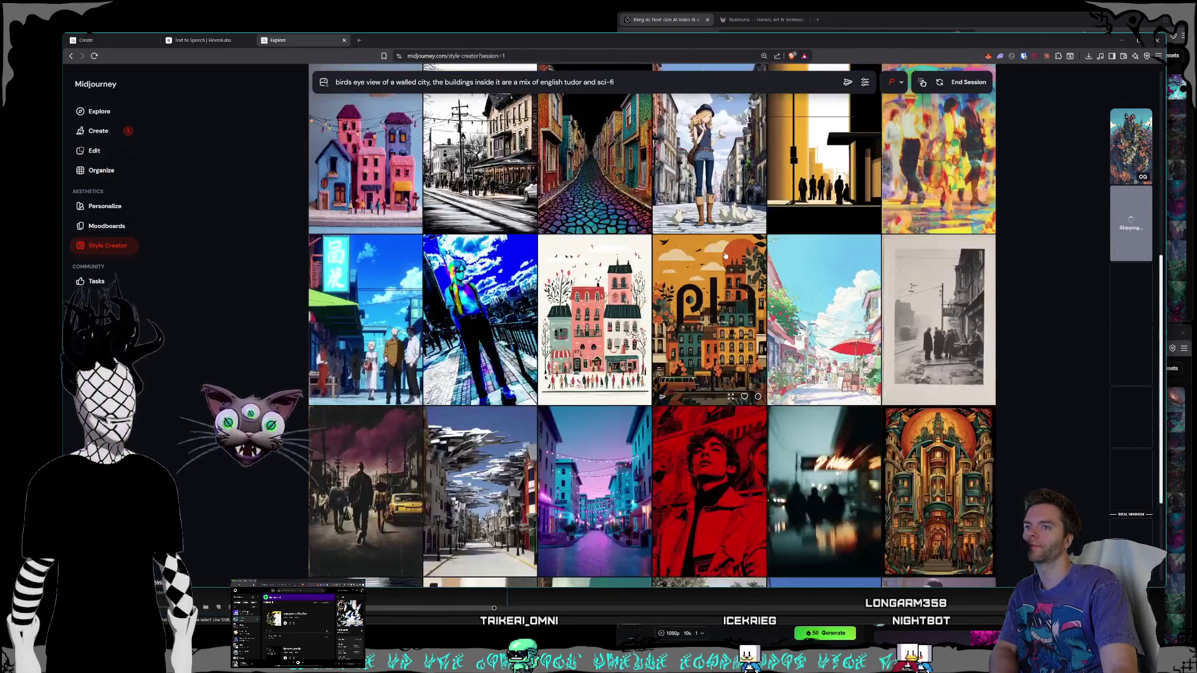
{"action": "scroll", "coordinate": [725, 256], "scroll_direction": "down", "scroll_amount": 3}
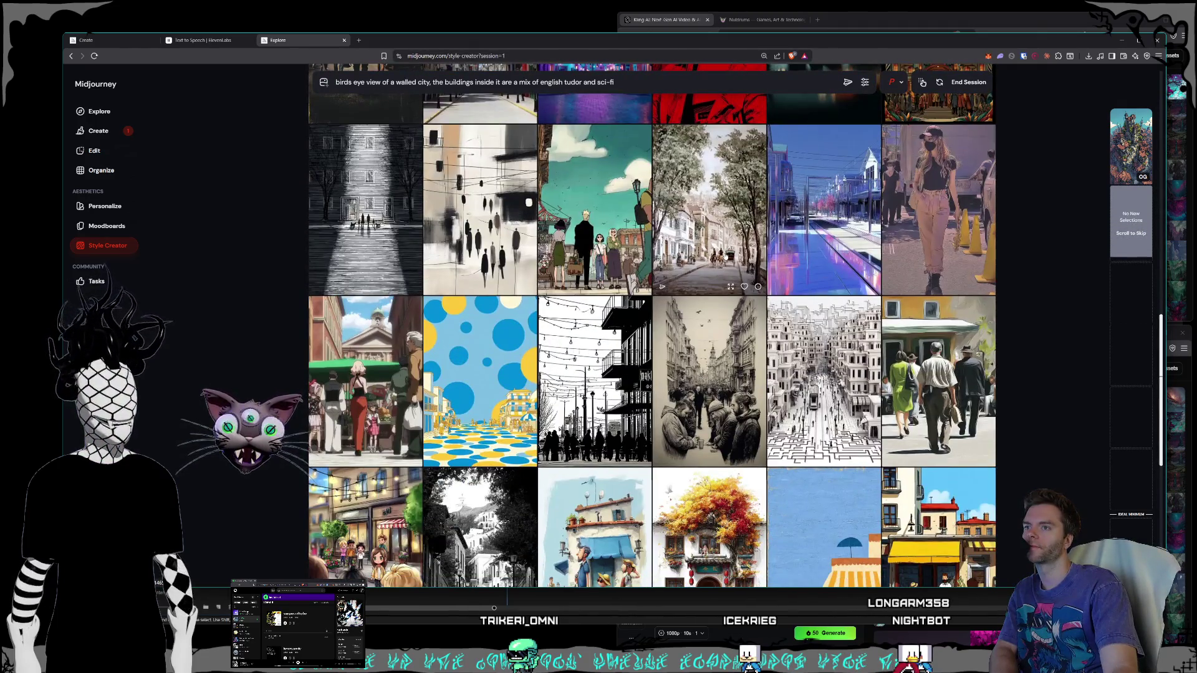
{"action": "scroll", "coordinate": [725, 256], "scroll_direction": "down", "scroll_amount": 5}
{"action": "scroll", "coordinate": [725, 256], "scroll_direction": "down", "scroll_amount": 6}
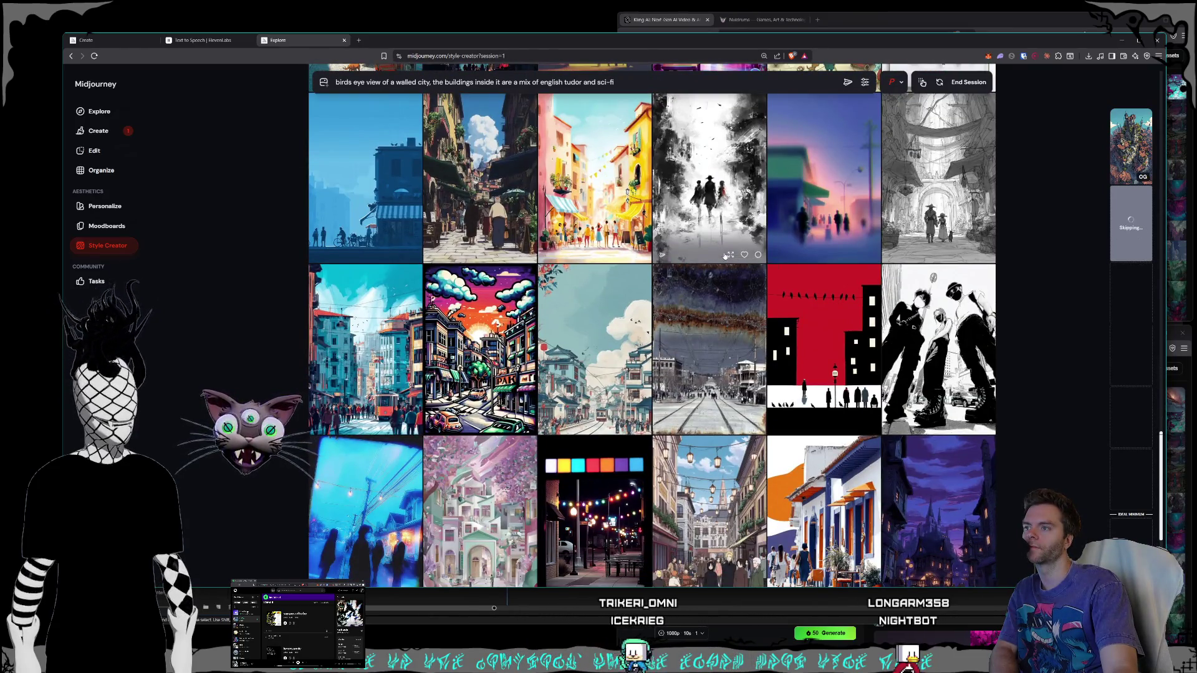
{"action": "scroll", "coordinate": [725, 256], "scroll_direction": "down", "scroll_amount": 3}
{"action": "scroll", "coordinate": [725, 256], "scroll_direction": "down", "scroll_amount": 4}
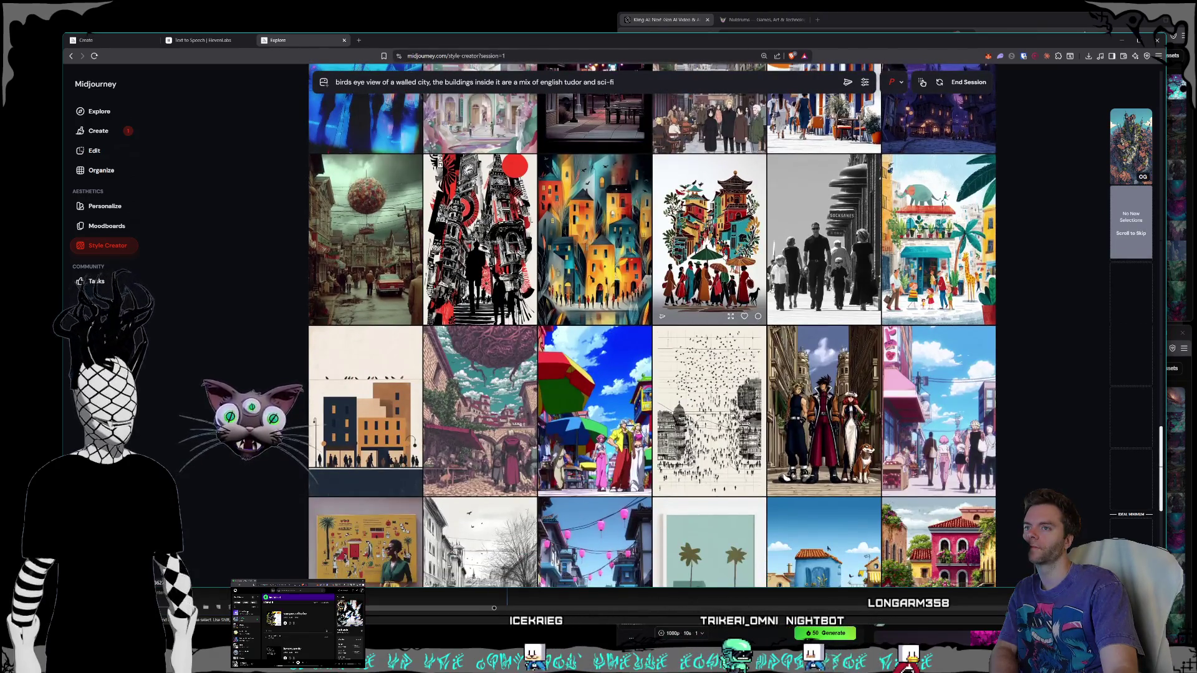
{"action": "scroll", "coordinate": [725, 256], "scroll_direction": "down", "scroll_amount": 2}
{"action": "scroll", "coordinate": [725, 256], "scroll_direction": "down", "scroll_amount": 2}
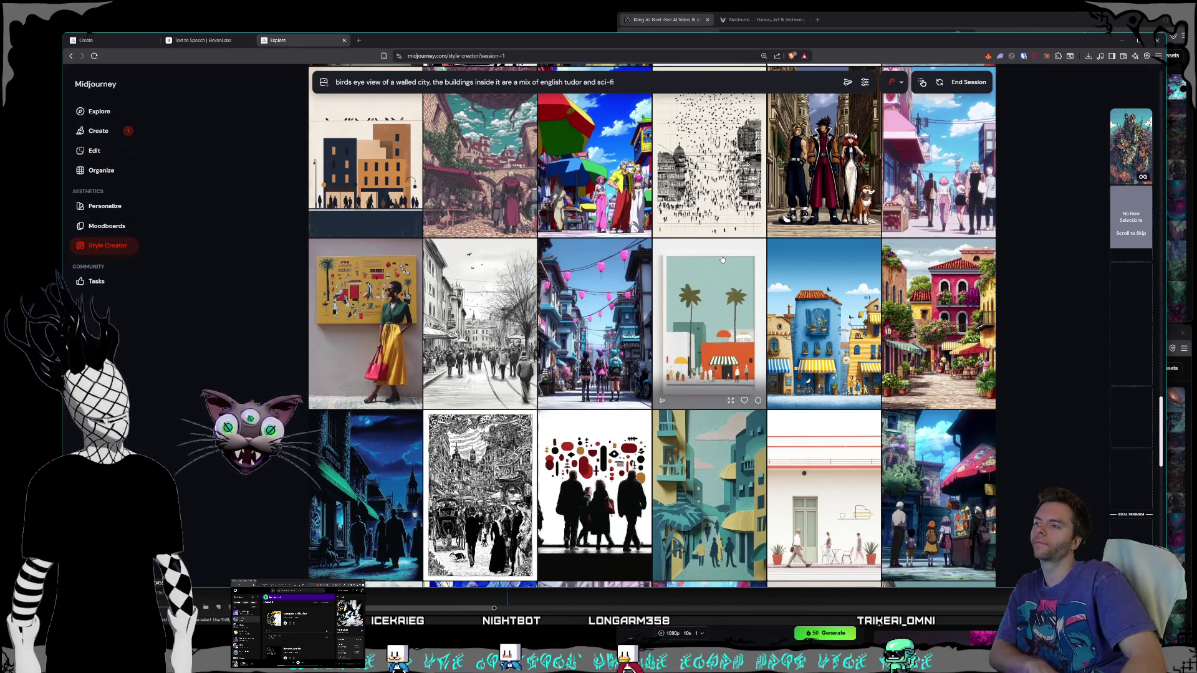
{"action": "scroll", "coordinate": [592, 221], "scroll_direction": "up", "scroll_amount": 1}
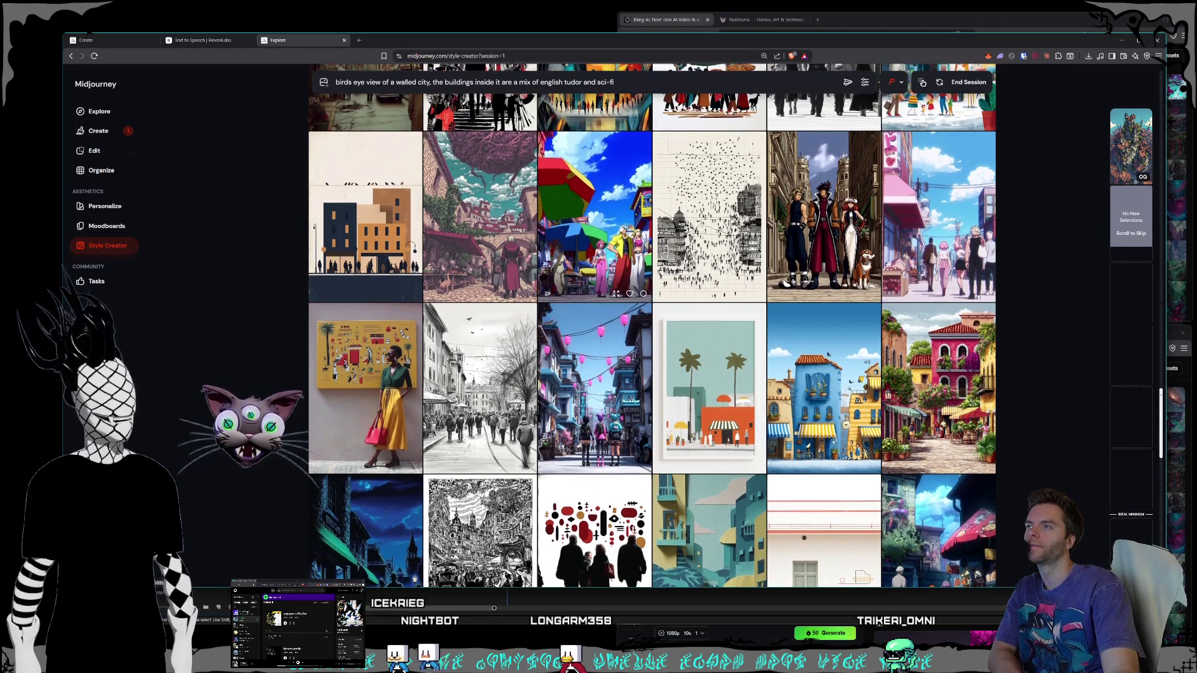
{"action": "scroll", "coordinate": [759, 238], "scroll_direction": "down", "scroll_amount": 2}
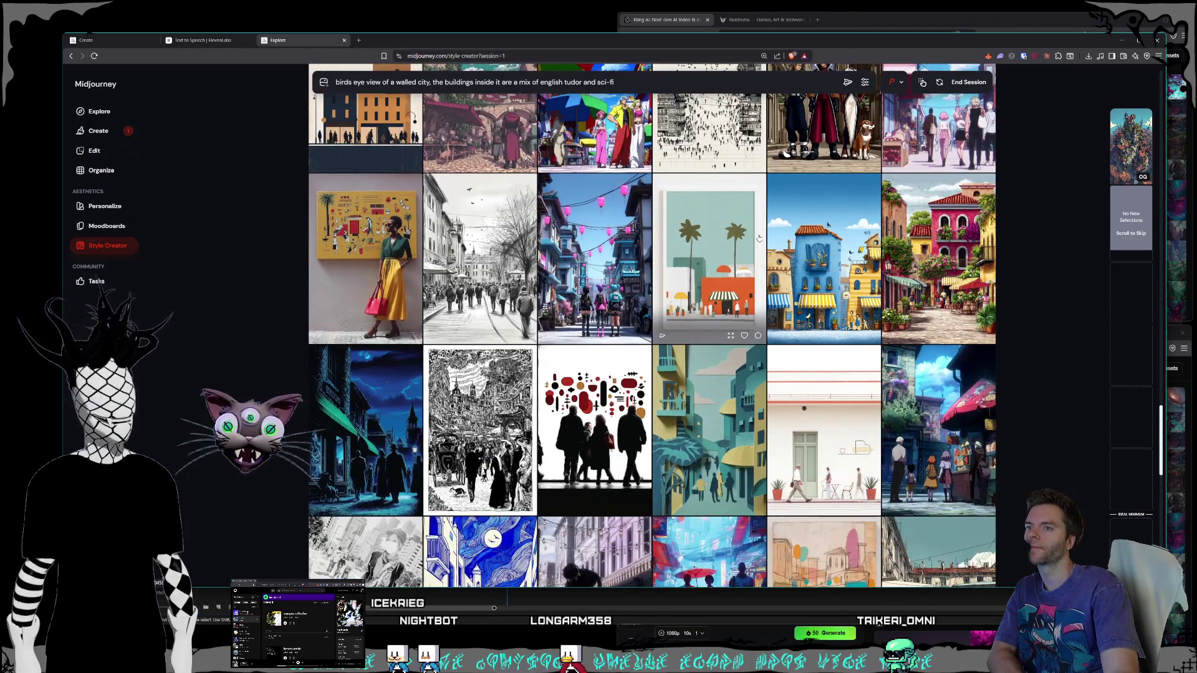
{"action": "scroll", "coordinate": [759, 237], "scroll_direction": "up", "scroll_amount": 1}
{"action": "scroll", "coordinate": [758, 237], "scroll_direction": "up", "scroll_amount": 2}
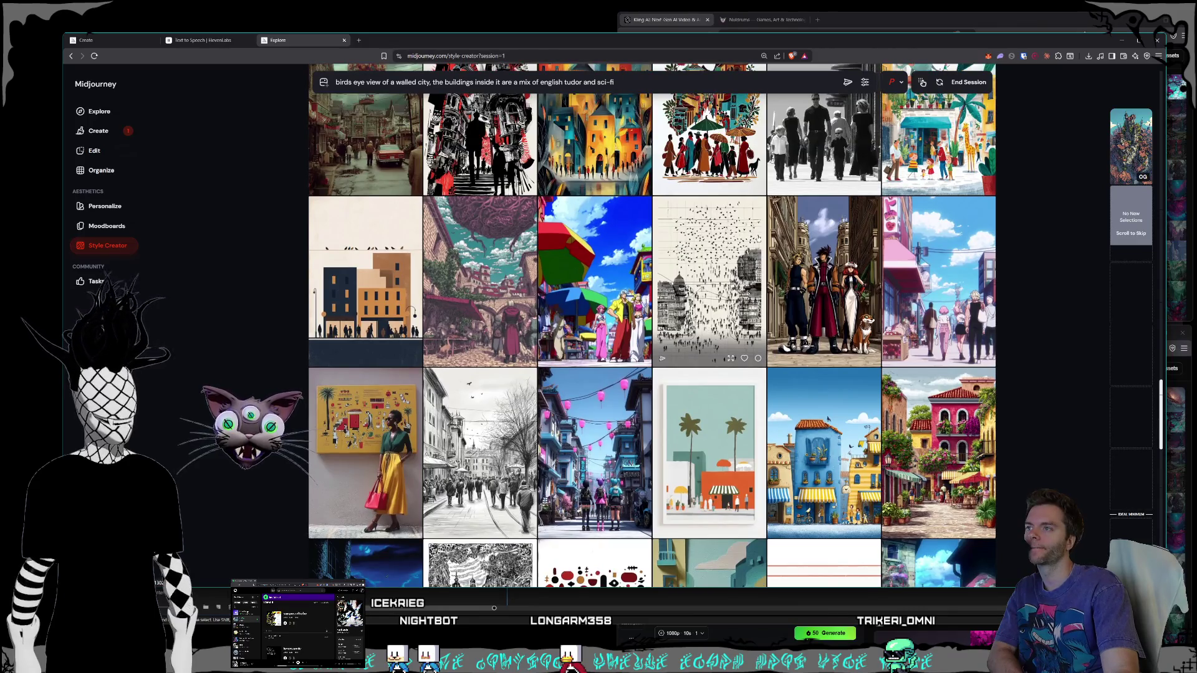
{"action": "scroll", "coordinate": [758, 237], "scroll_direction": "down", "scroll_amount": 10}
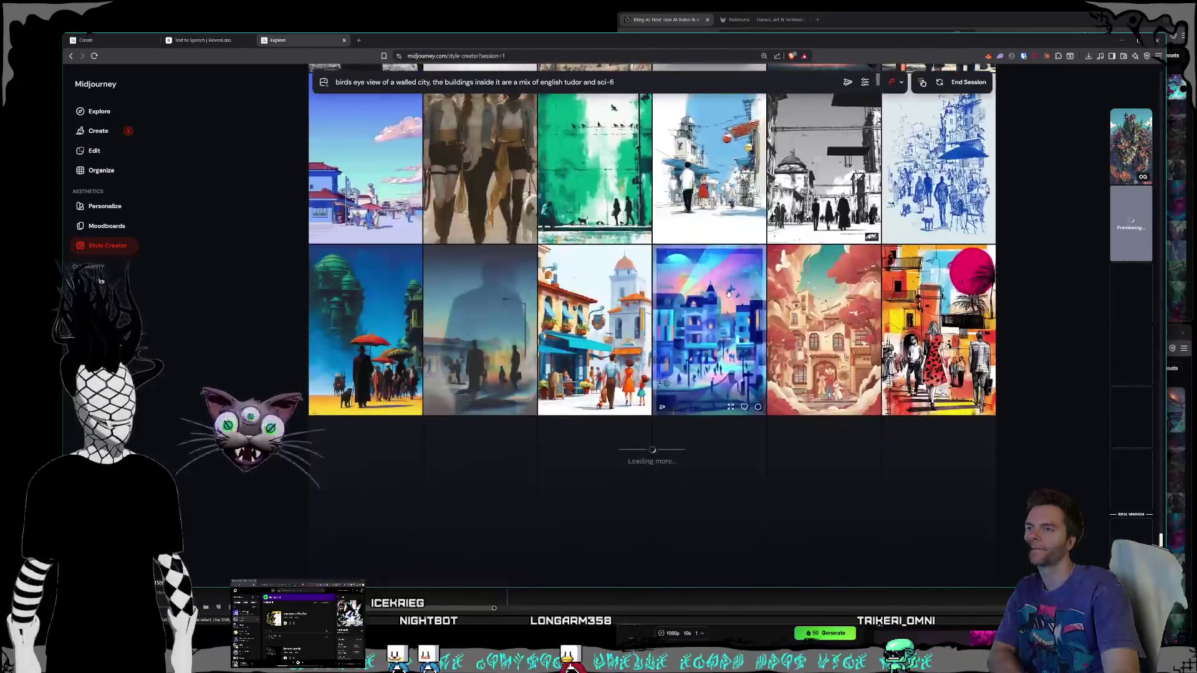
Step: Scroll past the darker city samples until the flying-saucer and mushroom-landscape batch loads
{"action": "scroll", "coordinate": [729, 290], "scroll_direction": "down", "scroll_amount": 3}
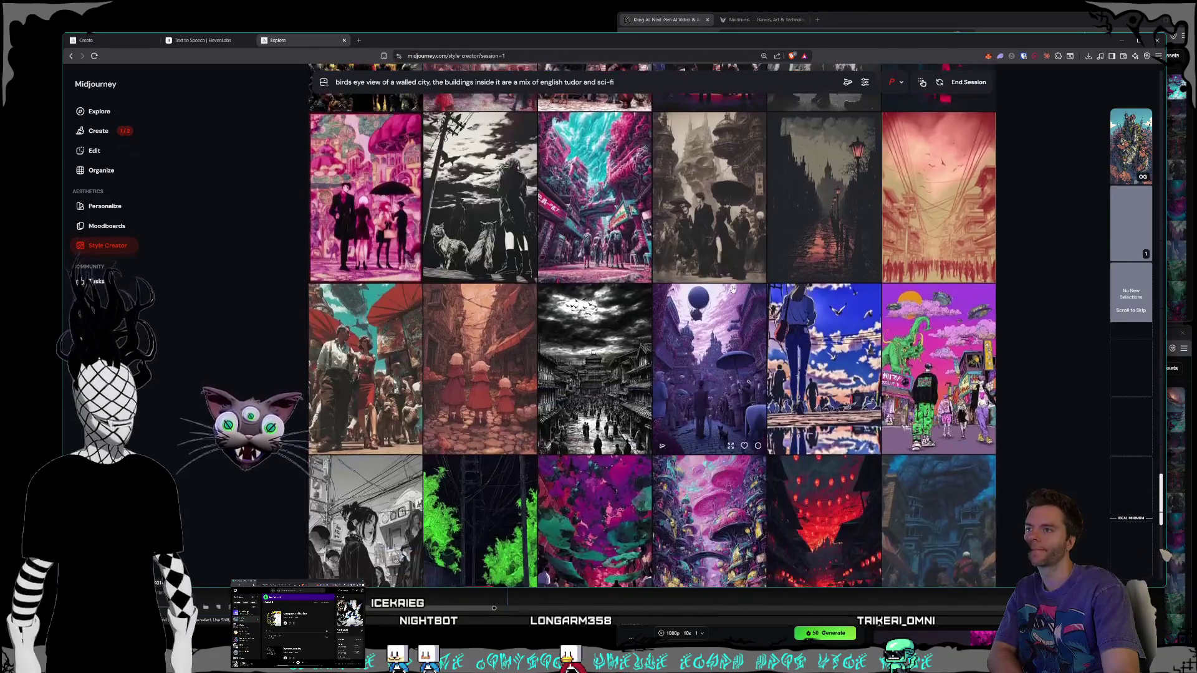
{"action": "scroll", "coordinate": [732, 288], "scroll_direction": "down", "scroll_amount": 8}
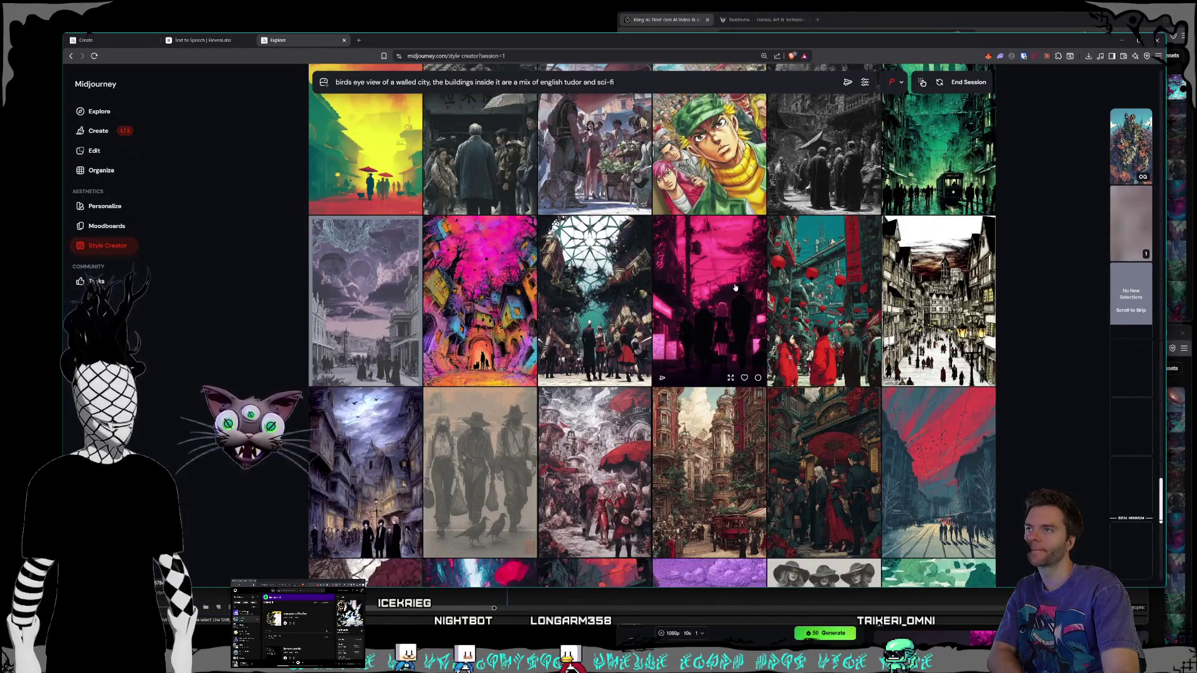
{"action": "scroll", "coordinate": [735, 288], "scroll_direction": "up", "scroll_amount": 3}
{"action": "scroll", "coordinate": [736, 287], "scroll_direction": "down", "scroll_amount": 4}
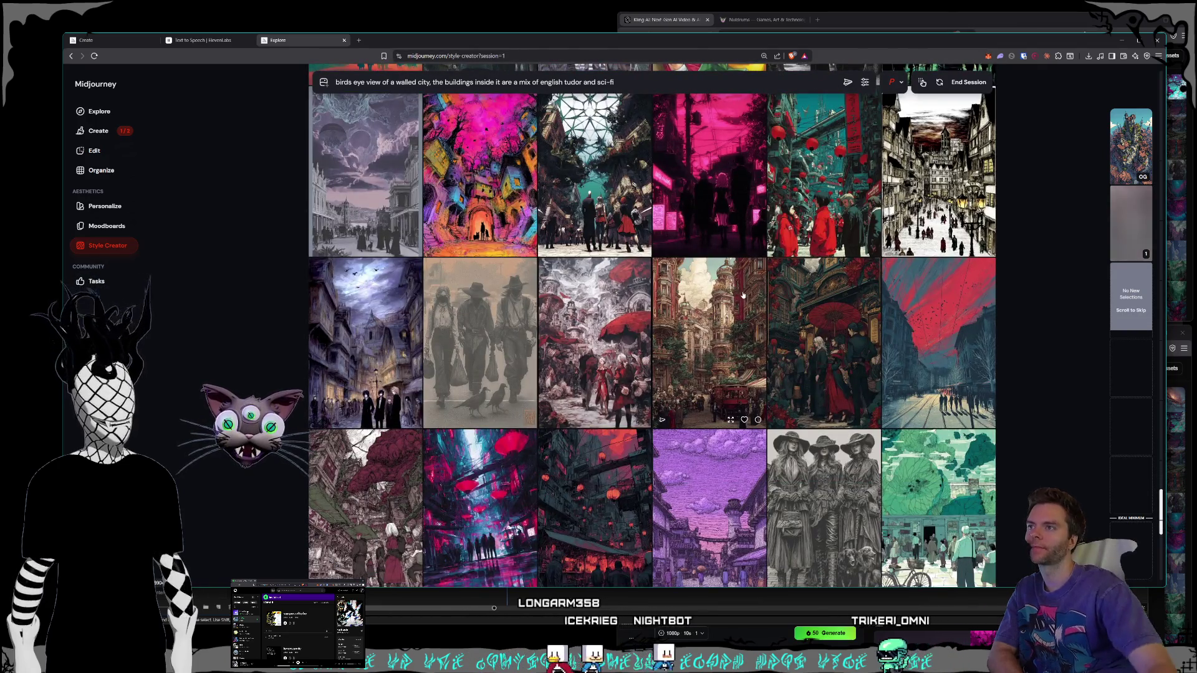
{"action": "scroll", "coordinate": [735, 287], "scroll_direction": "up", "scroll_amount": 2}
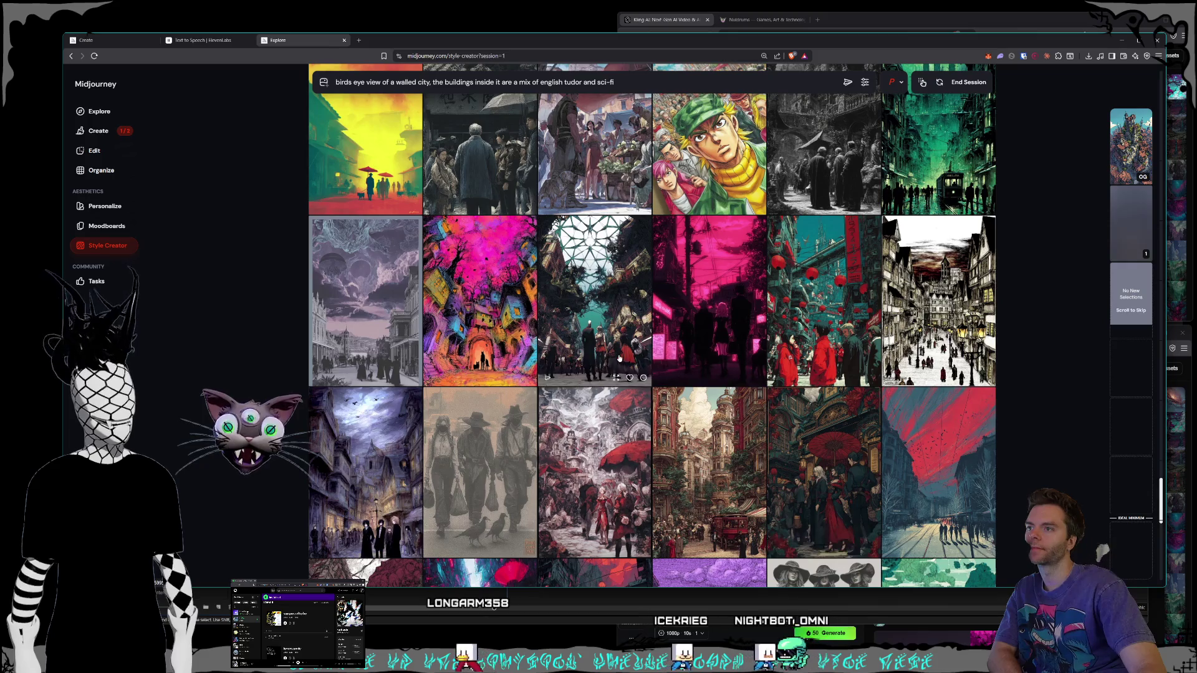
{"action": "scroll", "coordinate": [808, 349], "scroll_direction": "down", "scroll_amount": 4}
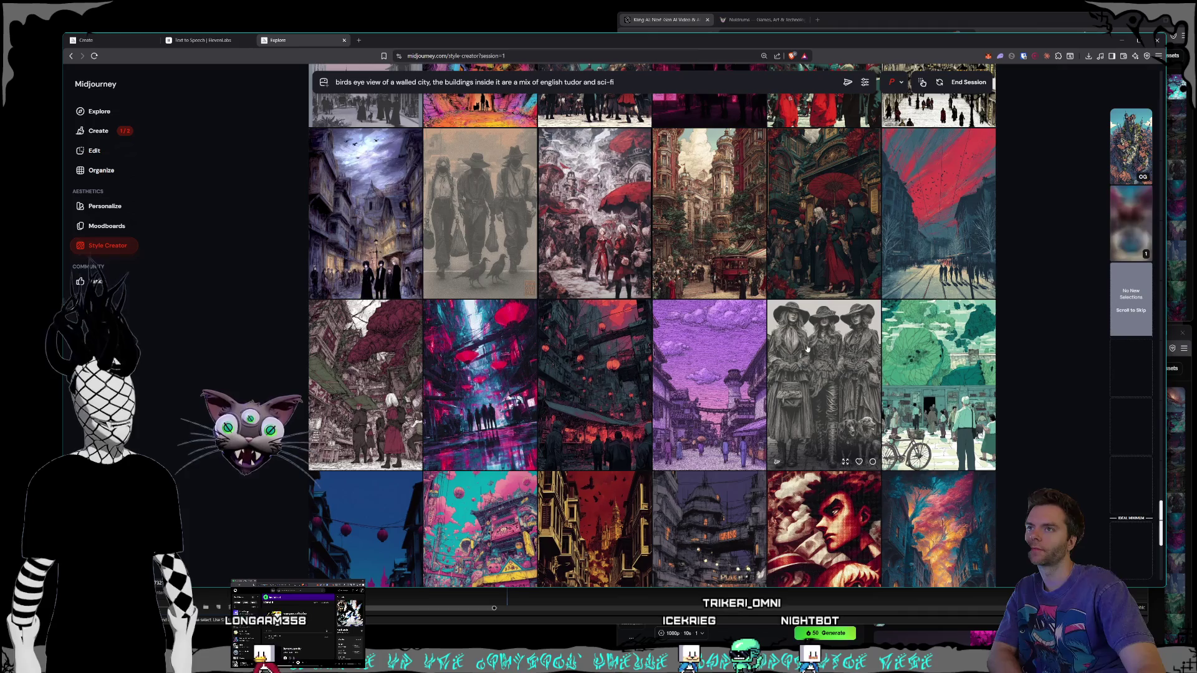
{"action": "scroll", "coordinate": [807, 349], "scroll_direction": "down", "scroll_amount": 4}
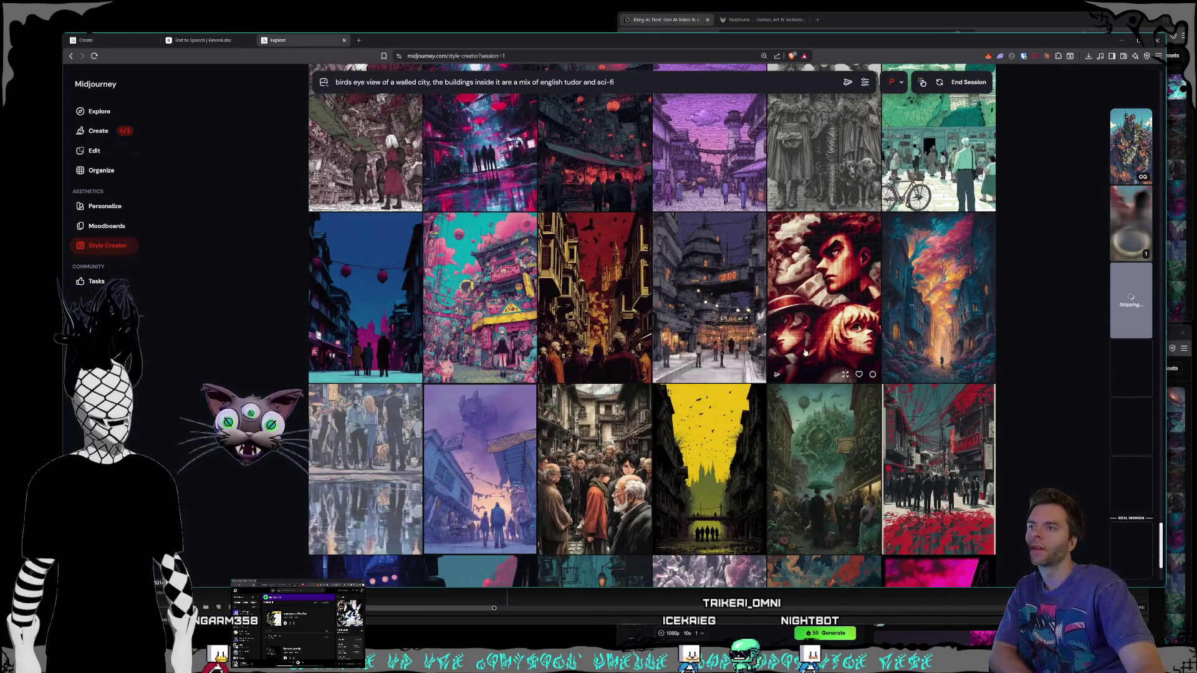
{"action": "scroll", "coordinate": [779, 330], "scroll_direction": "down", "scroll_amount": 2}
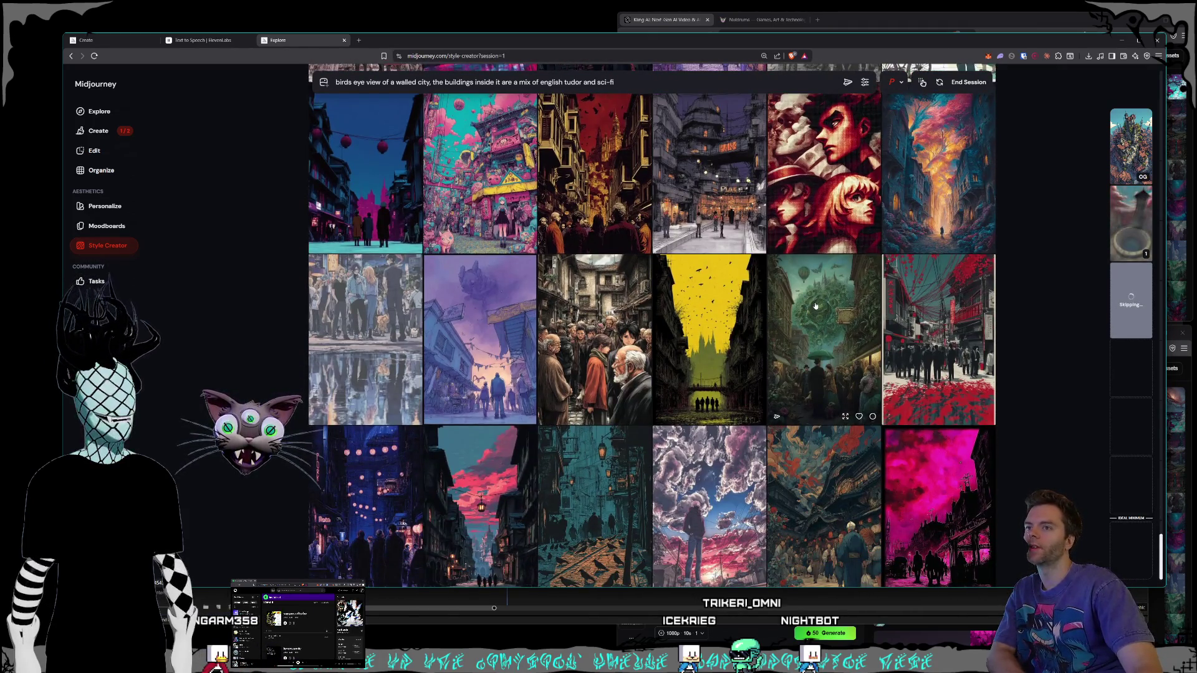
{"action": "scroll", "coordinate": [815, 306], "scroll_direction": "down", "scroll_amount": 5}
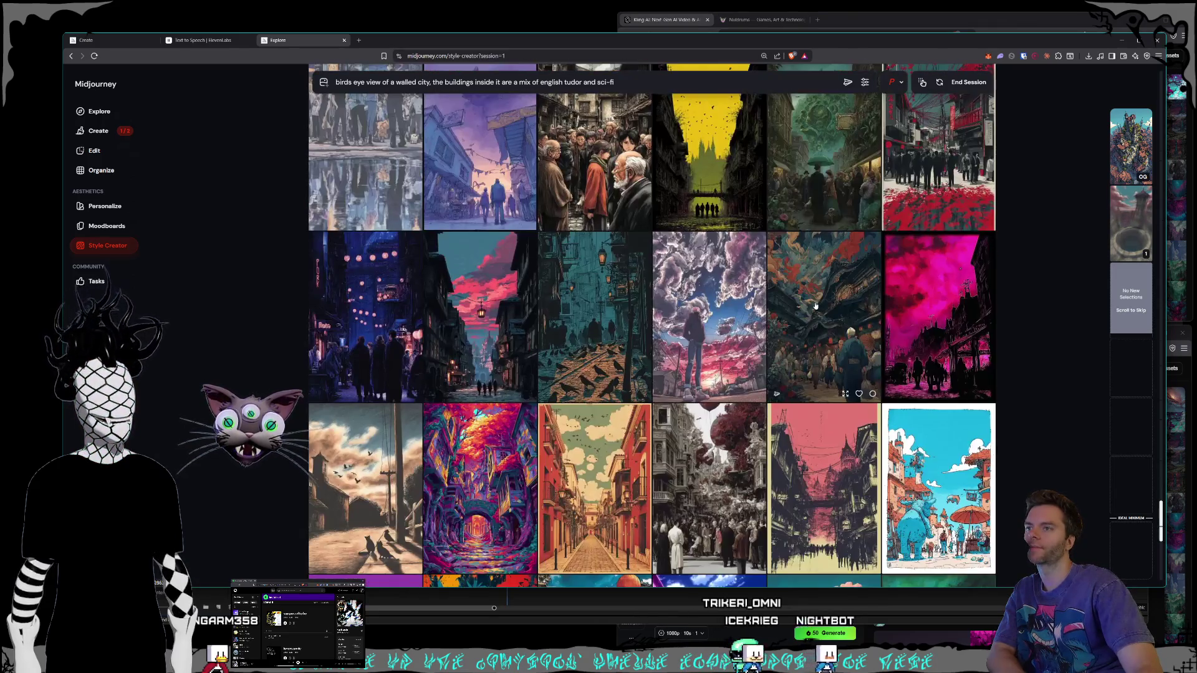
{"action": "scroll", "coordinate": [815, 306], "scroll_direction": "down", "scroll_amount": 3}
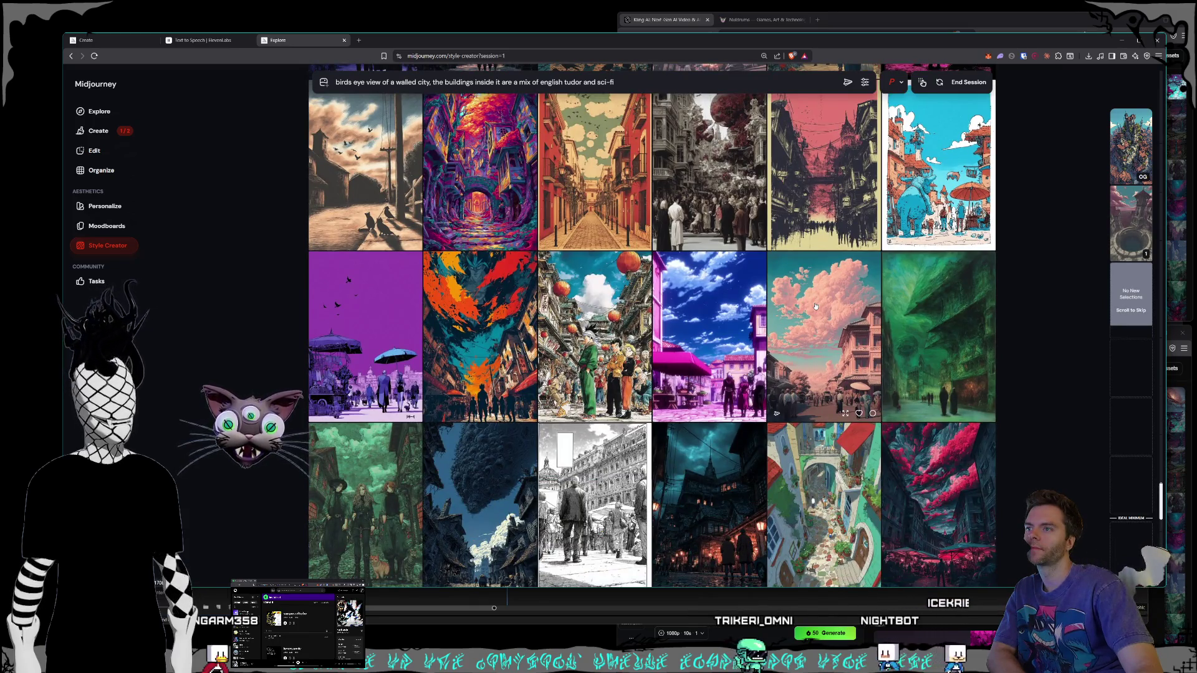
{"action": "scroll", "coordinate": [815, 306], "scroll_direction": "down", "scroll_amount": 1}
{"action": "scroll", "coordinate": [815, 305], "scroll_direction": "down", "scroll_amount": 2}
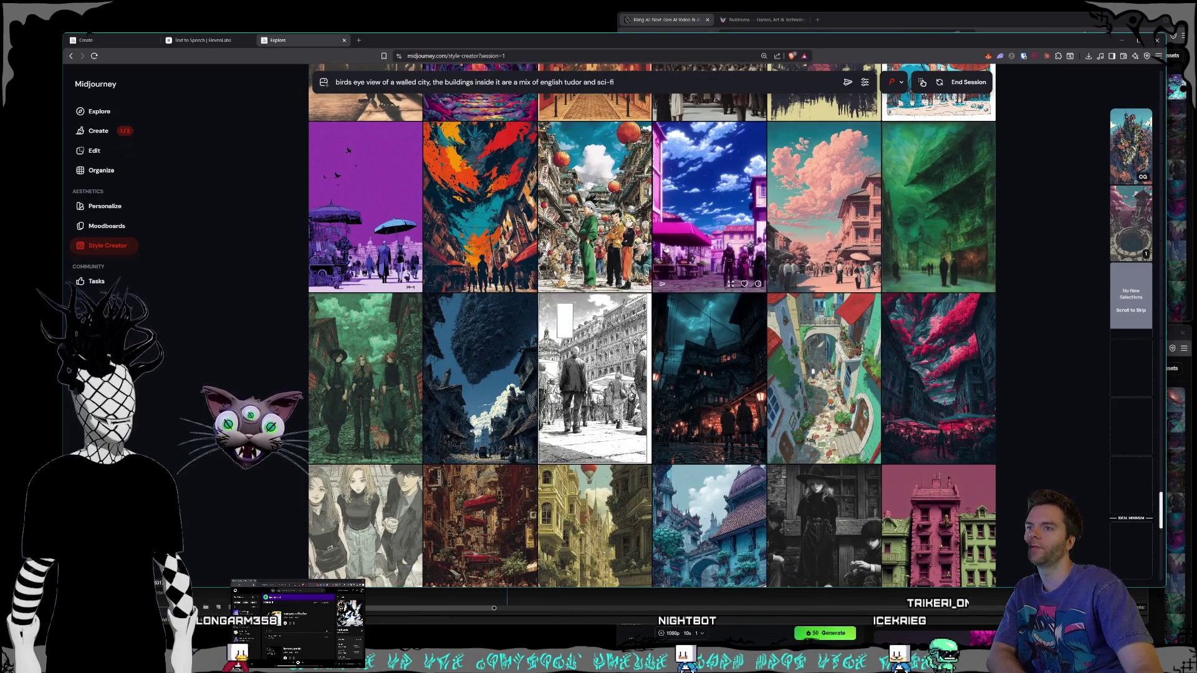
{"action": "scroll", "coordinate": [740, 272], "scroll_direction": "down", "scroll_amount": 2}
{"action": "scroll", "coordinate": [739, 271], "scroll_direction": "down", "scroll_amount": 3}
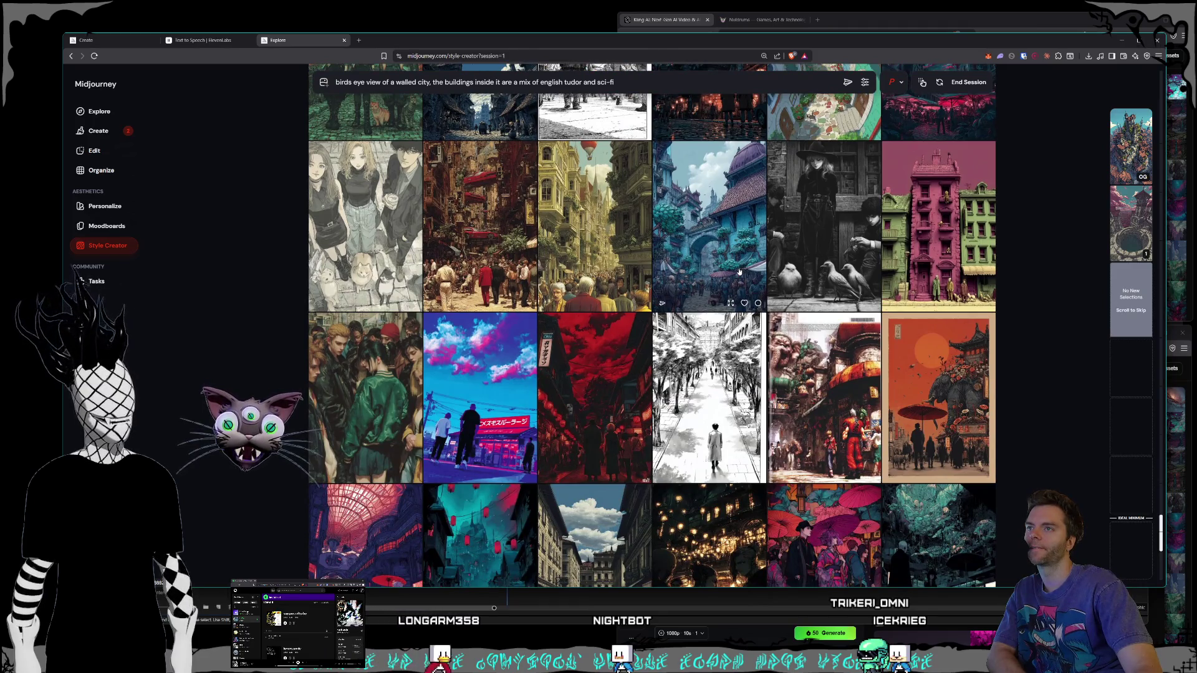
{"action": "scroll", "coordinate": [740, 272], "scroll_direction": "down", "scroll_amount": 3}
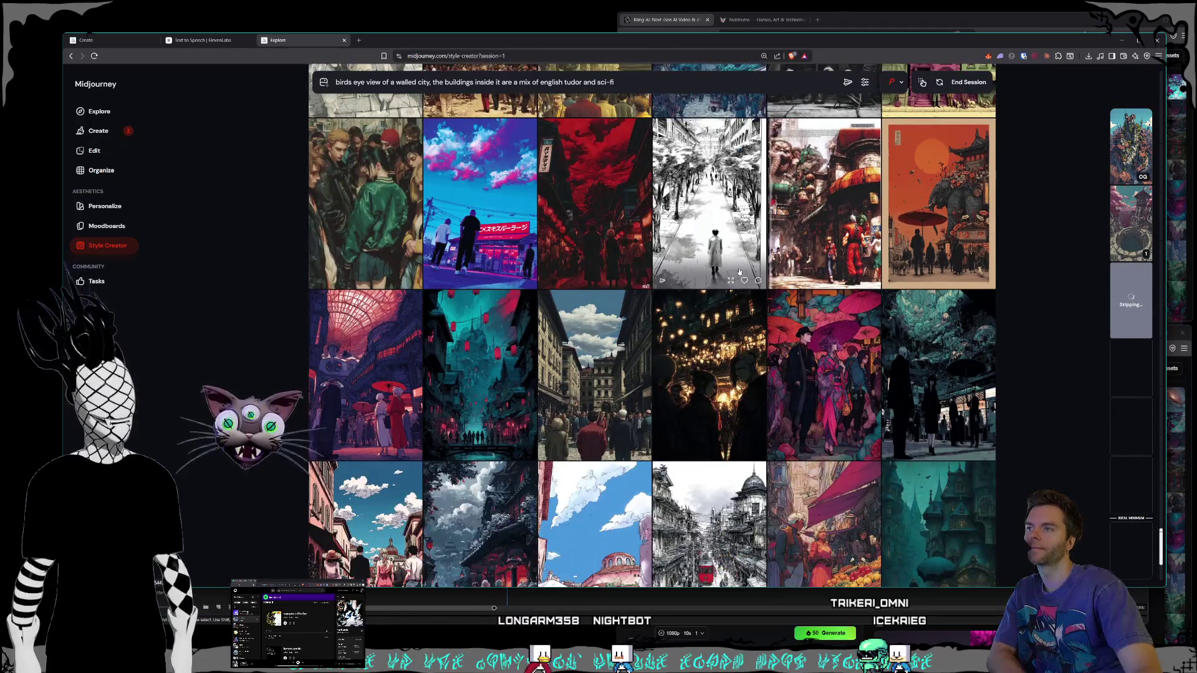
{"action": "scroll", "coordinate": [739, 271], "scroll_direction": "down", "scroll_amount": 4}
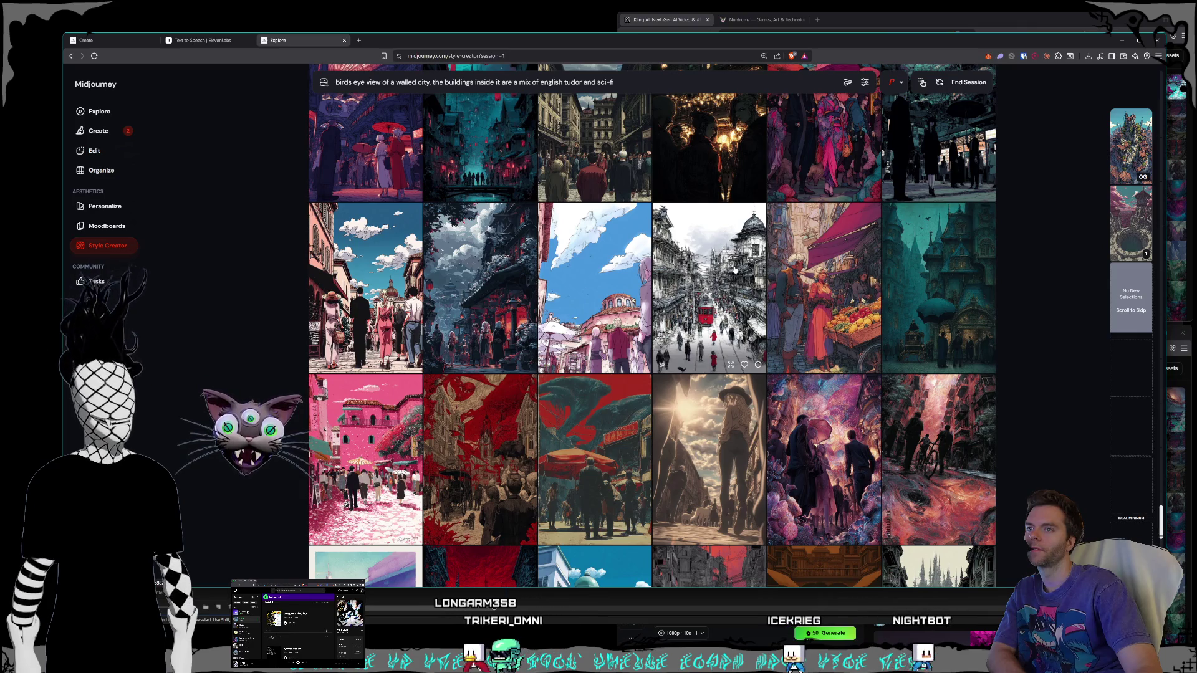
{"action": "scroll", "coordinate": [736, 269], "scroll_direction": "down", "scroll_amount": 5}
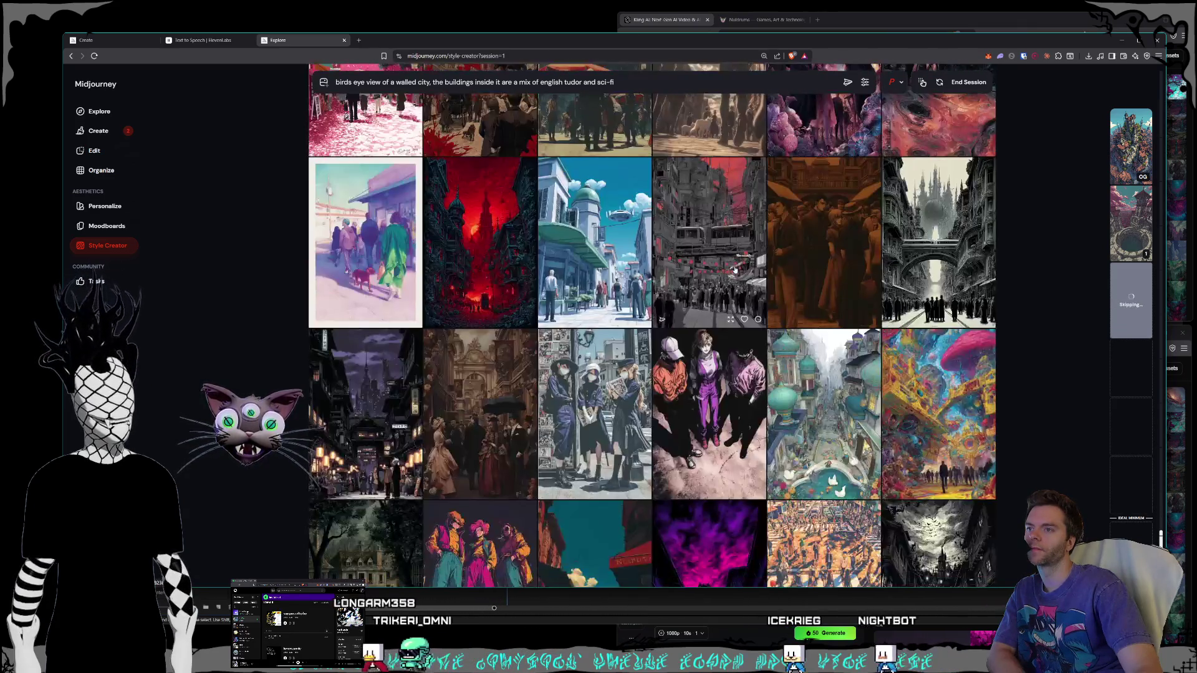
Step: Scroll past the walled-city batches until red-umbrella street scenes and a purple storm sky appear
{"action": "scroll", "coordinate": [735, 269], "scroll_direction": "down", "scroll_amount": 5}
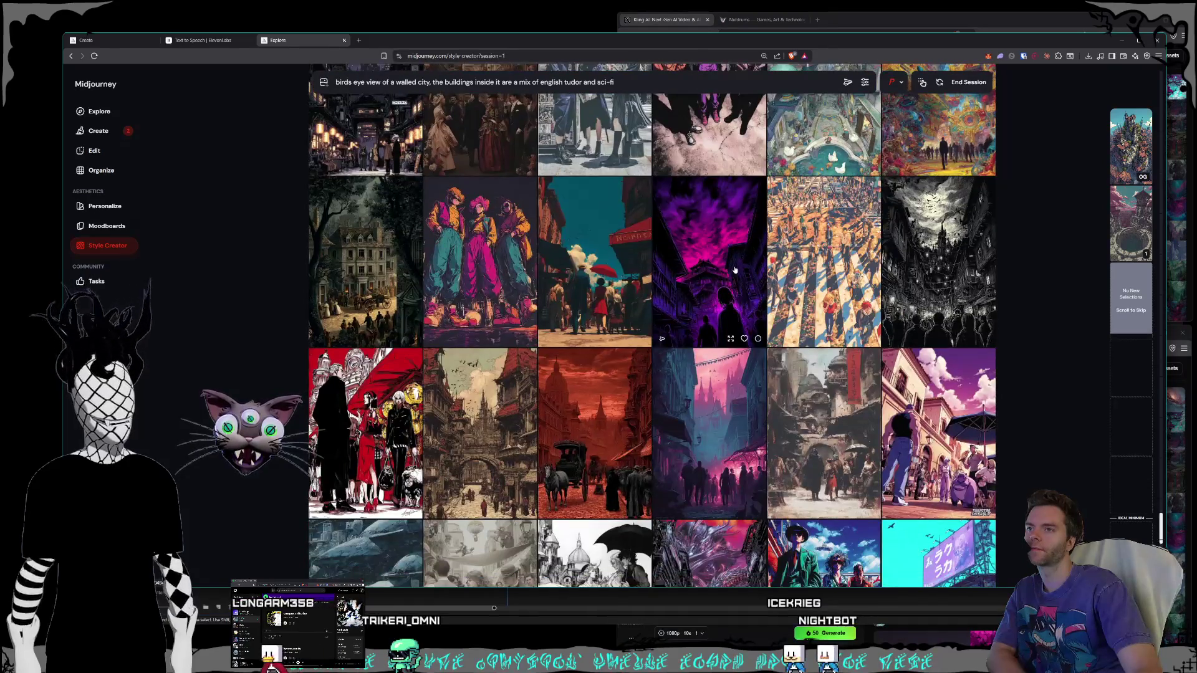
{"action": "scroll", "coordinate": [735, 270], "scroll_direction": "down", "scroll_amount": 3}
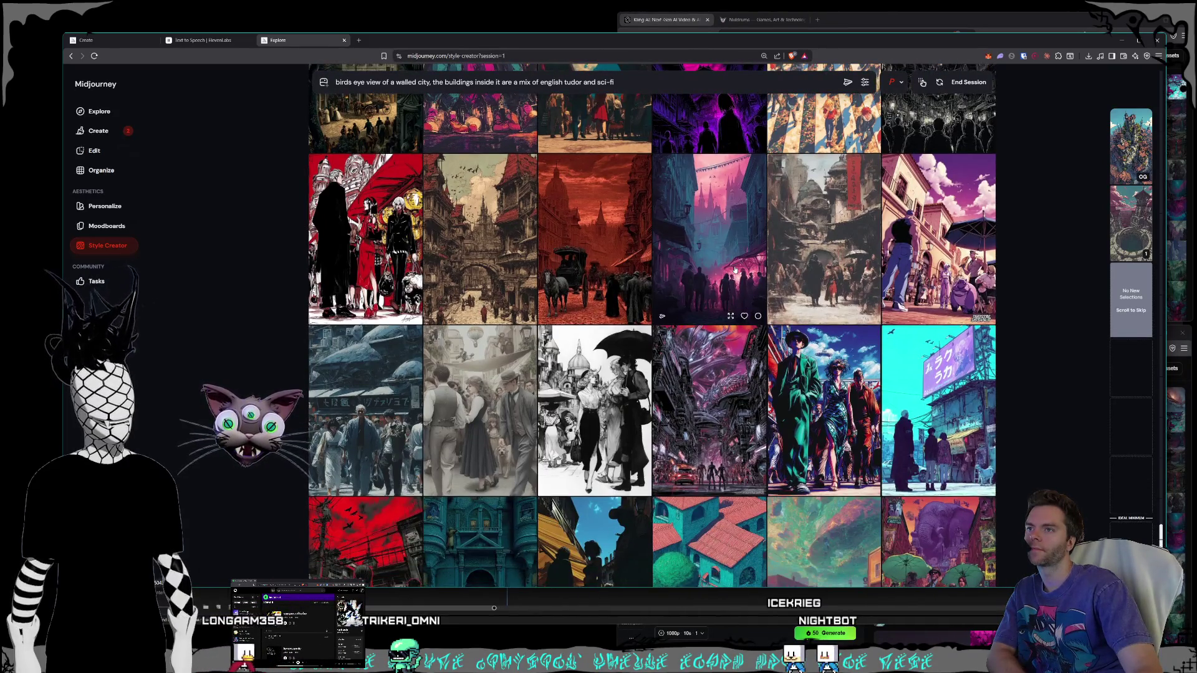
{"action": "scroll", "coordinate": [735, 270], "scroll_direction": "down", "scroll_amount": 2}
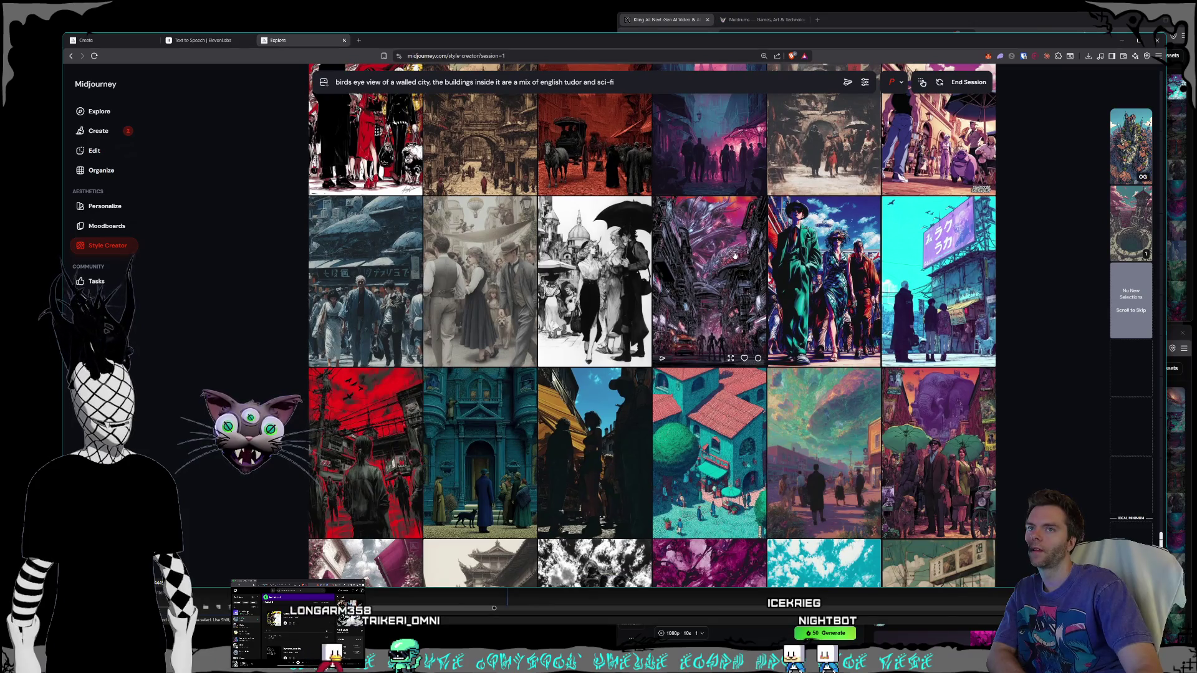
{"action": "scroll", "coordinate": [735, 256], "scroll_direction": "down", "scroll_amount": 6}
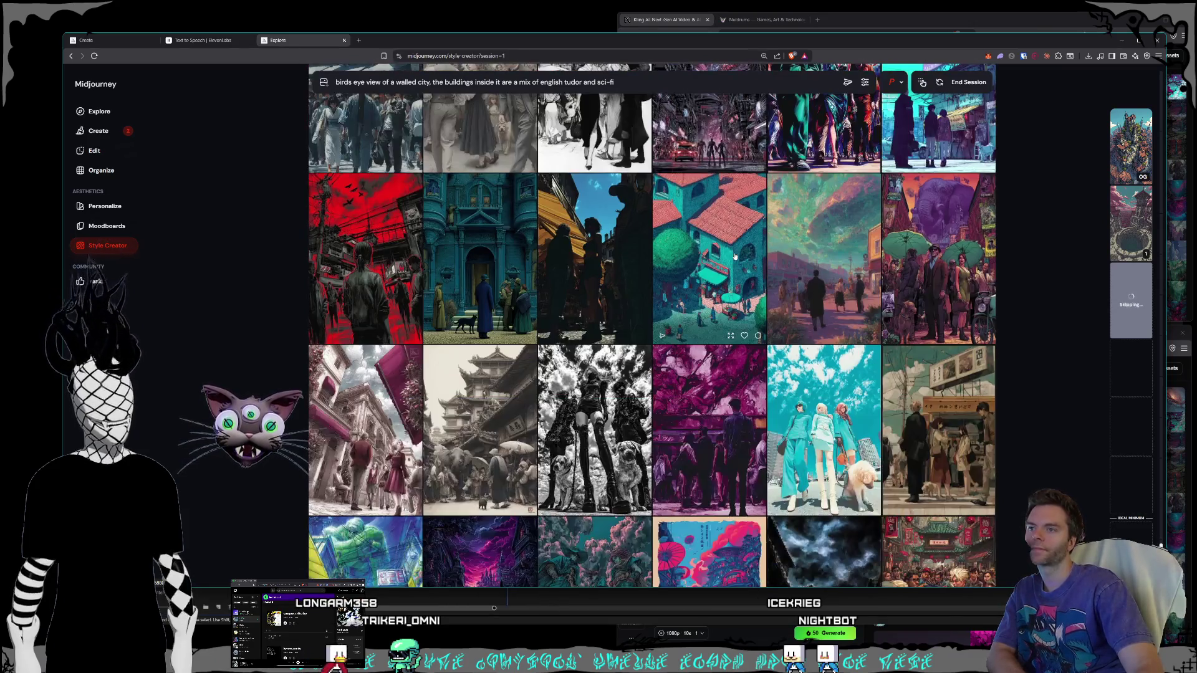
{"action": "scroll", "coordinate": [735, 256], "scroll_direction": "up", "scroll_amount": 2}
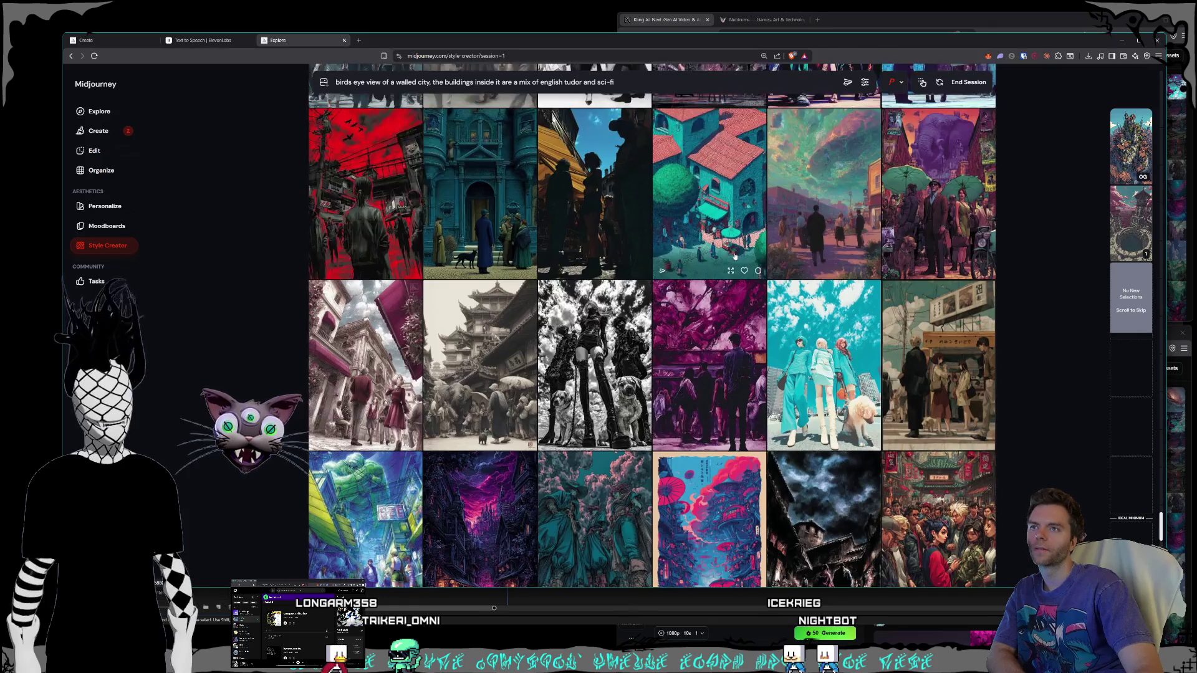
{"action": "scroll", "coordinate": [735, 255], "scroll_direction": "down", "scroll_amount": 3}
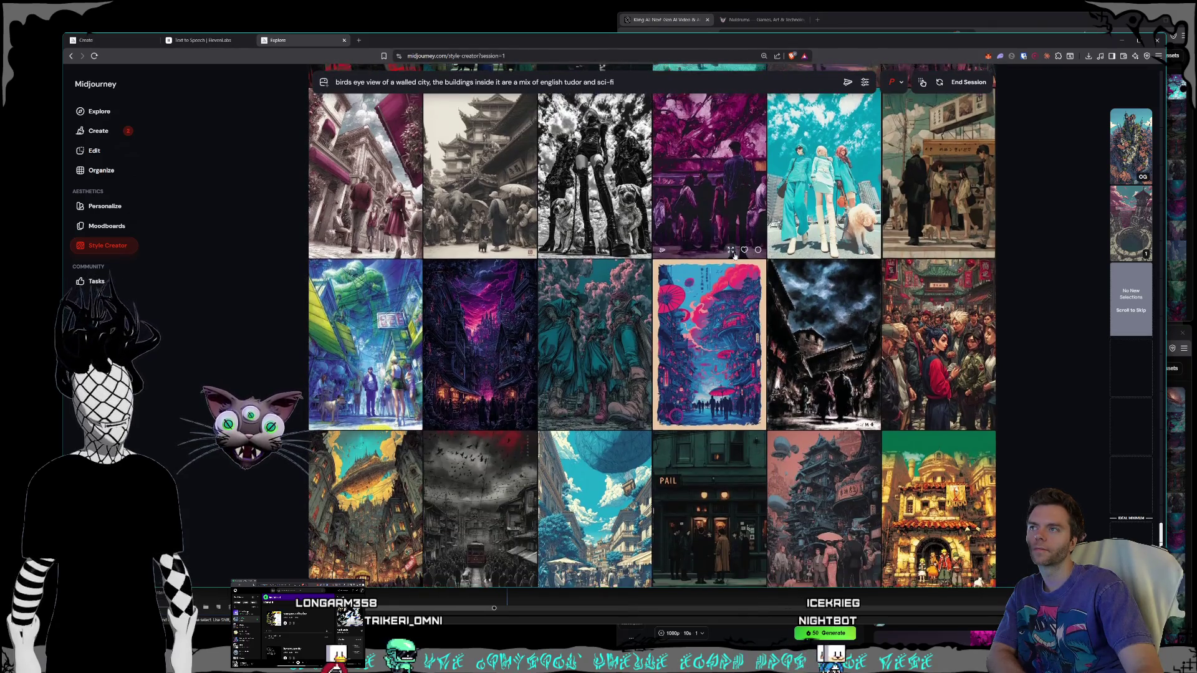
{"action": "scroll", "coordinate": [735, 256], "scroll_direction": "up", "scroll_amount": 1}
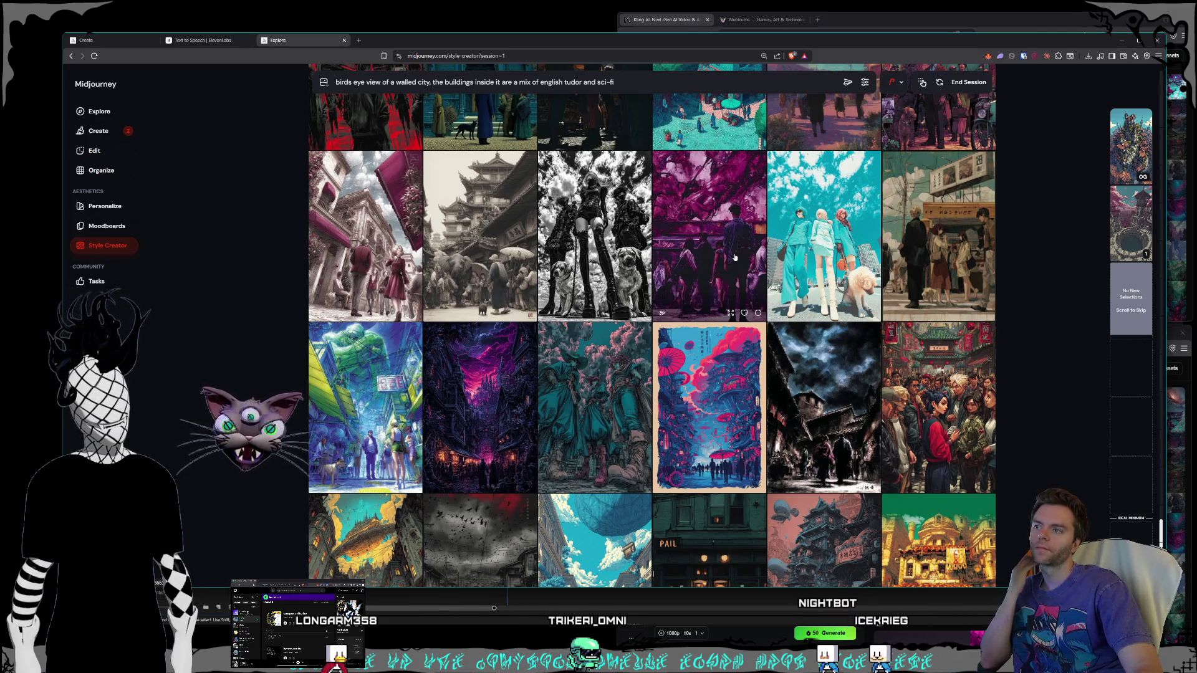
{"action": "scroll", "coordinate": [735, 256], "scroll_direction": "down", "scroll_amount": 1}
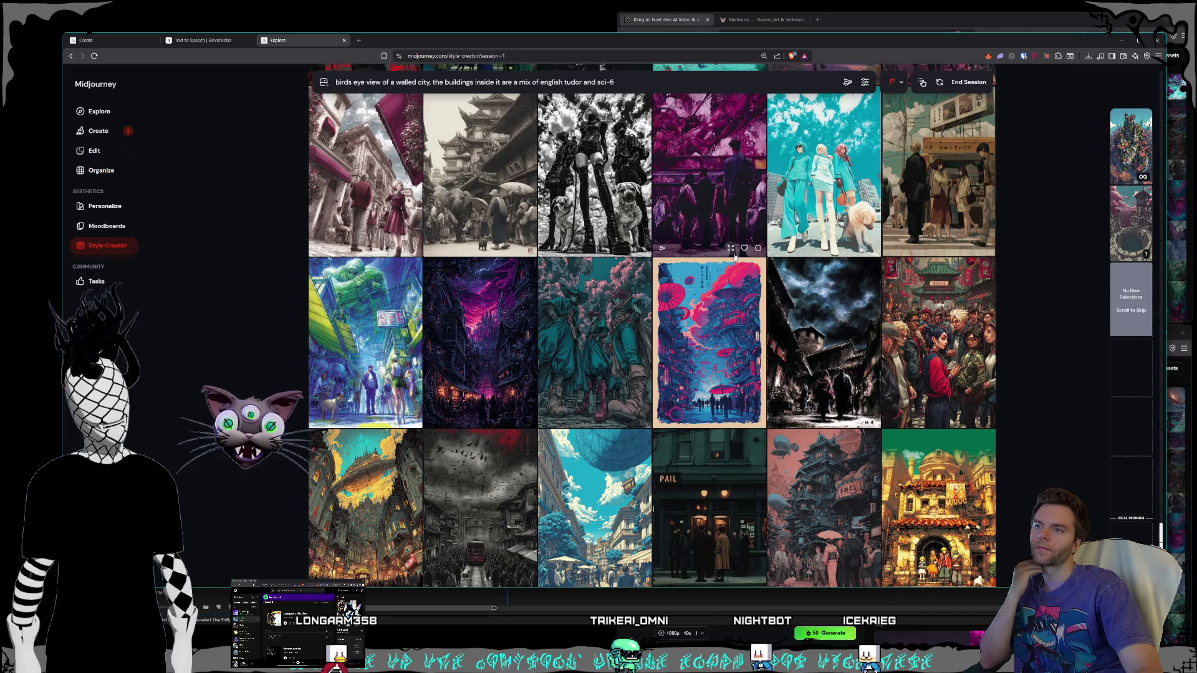
{"action": "scroll", "coordinate": [735, 256], "scroll_direction": "down", "scroll_amount": 2}
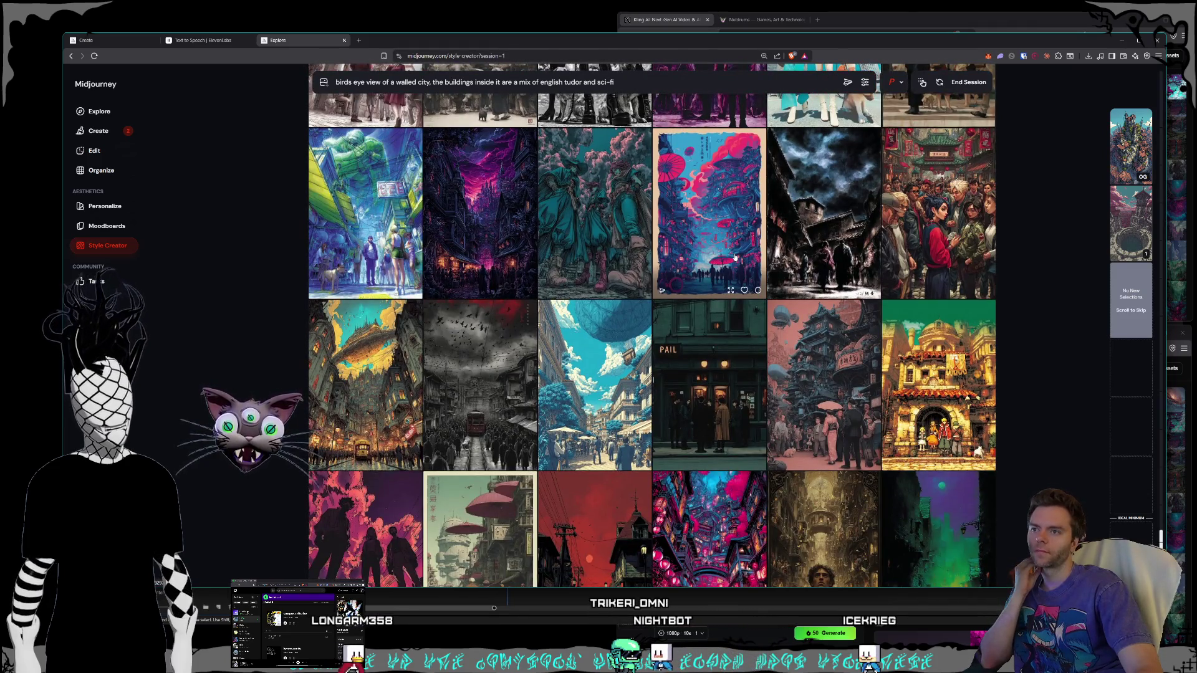
{"action": "scroll", "coordinate": [735, 256], "scroll_direction": "down", "scroll_amount": 2}
{"action": "scroll", "coordinate": [735, 256], "scroll_direction": "down", "scroll_amount": 6}
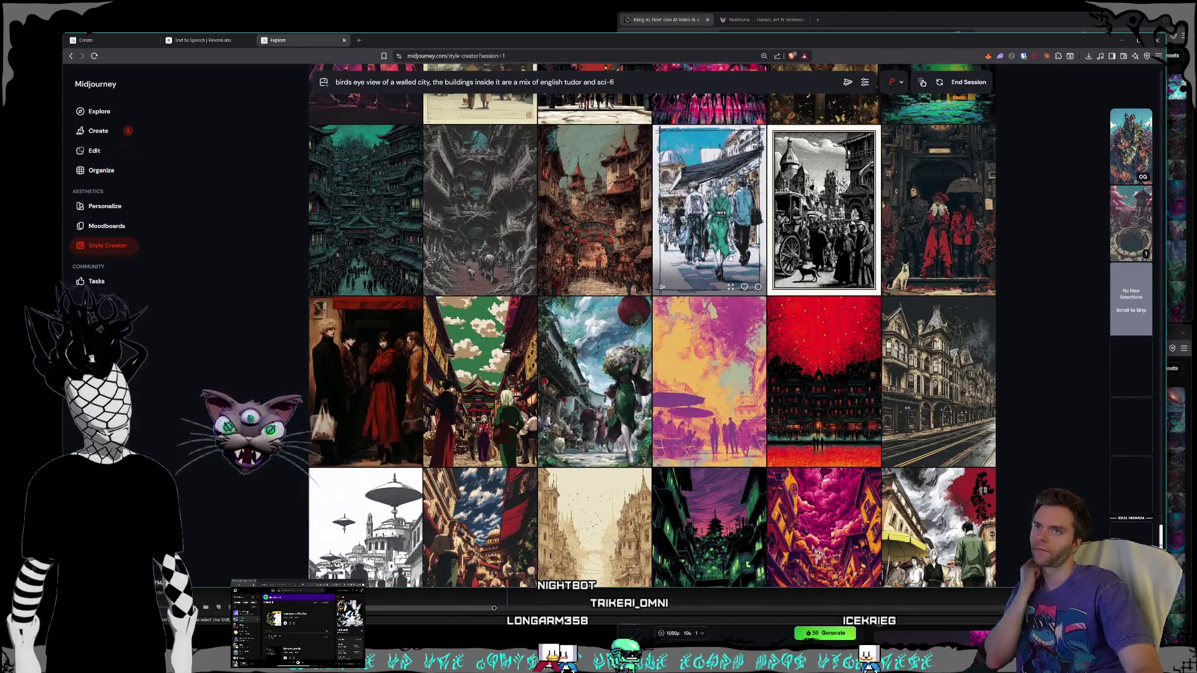
{"action": "scroll", "coordinate": [731, 262], "scroll_direction": "down", "scroll_amount": 3}
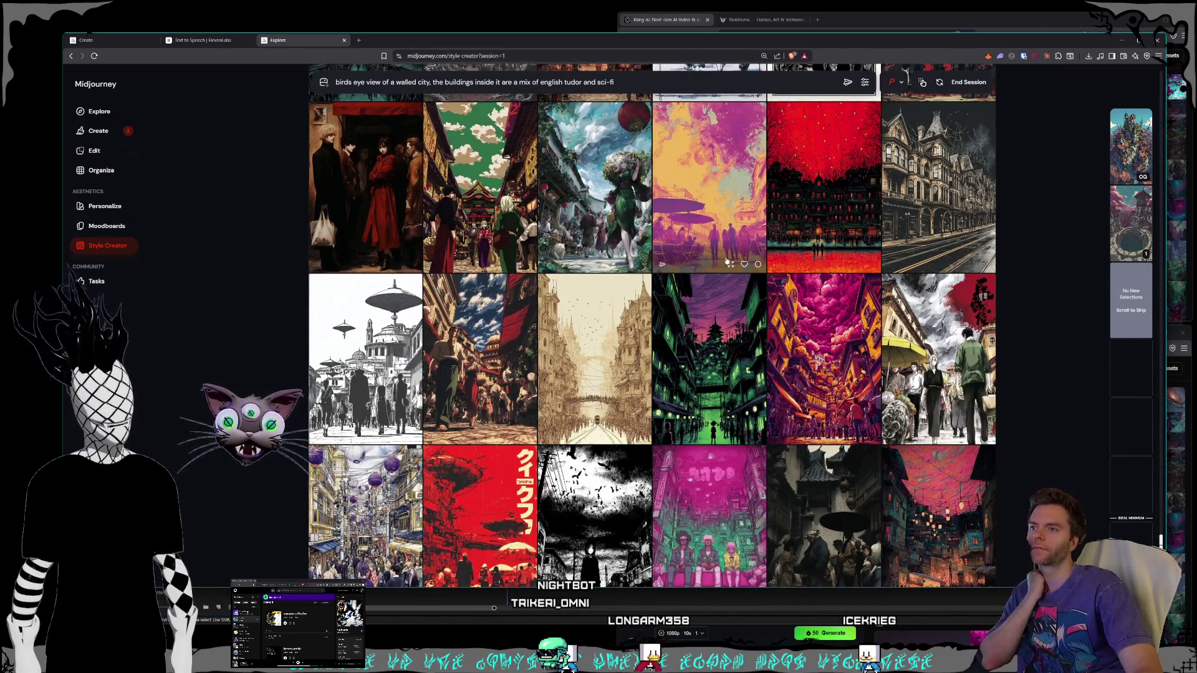
{"action": "scroll", "coordinate": [727, 262], "scroll_direction": "down", "scroll_amount": 3}
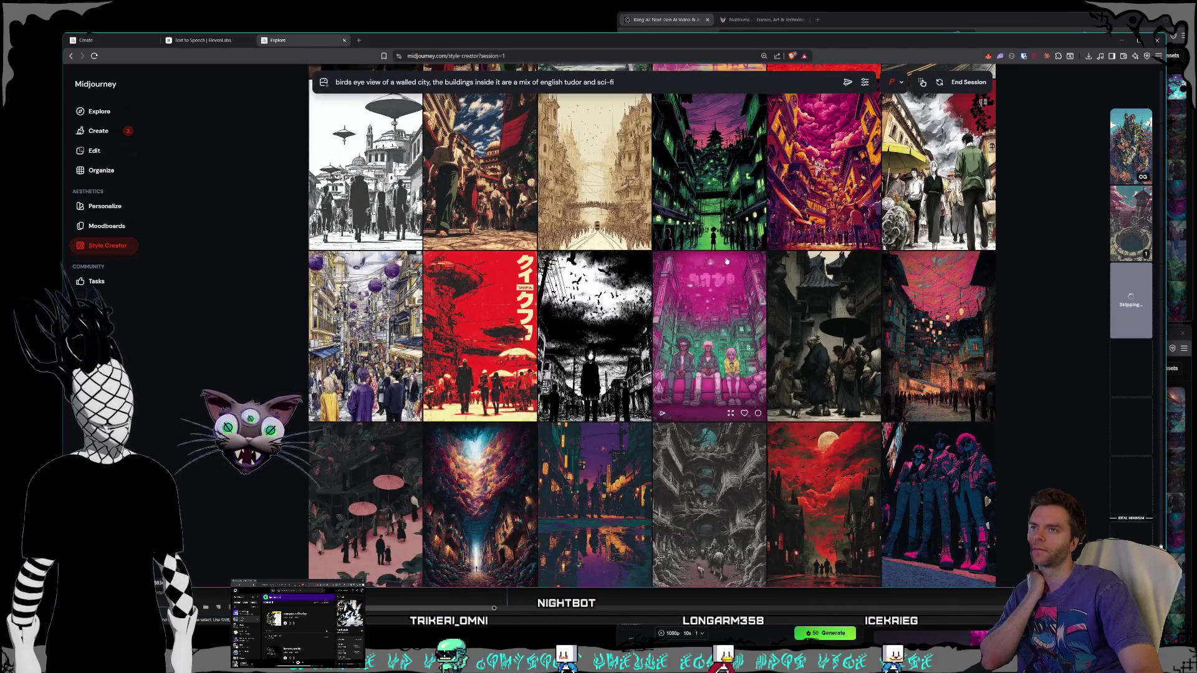
{"action": "scroll", "coordinate": [727, 261], "scroll_direction": "up", "scroll_amount": 2}
{"action": "scroll", "coordinate": [727, 261], "scroll_direction": "down", "scroll_amount": 2}
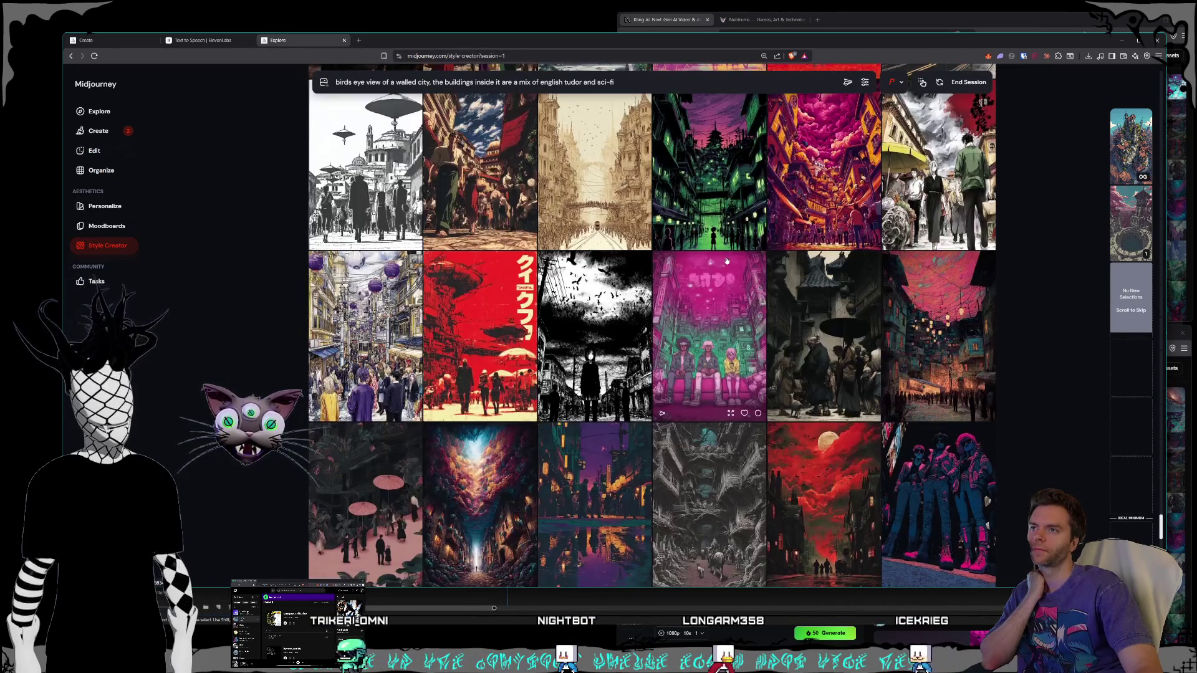
{"action": "scroll", "coordinate": [727, 260], "scroll_direction": "down", "scroll_amount": 2}
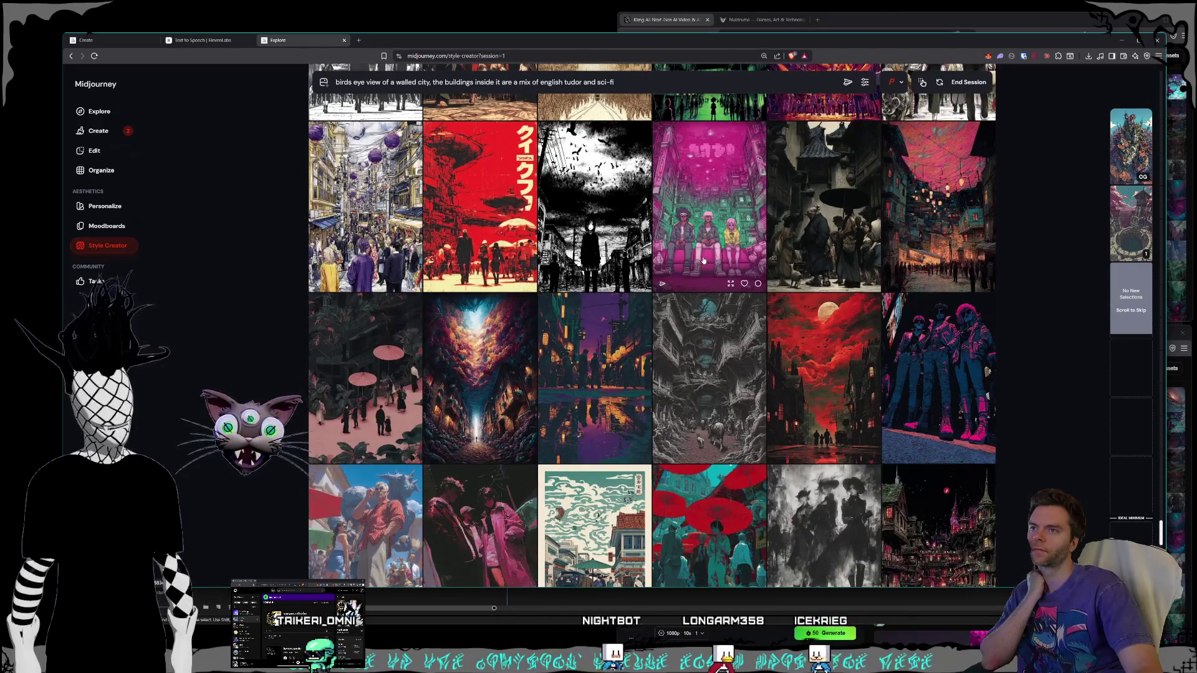
{"action": "scroll", "coordinate": [704, 261], "scroll_direction": "down", "scroll_amount": 2}
{"action": "scroll", "coordinate": [703, 261], "scroll_direction": "down", "scroll_amount": 3}
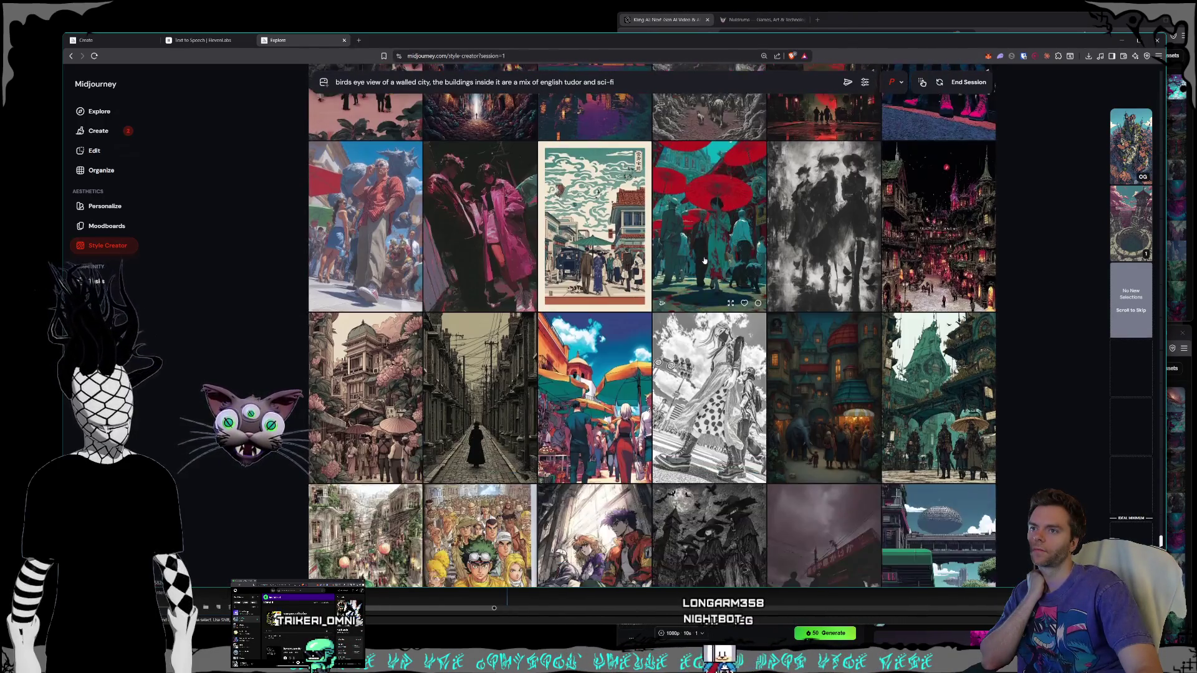
{"action": "scroll", "coordinate": [705, 260], "scroll_direction": "down", "scroll_amount": 2}
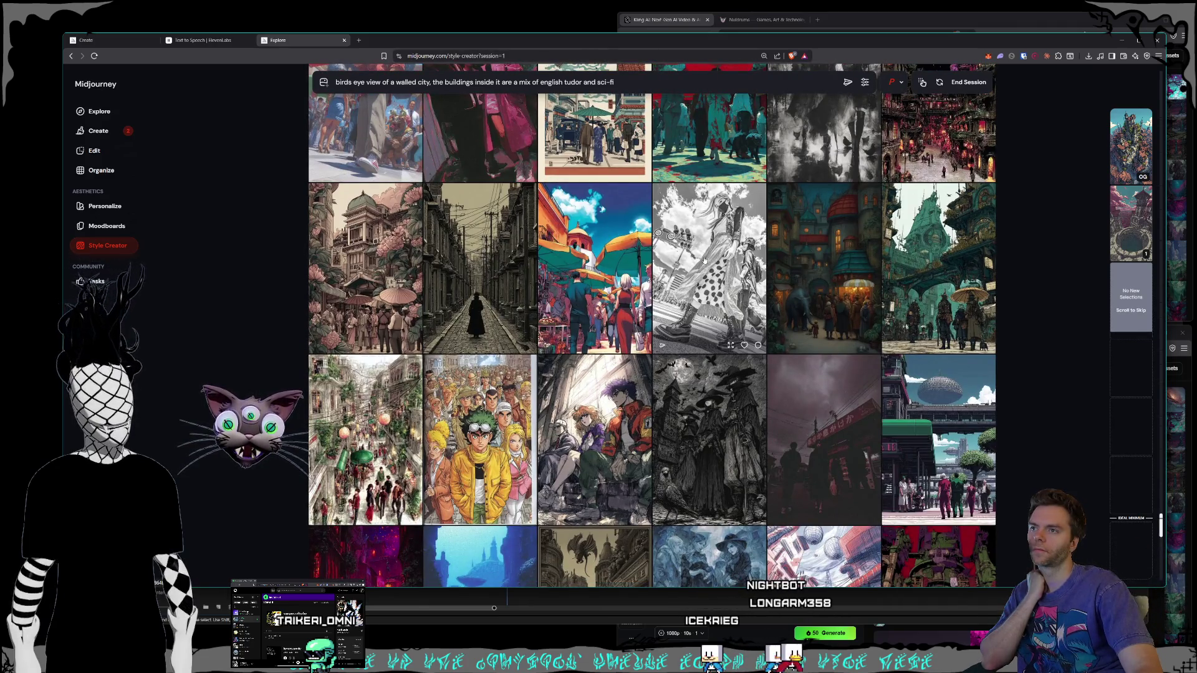
{"action": "scroll", "coordinate": [705, 260], "scroll_direction": "down", "scroll_amount": 4}
{"action": "scroll", "coordinate": [705, 261], "scroll_direction": "down", "scroll_amount": 2}
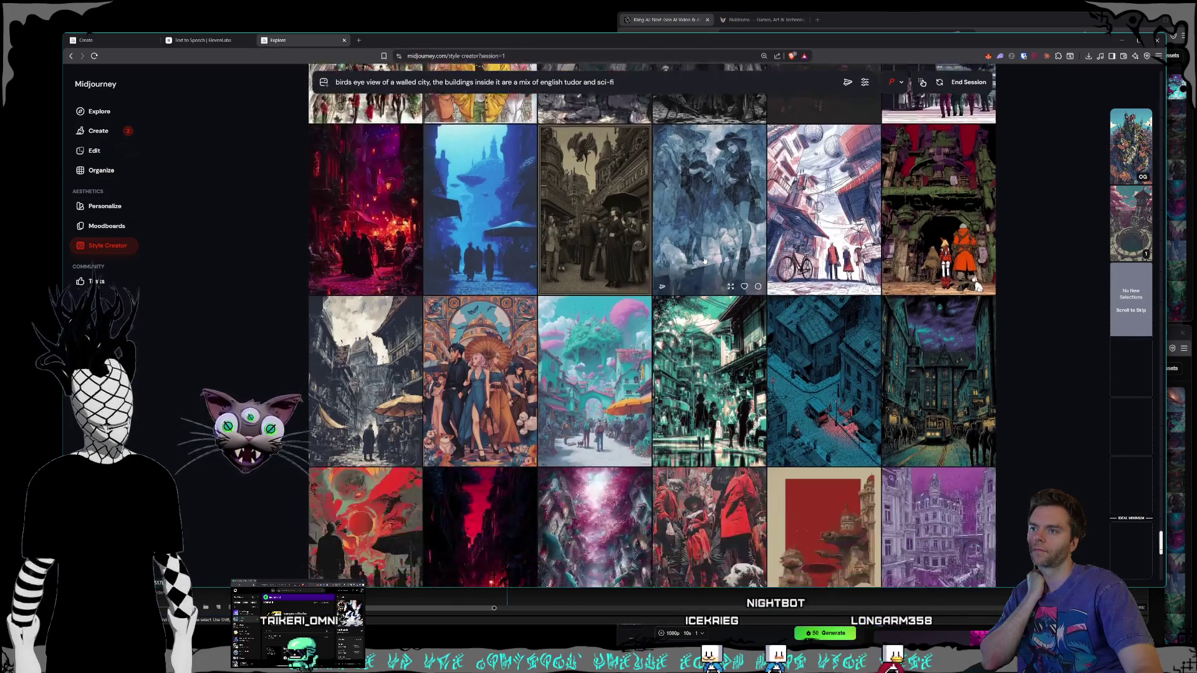
{"action": "scroll", "coordinate": [705, 261], "scroll_direction": "down", "scroll_amount": 2}
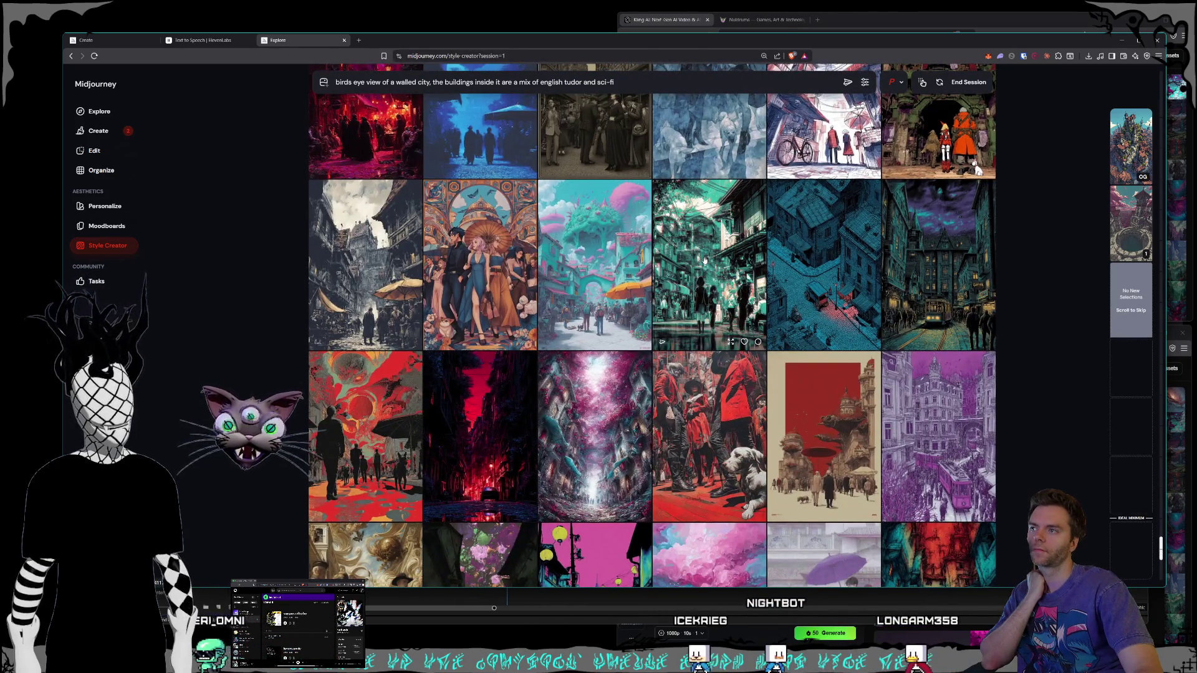
{"action": "scroll", "coordinate": [704, 261], "scroll_direction": "down", "scroll_amount": 1}
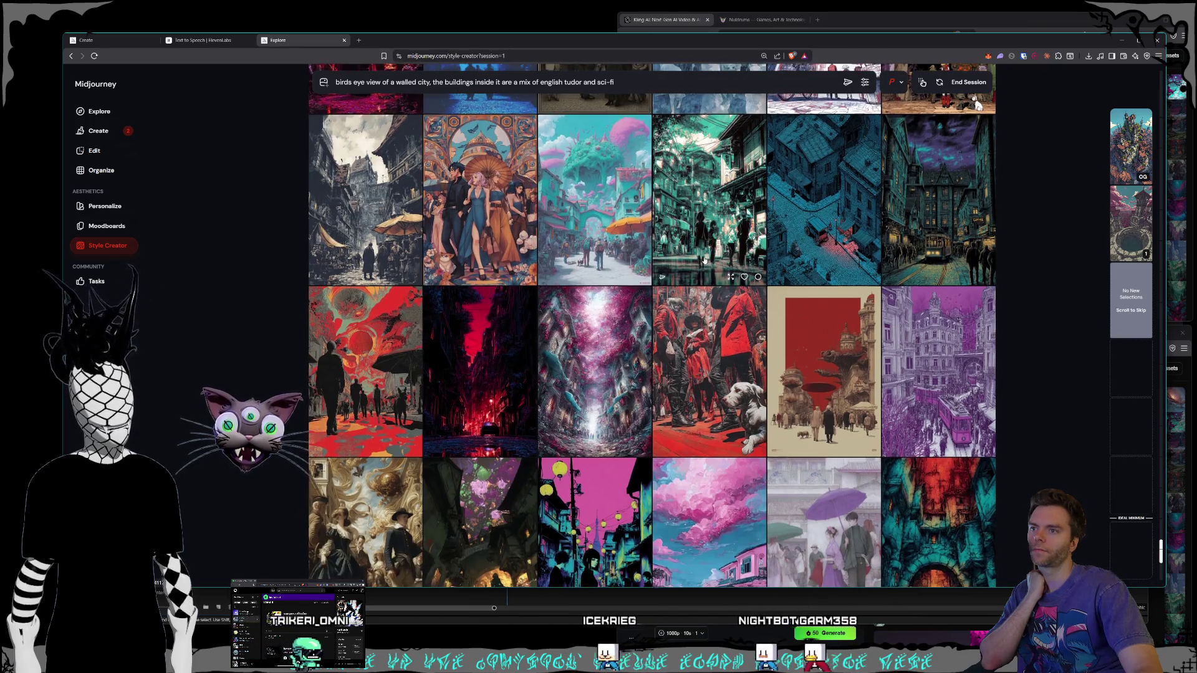
{"action": "scroll", "coordinate": [704, 260], "scroll_direction": "down", "scroll_amount": 5}
{"action": "scroll", "coordinate": [705, 261], "scroll_direction": "down", "scroll_amount": 3}
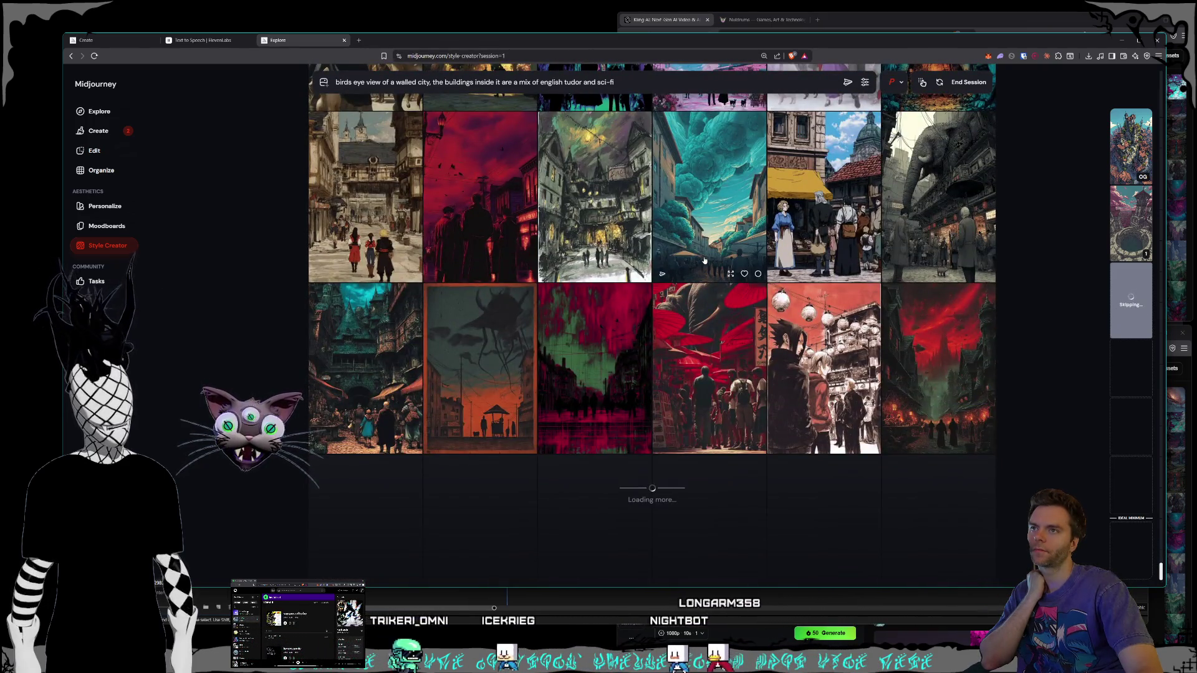
{"action": "scroll", "coordinate": [704, 260], "scroll_direction": "down", "scroll_amount": 1}
{"action": "scroll", "coordinate": [704, 261], "scroll_direction": "down", "scroll_amount": 4}
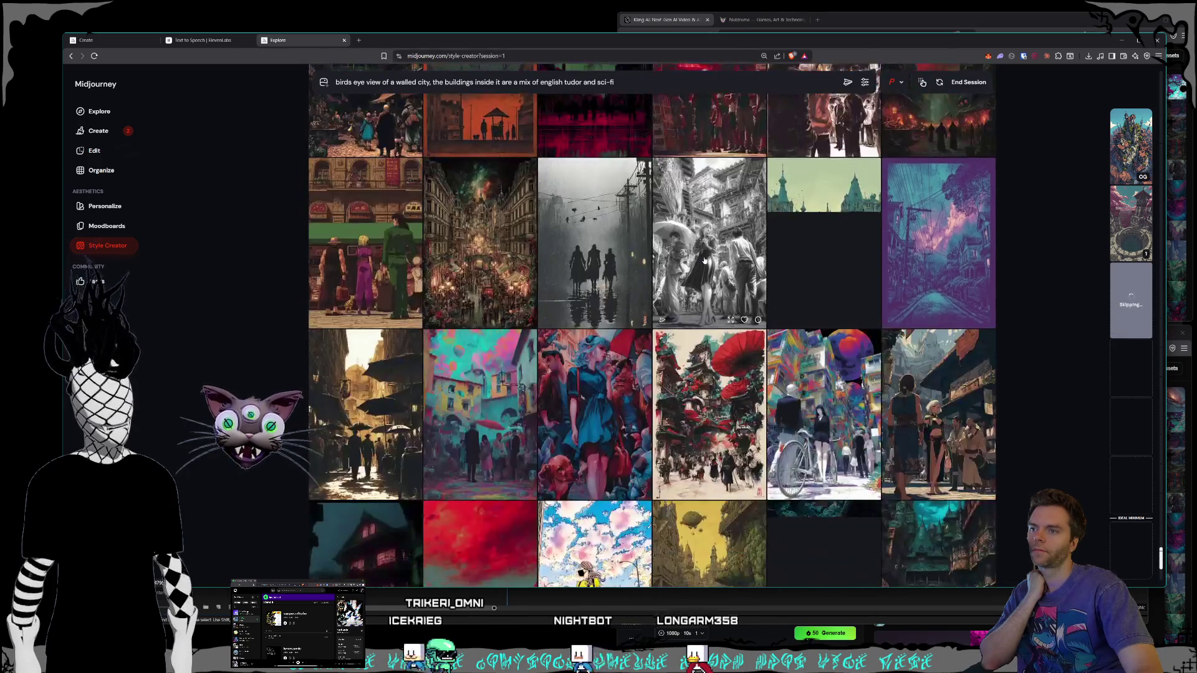
{"action": "scroll", "coordinate": [705, 260], "scroll_direction": "down", "scroll_amount": 1}
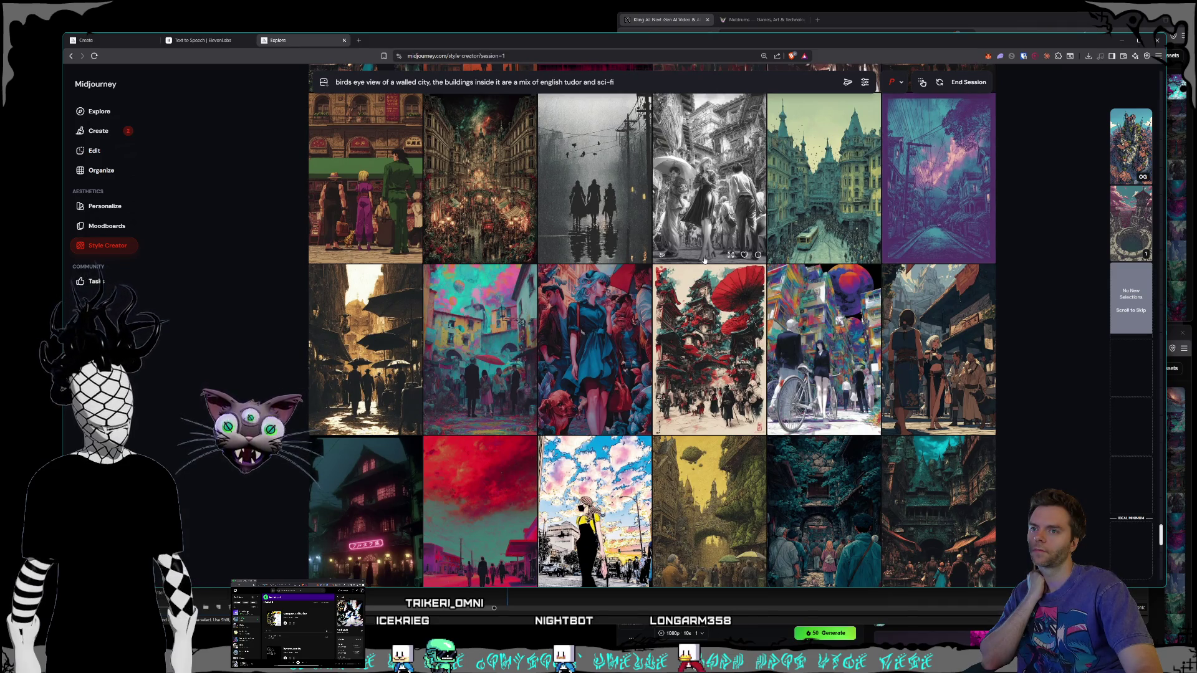
{"action": "scroll", "coordinate": [704, 260], "scroll_direction": "down", "scroll_amount": 2}
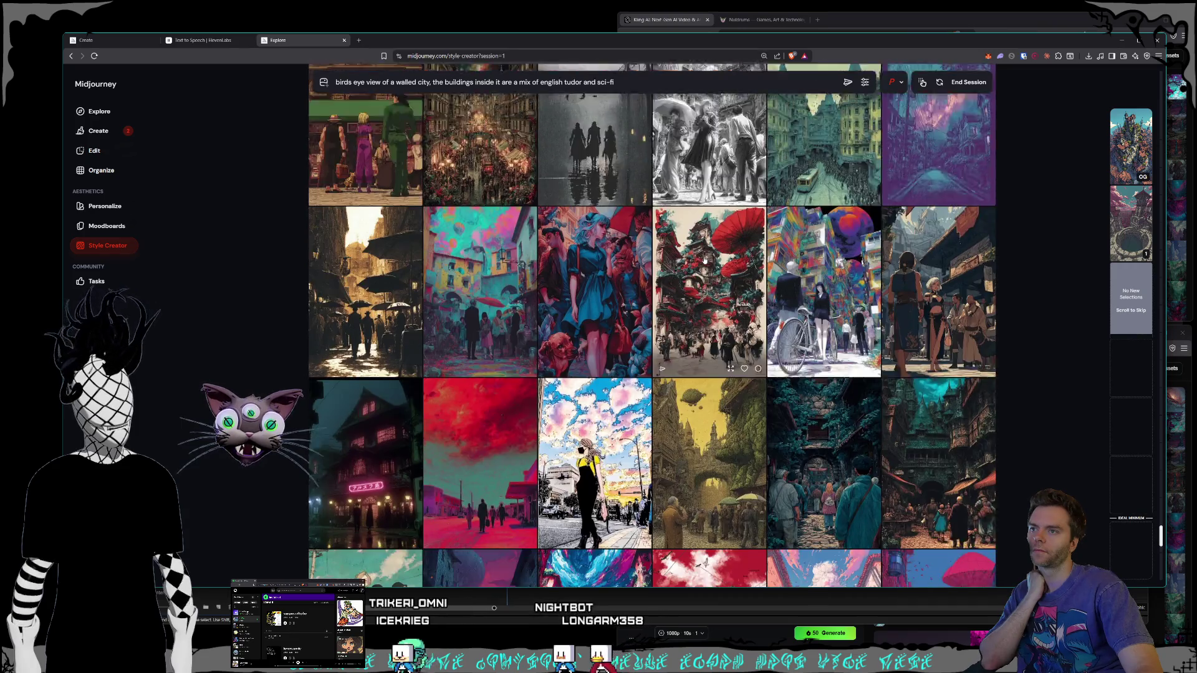
{"action": "scroll", "coordinate": [823, 291], "scroll_direction": "down", "scroll_amount": 6}
{"action": "scroll", "coordinate": [823, 291], "scroll_direction": "down", "scroll_amount": 3}
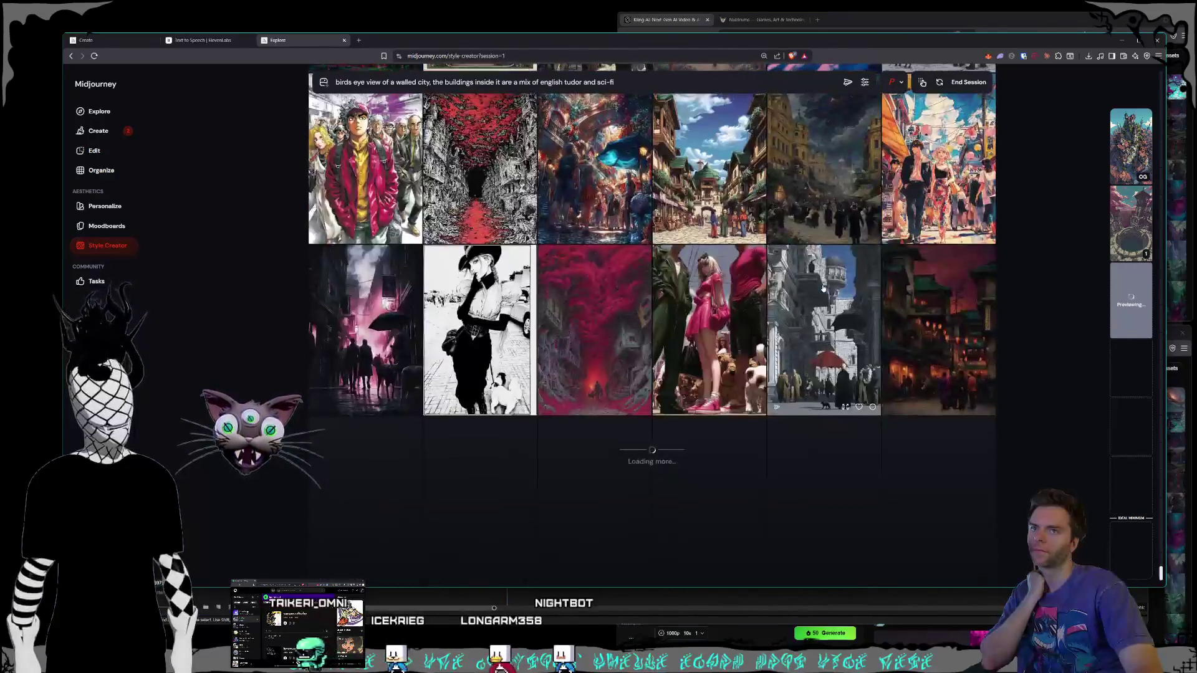
{"action": "scroll", "coordinate": [823, 290], "scroll_direction": "down", "scroll_amount": 4}
{"action": "scroll", "coordinate": [823, 287], "scroll_direction": "down", "scroll_amount": 3}
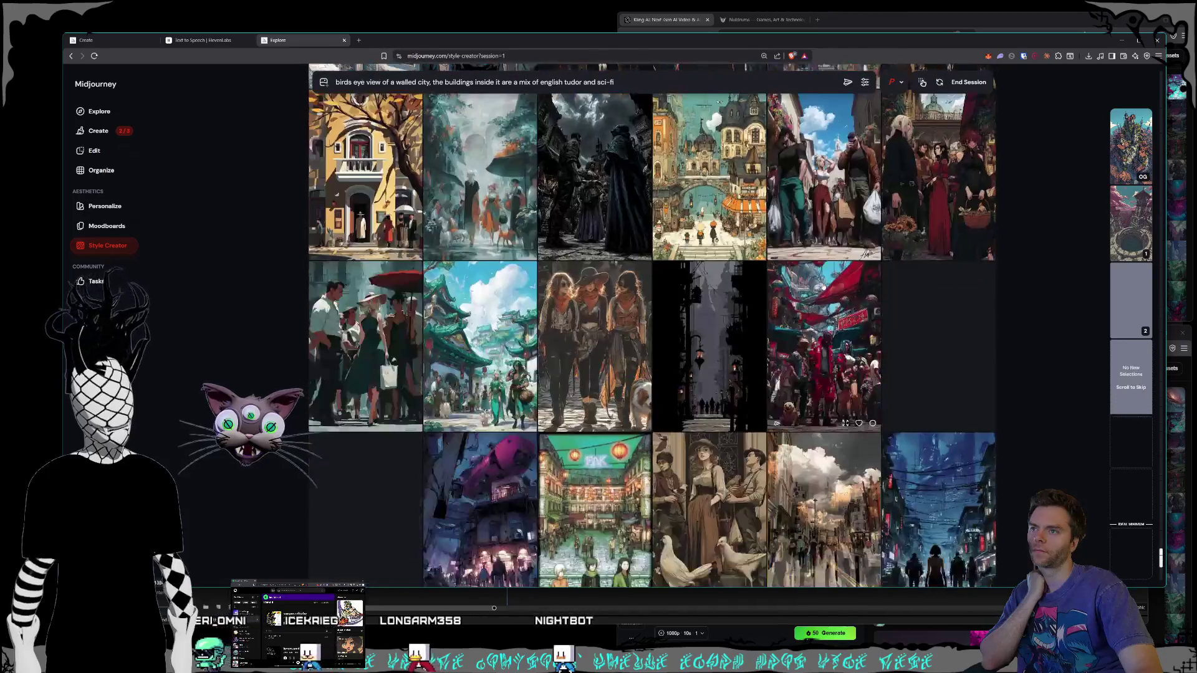
{"action": "scroll", "coordinate": [823, 287], "scroll_direction": "down", "scroll_amount": 4}
{"action": "scroll", "coordinate": [823, 287], "scroll_direction": "down", "scroll_amount": 4}
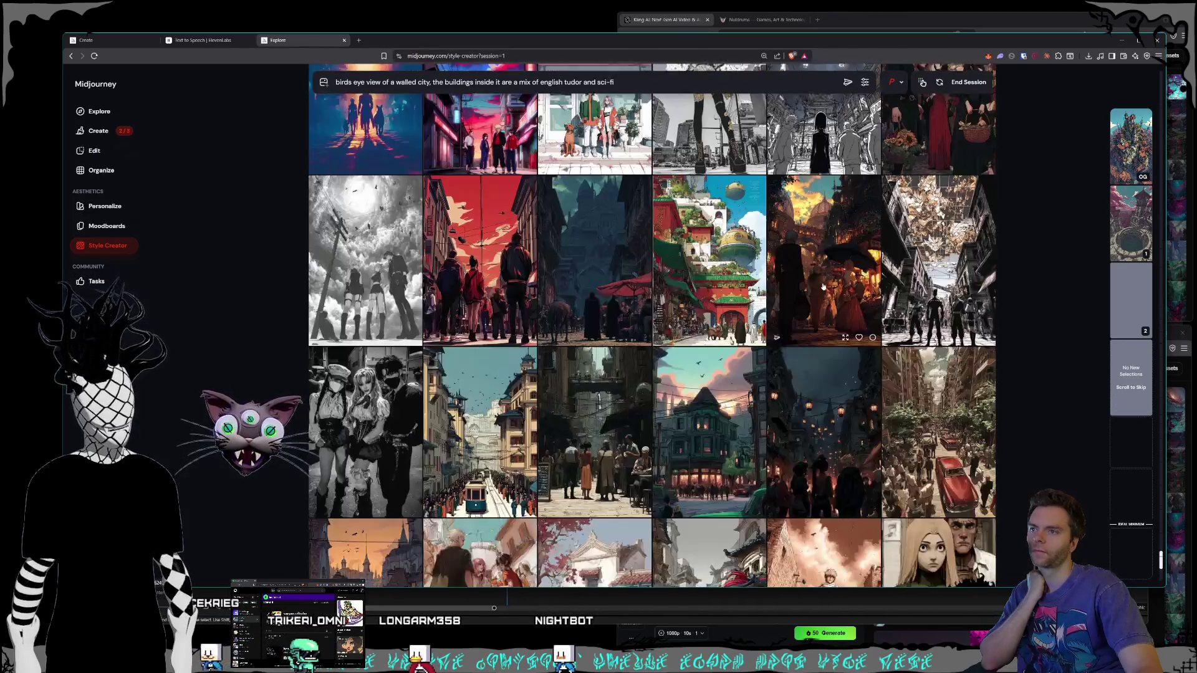
{"action": "scroll", "coordinate": [823, 287], "scroll_direction": "down", "scroll_amount": 2}
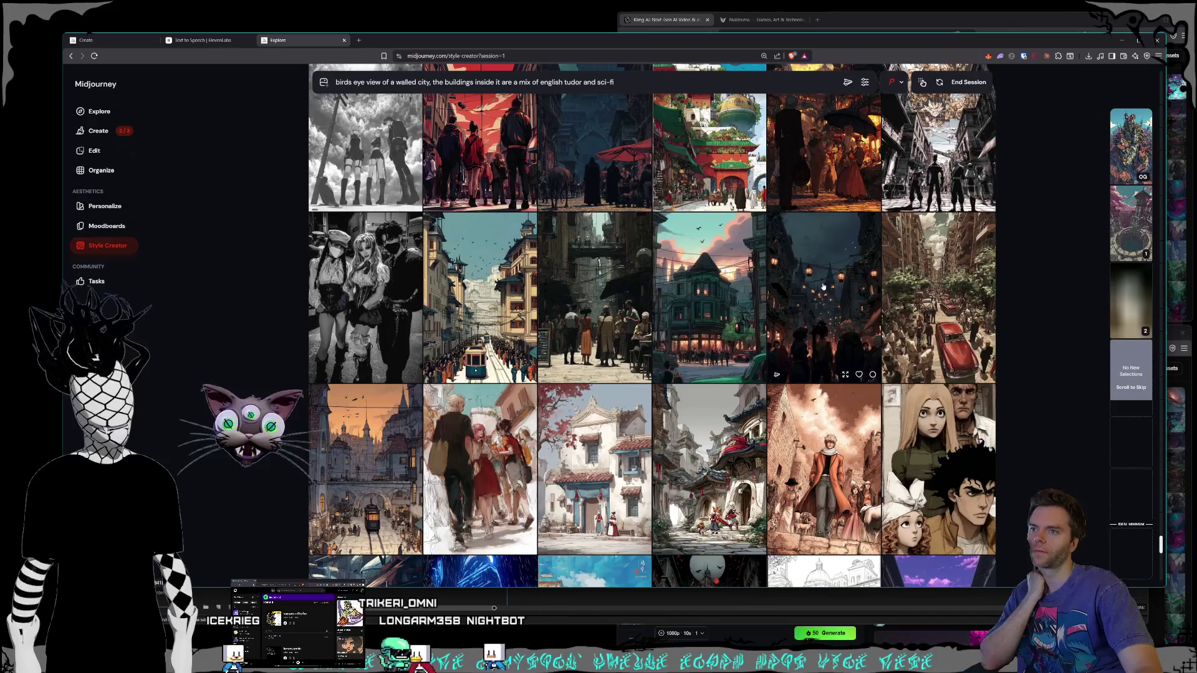
{"action": "scroll", "coordinate": [823, 287], "scroll_direction": "down", "scroll_amount": 2}
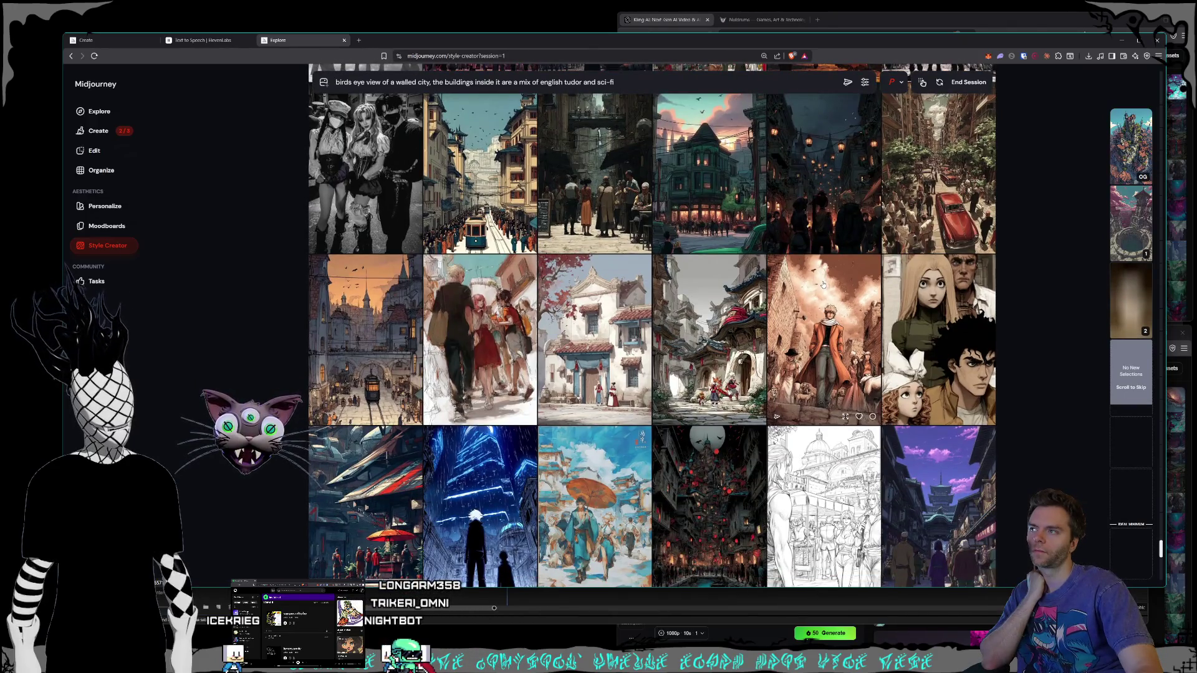
{"action": "scroll", "coordinate": [823, 284], "scroll_direction": "down", "scroll_amount": 3}
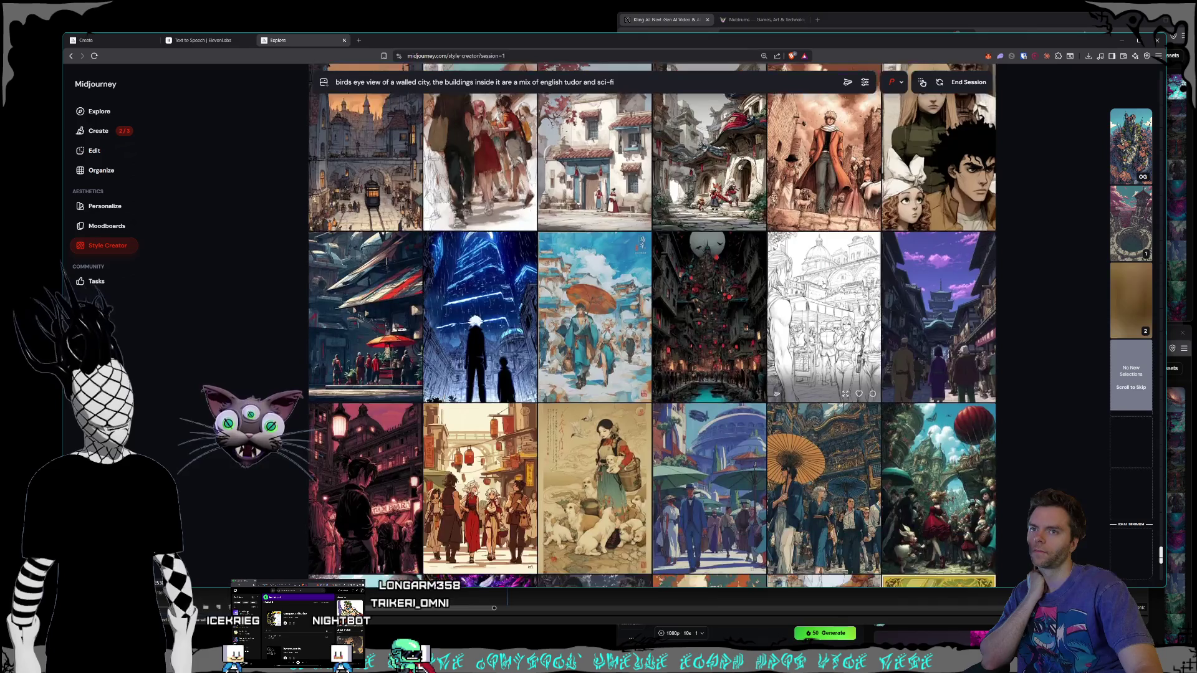
{"action": "scroll", "coordinate": [823, 283], "scroll_direction": "down", "scroll_amount": 2}
{"action": "scroll", "coordinate": [823, 283], "scroll_direction": "down", "scroll_amount": 2}
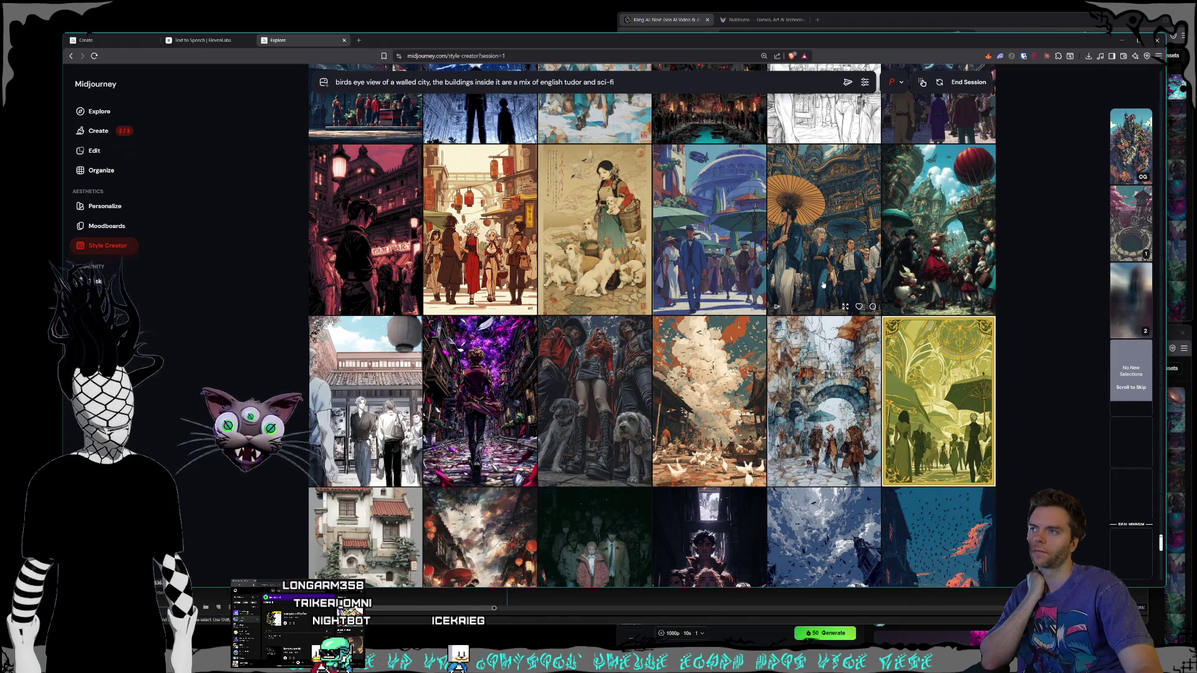
{"action": "scroll", "coordinate": [823, 285], "scroll_direction": "down", "scroll_amount": 5}
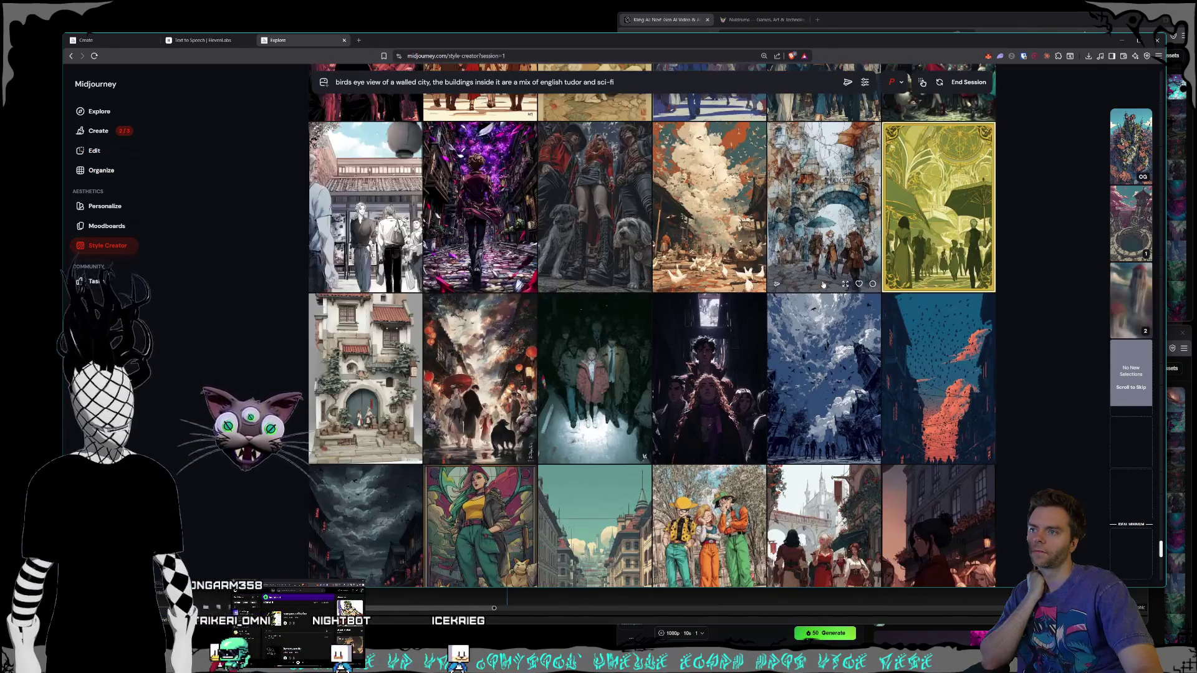
{"action": "scroll", "coordinate": [823, 285], "scroll_direction": "down", "scroll_amount": 1}
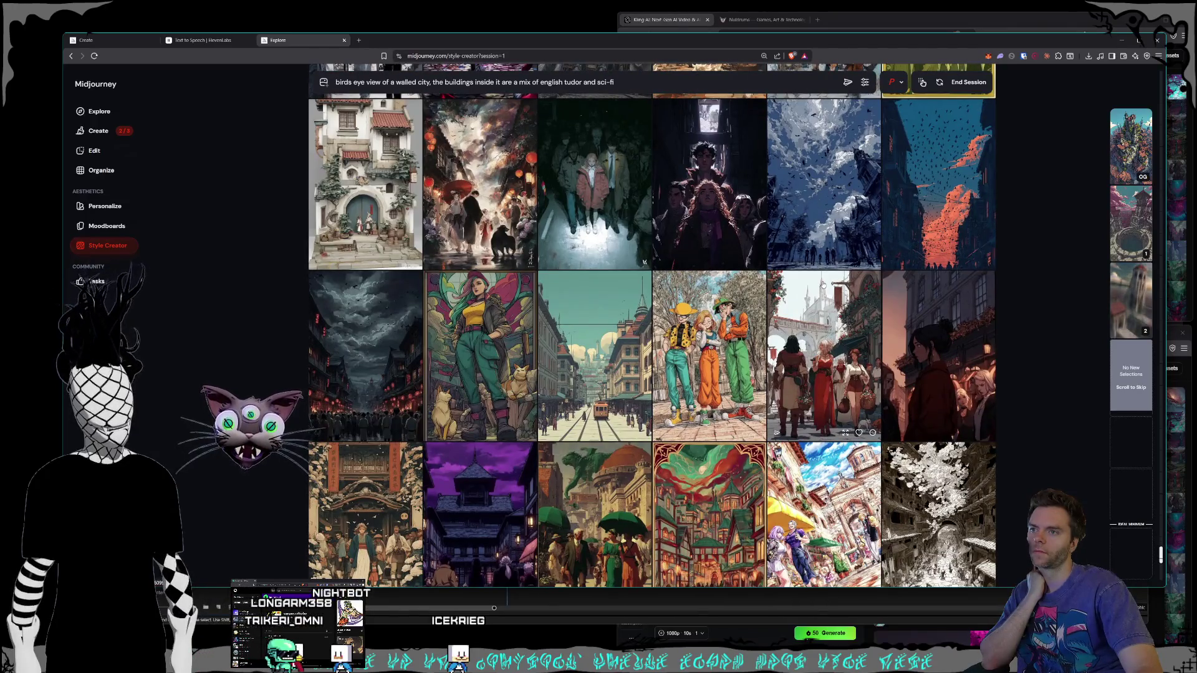
{"action": "scroll", "coordinate": [823, 285], "scroll_direction": "down", "scroll_amount": 2}
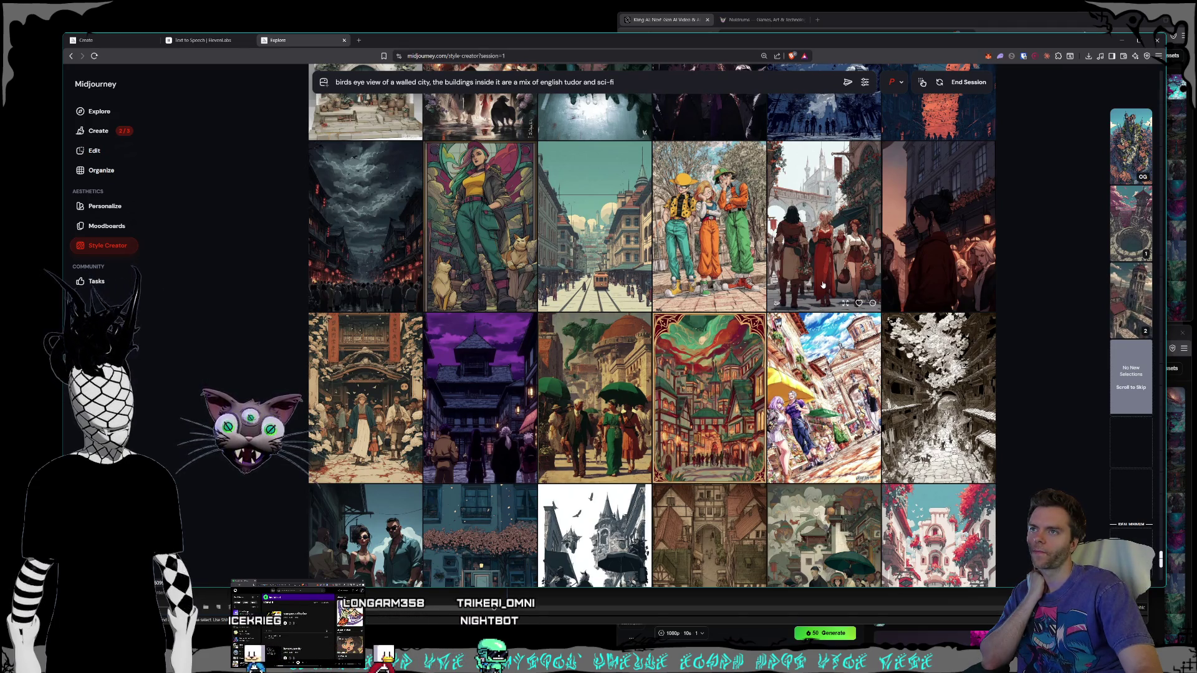
{"action": "scroll", "coordinate": [823, 284], "scroll_direction": "down", "scroll_amount": 3}
{"action": "scroll", "coordinate": [822, 284], "scroll_direction": "down", "scroll_amount": 3}
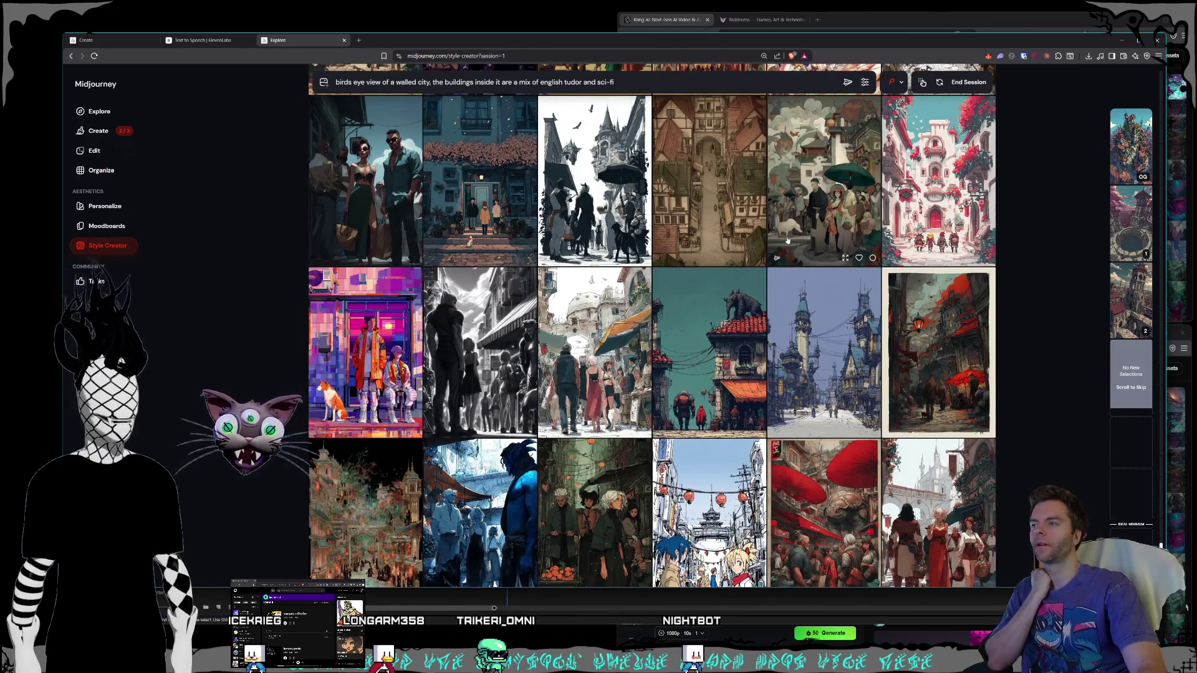
{"action": "scroll", "coordinate": [776, 234], "scroll_direction": "down", "scroll_amount": 3}
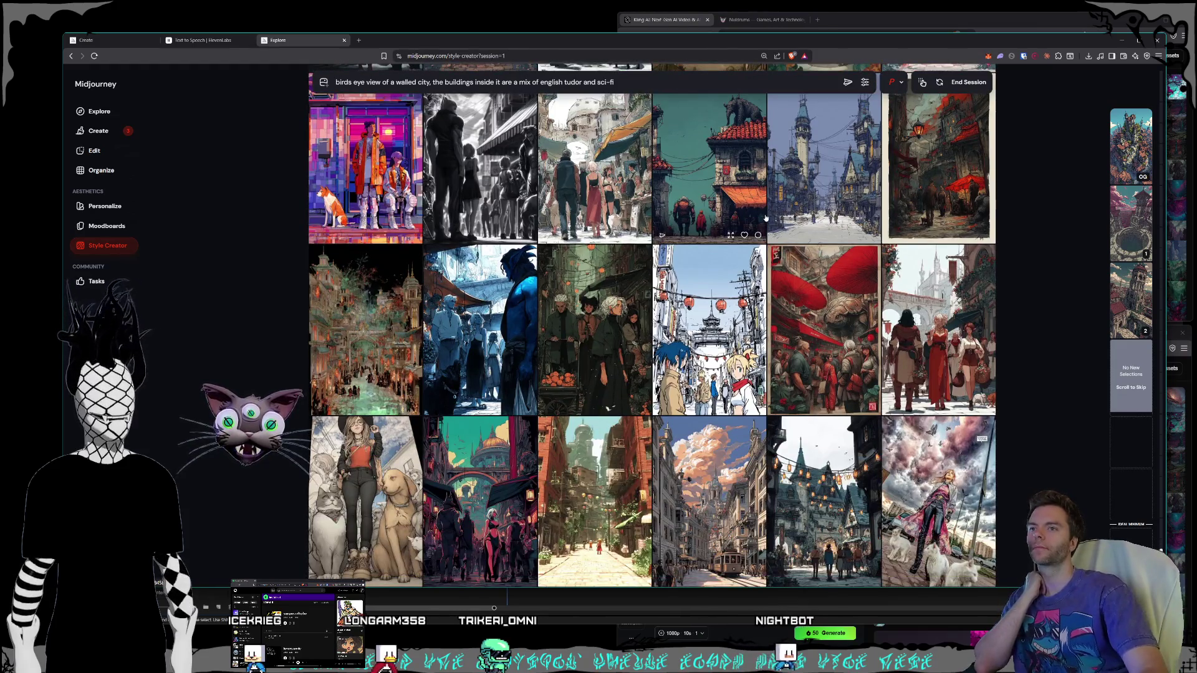
{"action": "scroll", "coordinate": [766, 218], "scroll_direction": "down", "scroll_amount": 3}
{"action": "scroll", "coordinate": [729, 206], "scroll_direction": "down", "scroll_amount": 1}
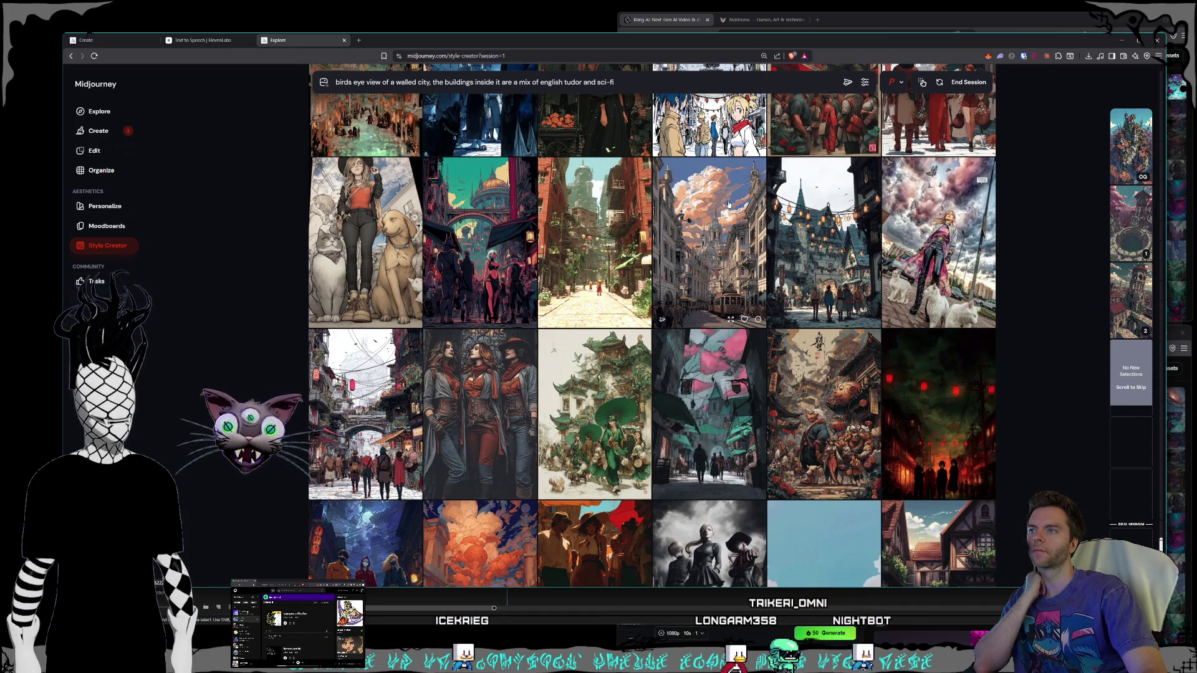
{"action": "scroll", "coordinate": [728, 204], "scroll_direction": "down", "scroll_amount": 15}
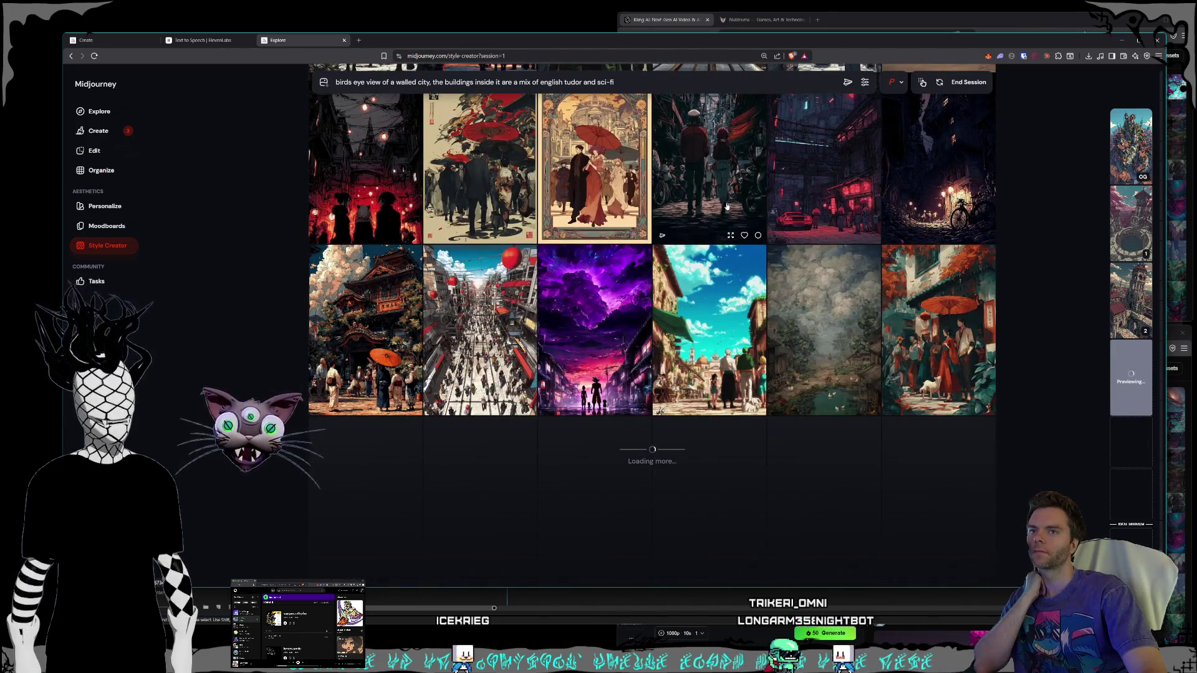
Step: Scroll through the rest of the walled-city Style Creator image grid
{"action": "scroll", "coordinate": [727, 206], "scroll_direction": "down", "scroll_amount": 10}
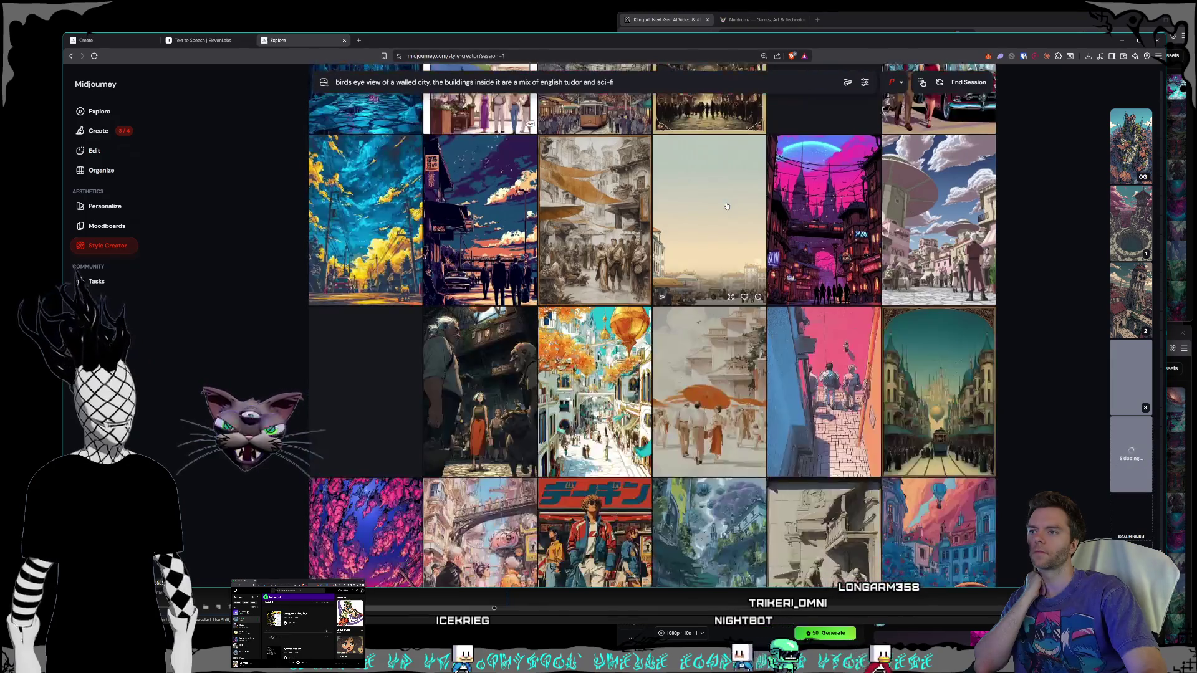
{"action": "scroll", "coordinate": [727, 206], "scroll_direction": "down", "scroll_amount": 15}
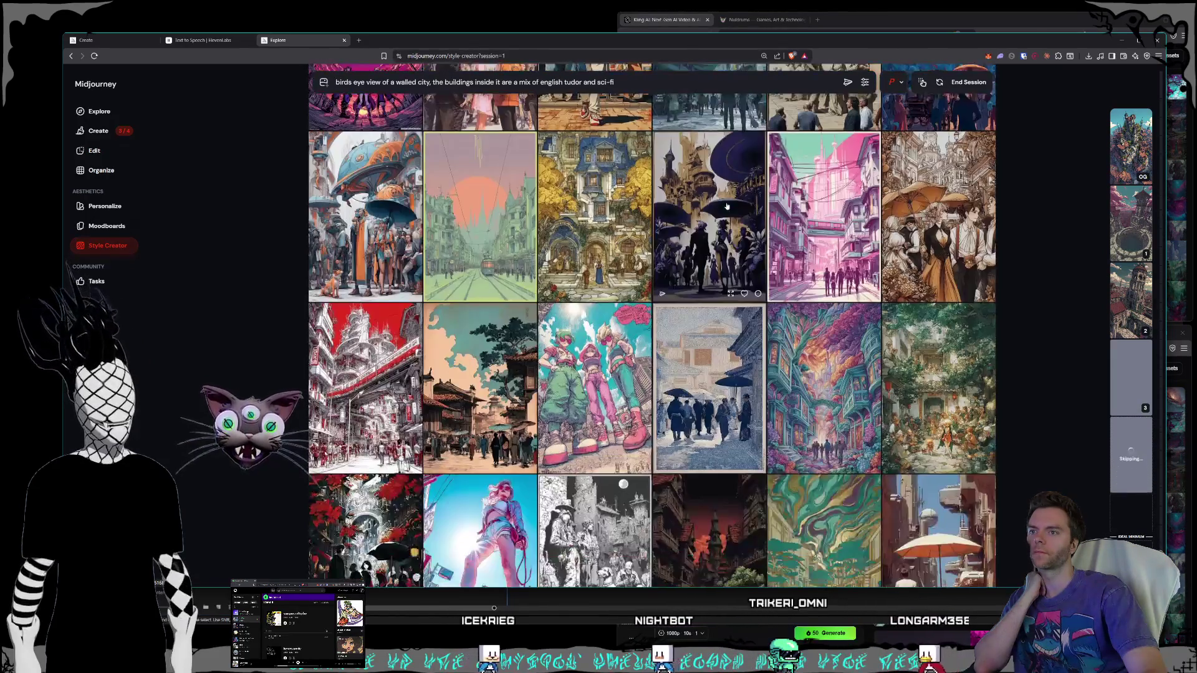
{"action": "scroll", "coordinate": [727, 205], "scroll_direction": "down", "scroll_amount": 4}
{"action": "scroll", "coordinate": [727, 205], "scroll_direction": "down", "scroll_amount": 4}
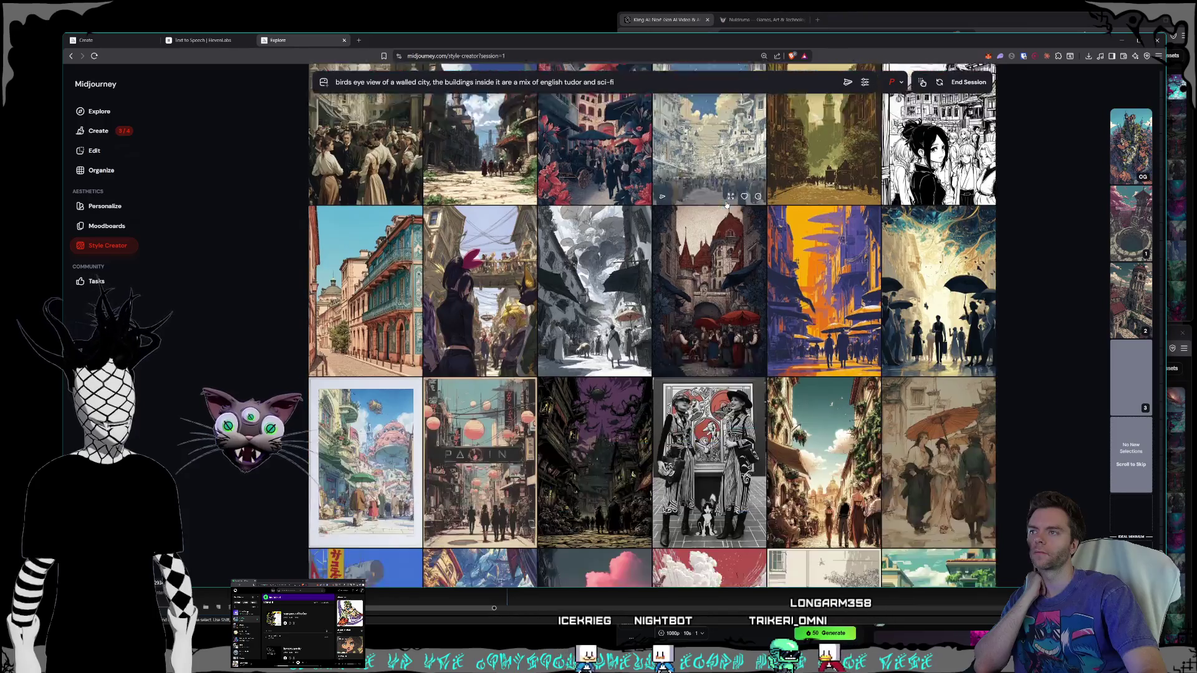
{"action": "scroll", "coordinate": [727, 204], "scroll_direction": "down", "scroll_amount": 2}
{"action": "scroll", "coordinate": [727, 204], "scroll_direction": "down", "scroll_amount": 4}
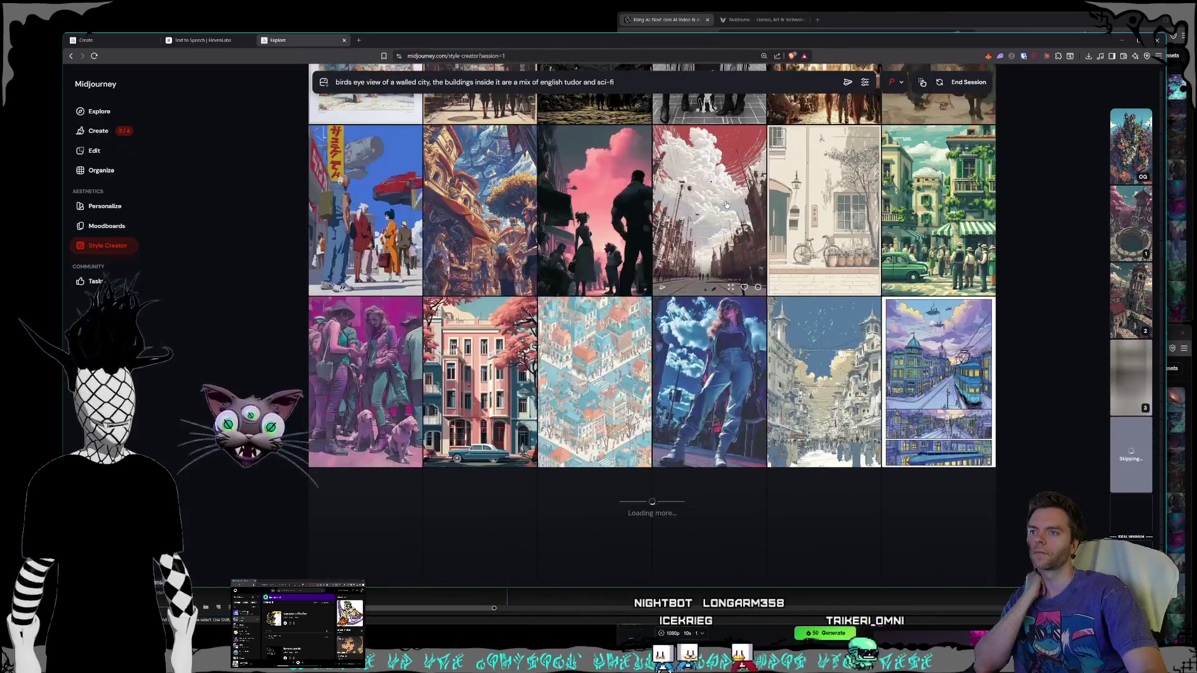
{"action": "scroll", "coordinate": [727, 205], "scroll_direction": "down", "scroll_amount": 3}
{"action": "scroll", "coordinate": [726, 204], "scroll_direction": "down", "scroll_amount": 1}
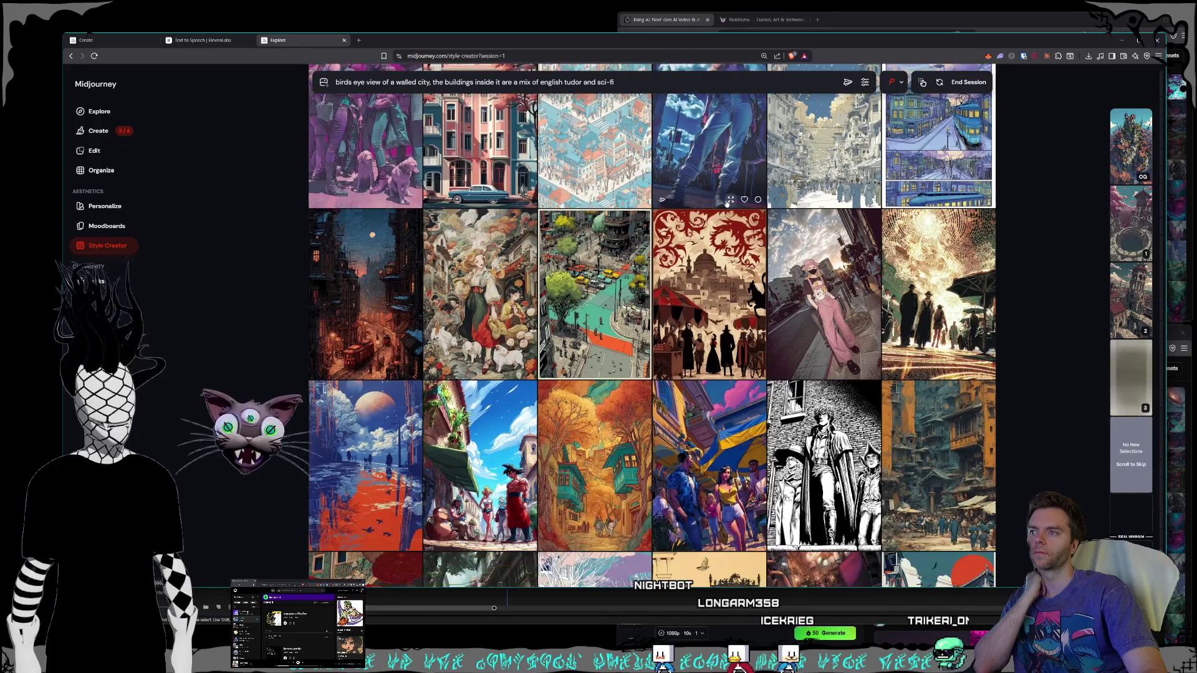
{"action": "scroll", "coordinate": [726, 204], "scroll_direction": "down", "scroll_amount": 2}
{"action": "scroll", "coordinate": [726, 204], "scroll_direction": "down", "scroll_amount": 2}
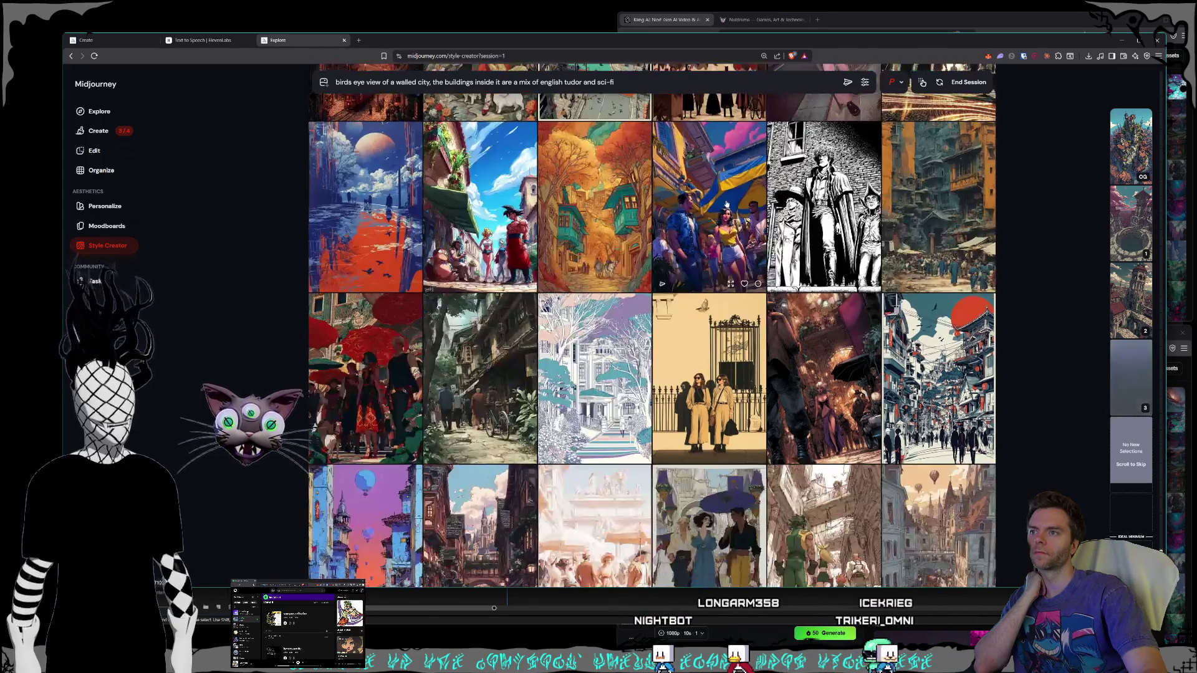
{"action": "scroll", "coordinate": [727, 204], "scroll_direction": "down", "scroll_amount": 3}
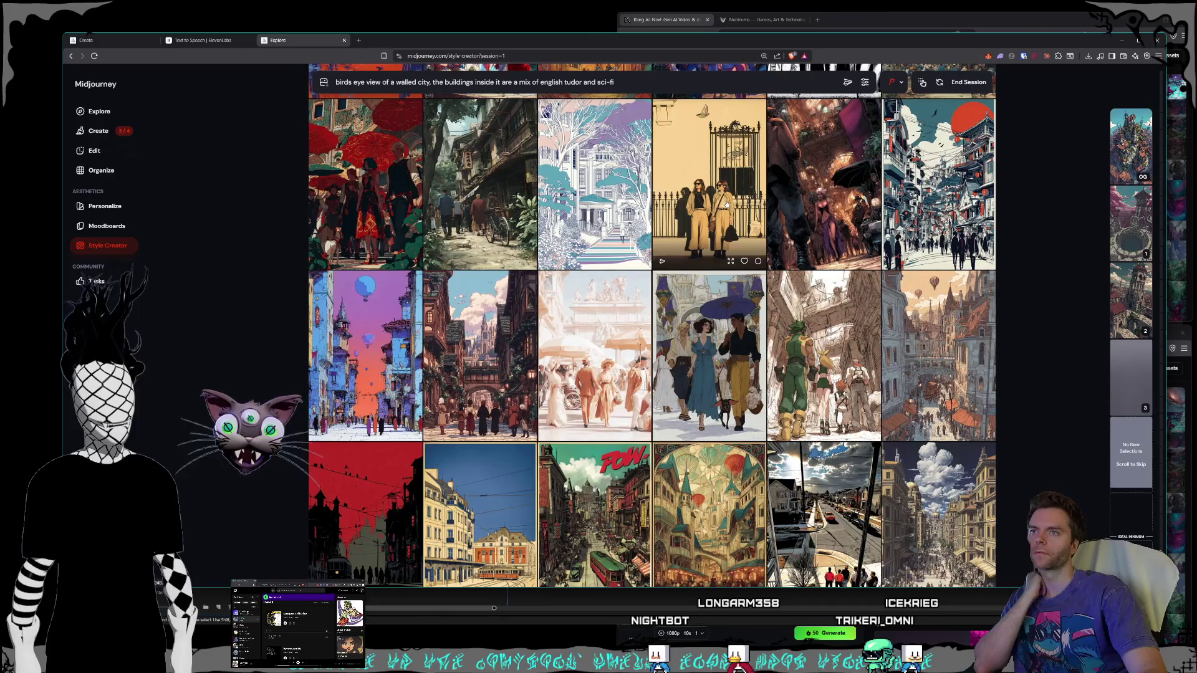
{"action": "scroll", "coordinate": [727, 204], "scroll_direction": "down", "scroll_amount": 2}
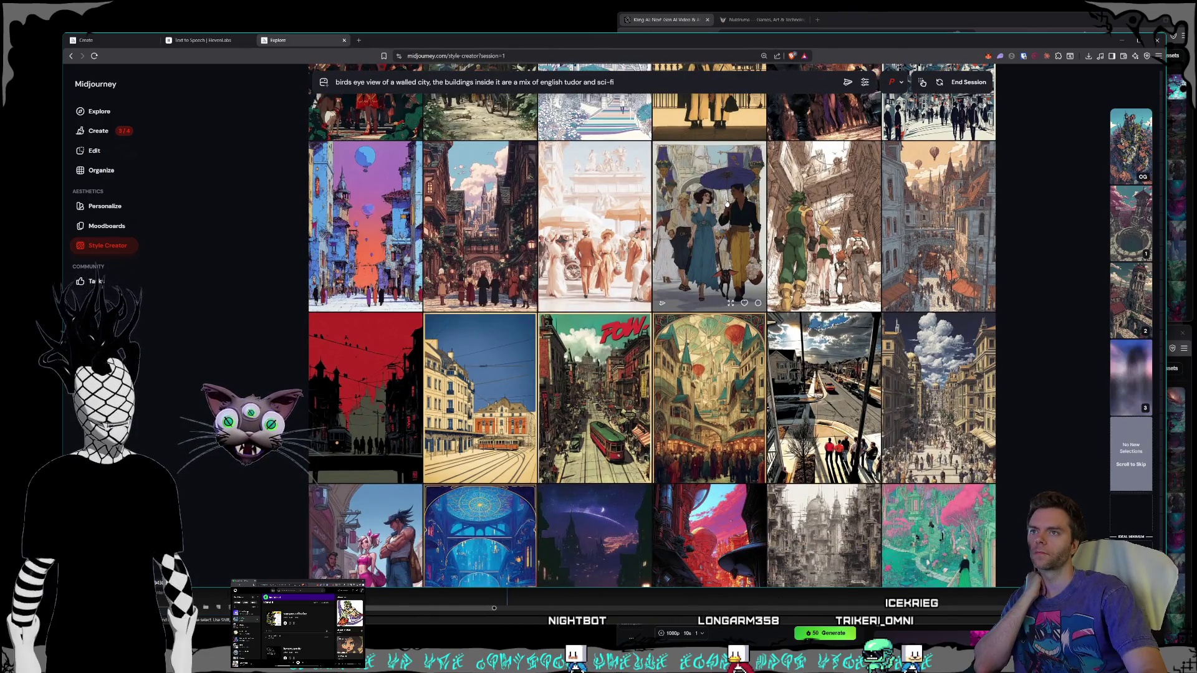
{"action": "scroll", "coordinate": [726, 204], "scroll_direction": "down", "scroll_amount": 5}
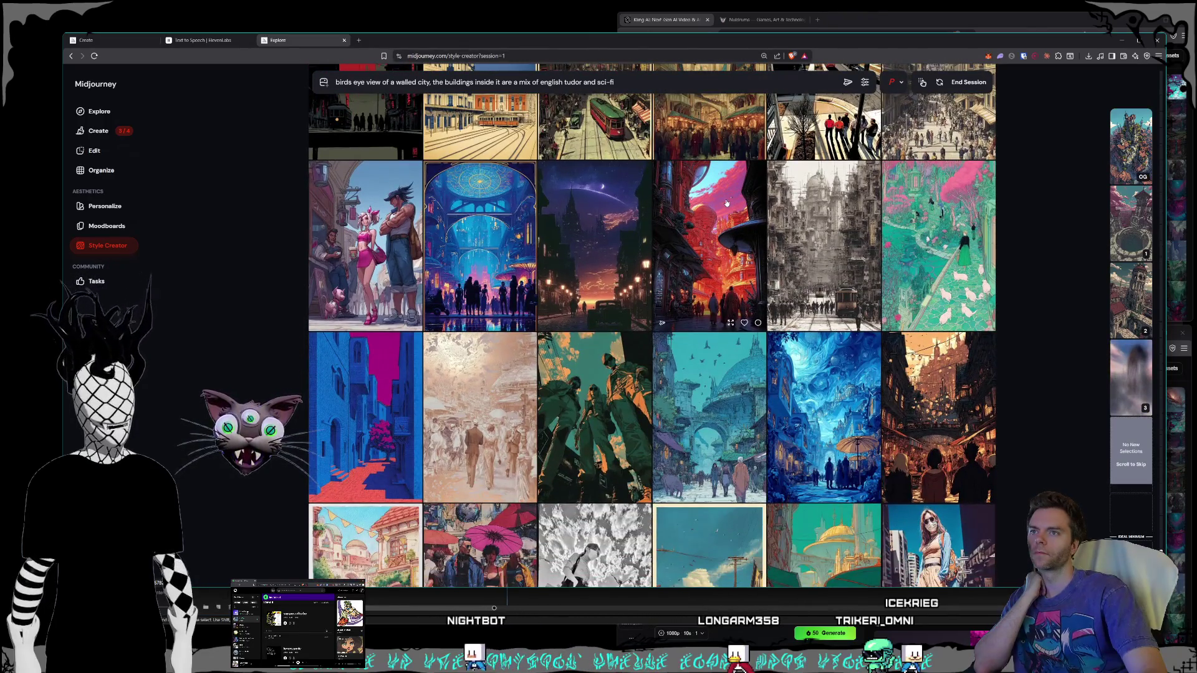
{"action": "scroll", "coordinate": [727, 204], "scroll_direction": "down", "scroll_amount": 2}
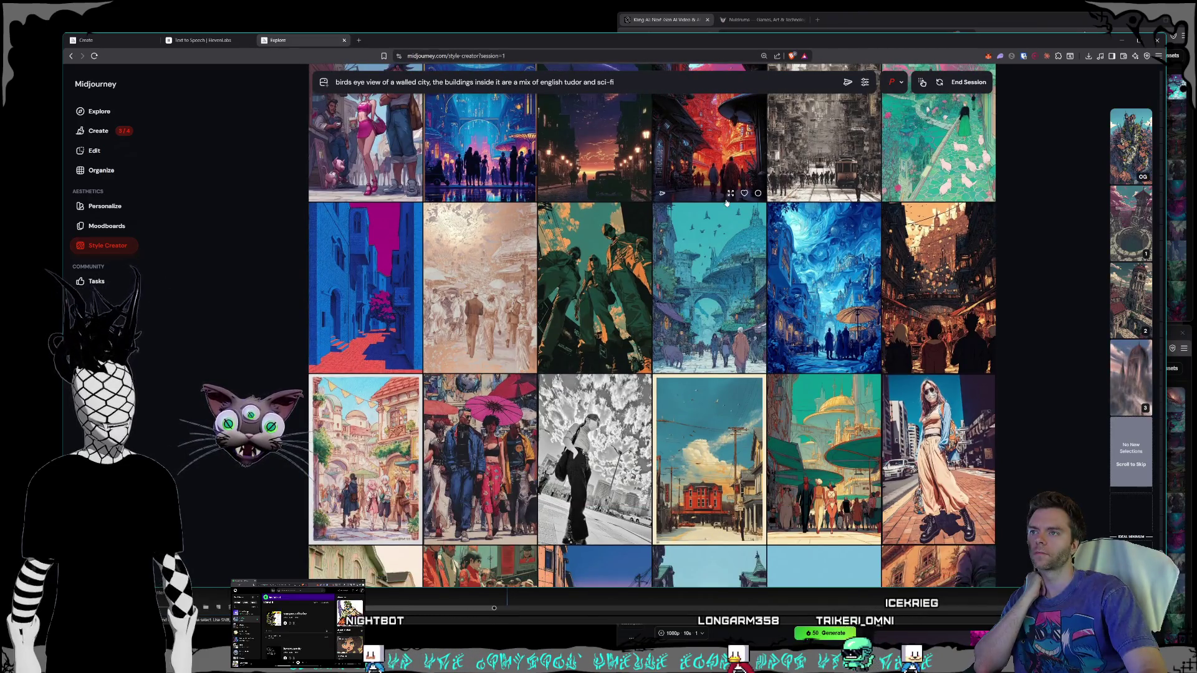
{"action": "scroll", "coordinate": [727, 203], "scroll_direction": "down", "scroll_amount": 1}
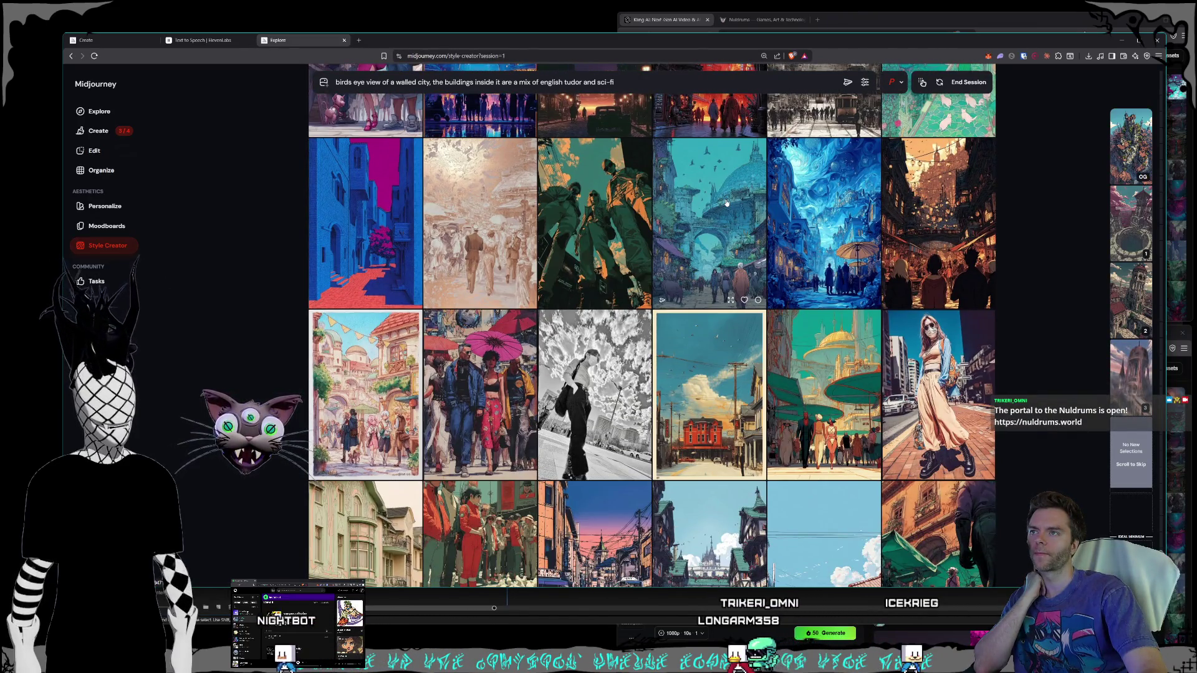
{"action": "scroll", "coordinate": [727, 203], "scroll_direction": "down", "scroll_amount": 4}
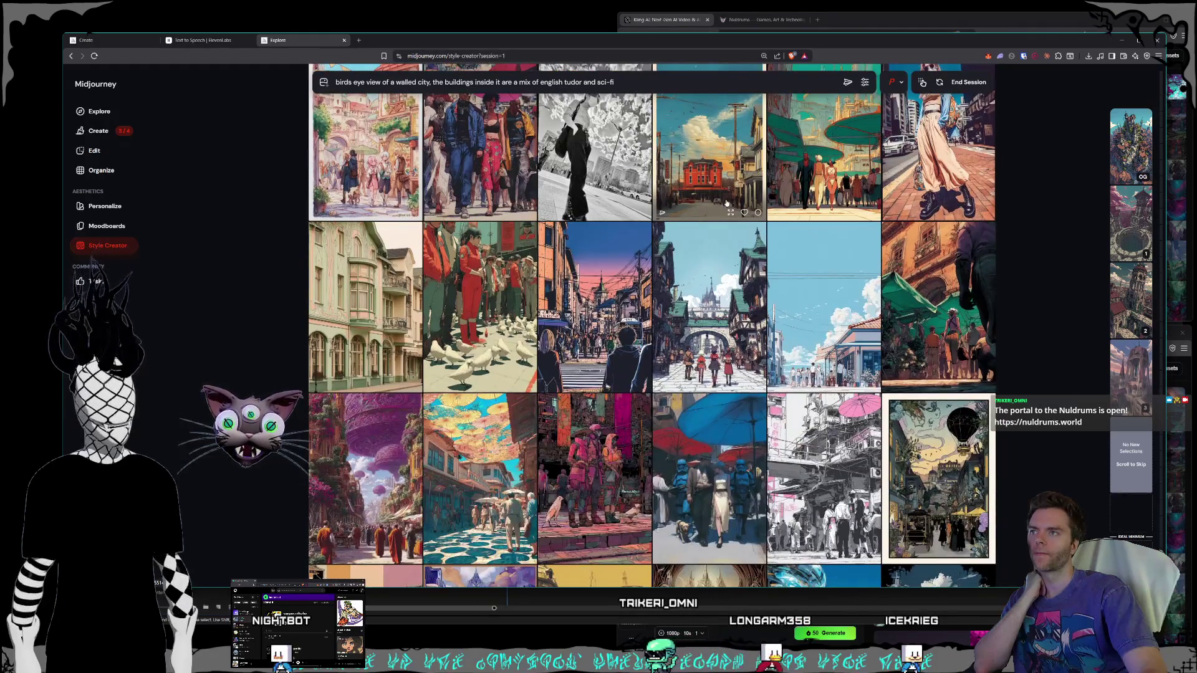
{"action": "scroll", "coordinate": [727, 202], "scroll_direction": "down", "scroll_amount": 3}
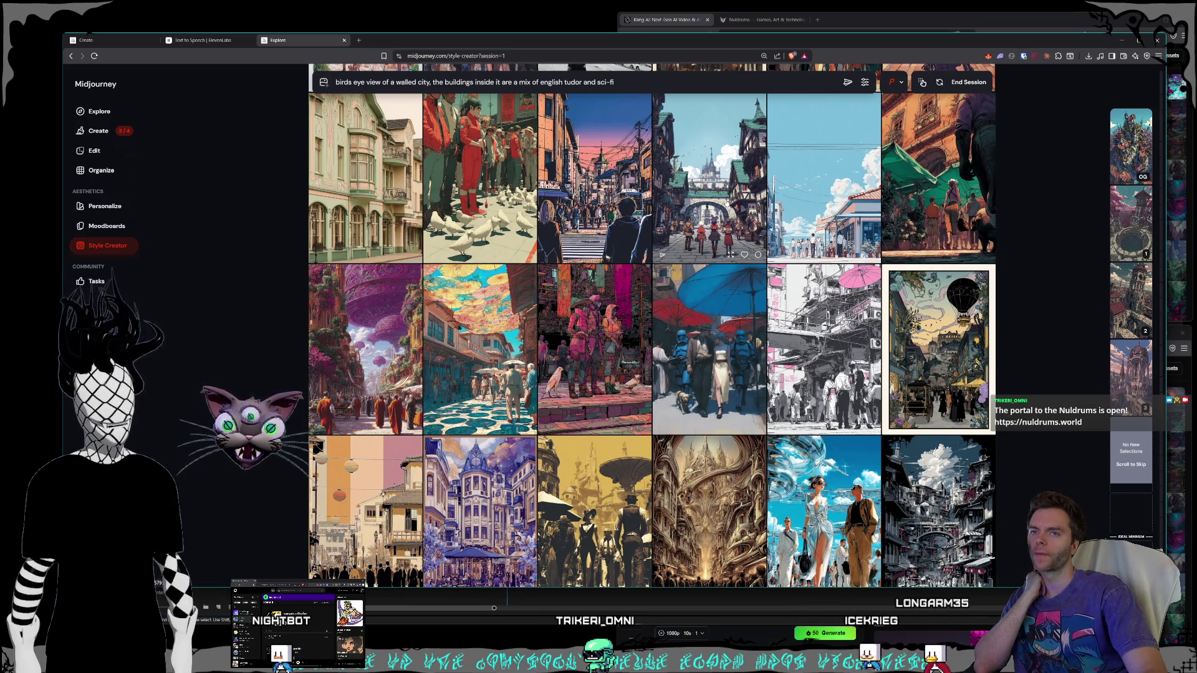
{"action": "scroll", "coordinate": [726, 203], "scroll_direction": "down", "scroll_amount": 10}
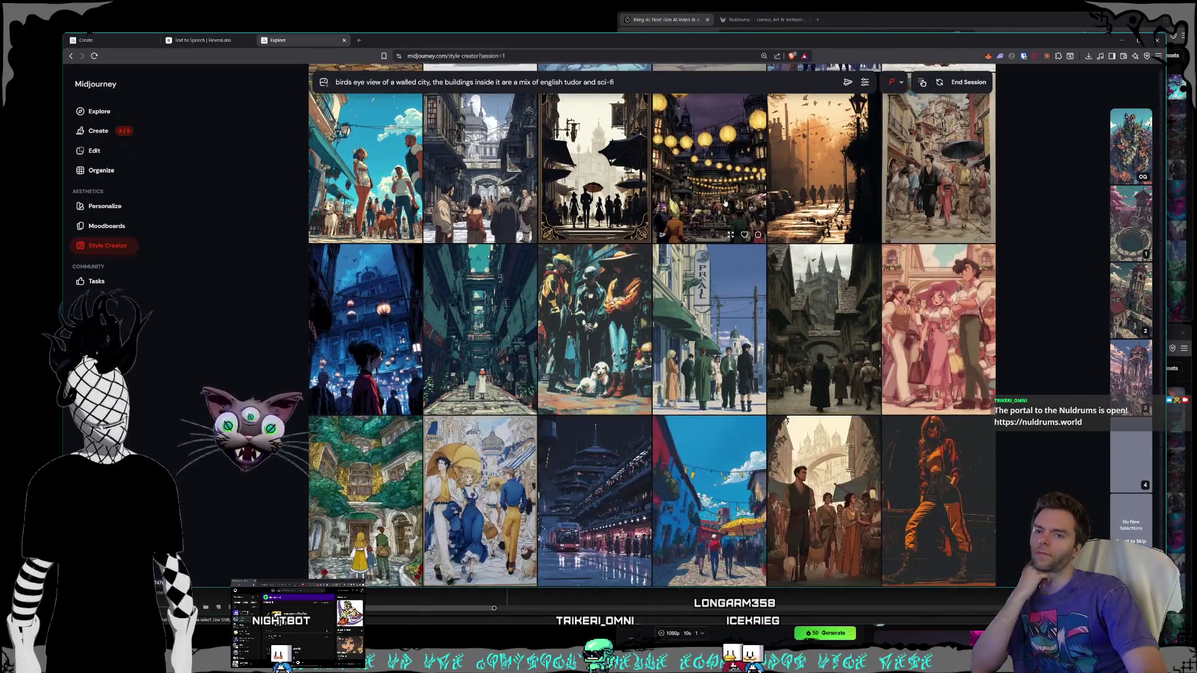
{"action": "scroll", "coordinate": [726, 202], "scroll_direction": "down", "scroll_amount": 3}
{"action": "scroll", "coordinate": [725, 202], "scroll_direction": "down", "scroll_amount": 2}
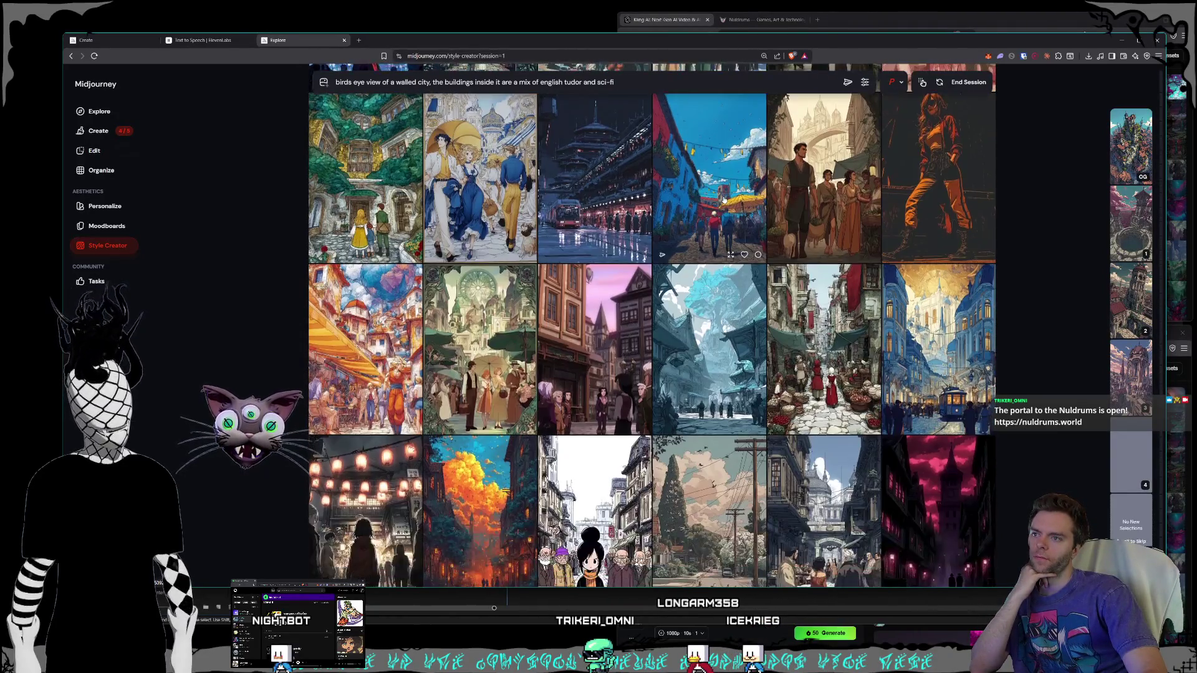
{"action": "scroll", "coordinate": [725, 200], "scroll_direction": "down", "scroll_amount": 2}
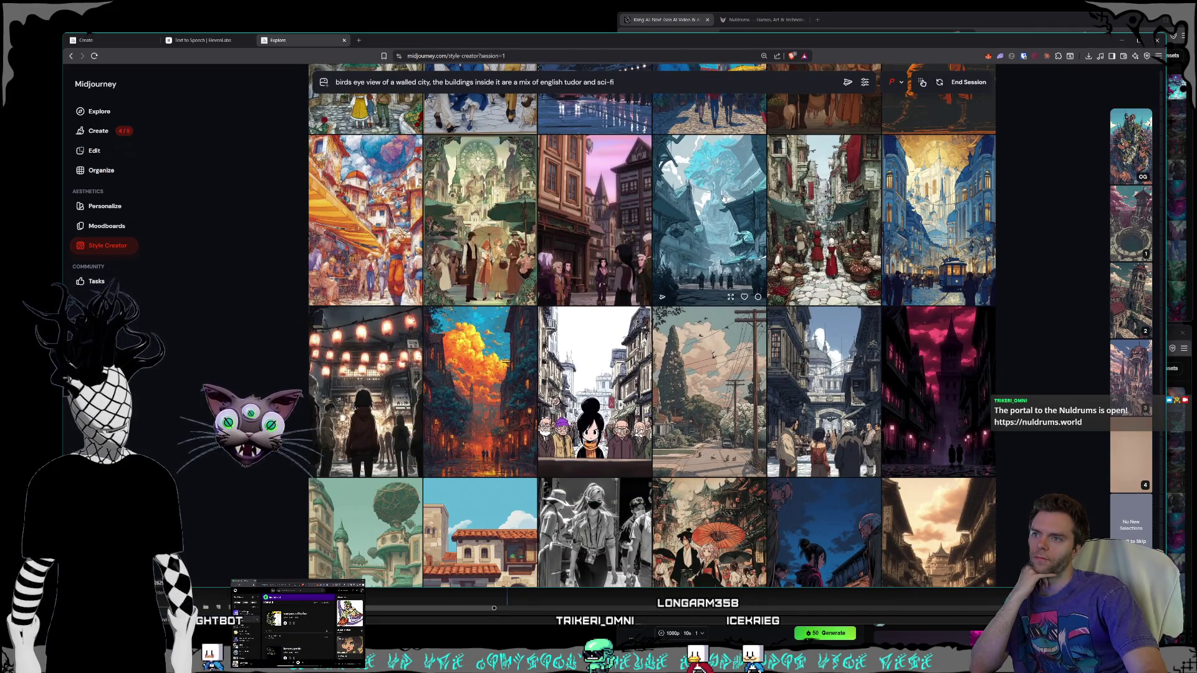
{"action": "scroll", "coordinate": [723, 198], "scroll_direction": "down", "scroll_amount": 3}
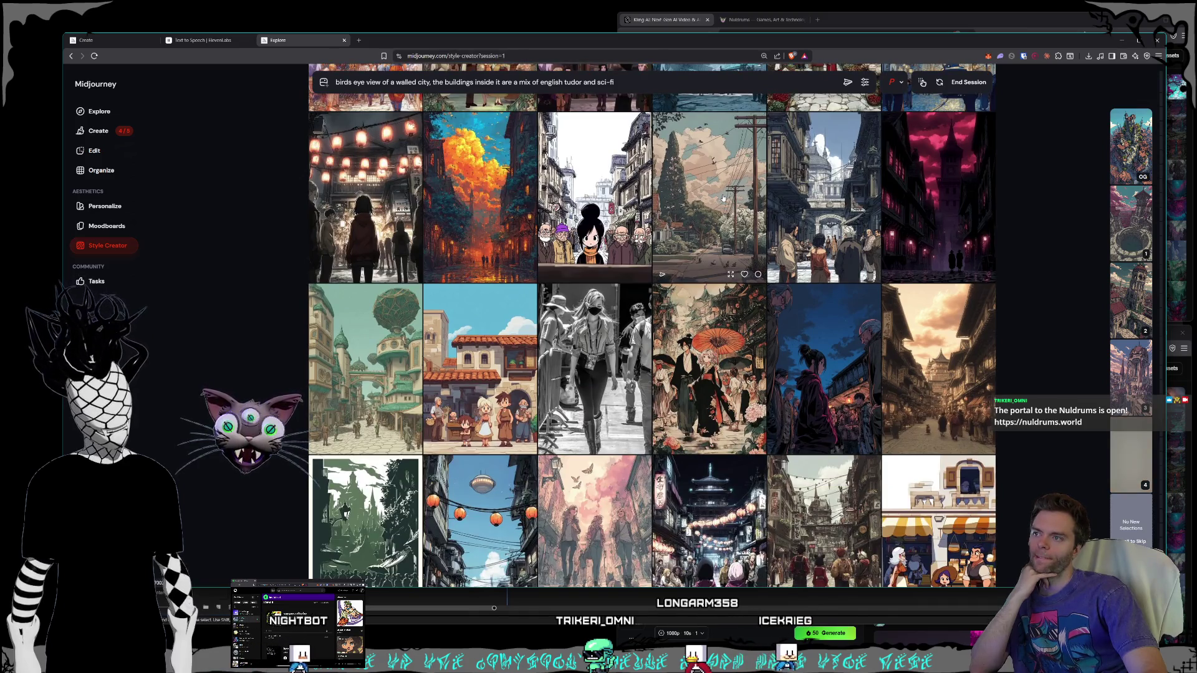
{"action": "scroll", "coordinate": [723, 198], "scroll_direction": "down", "scroll_amount": 2}
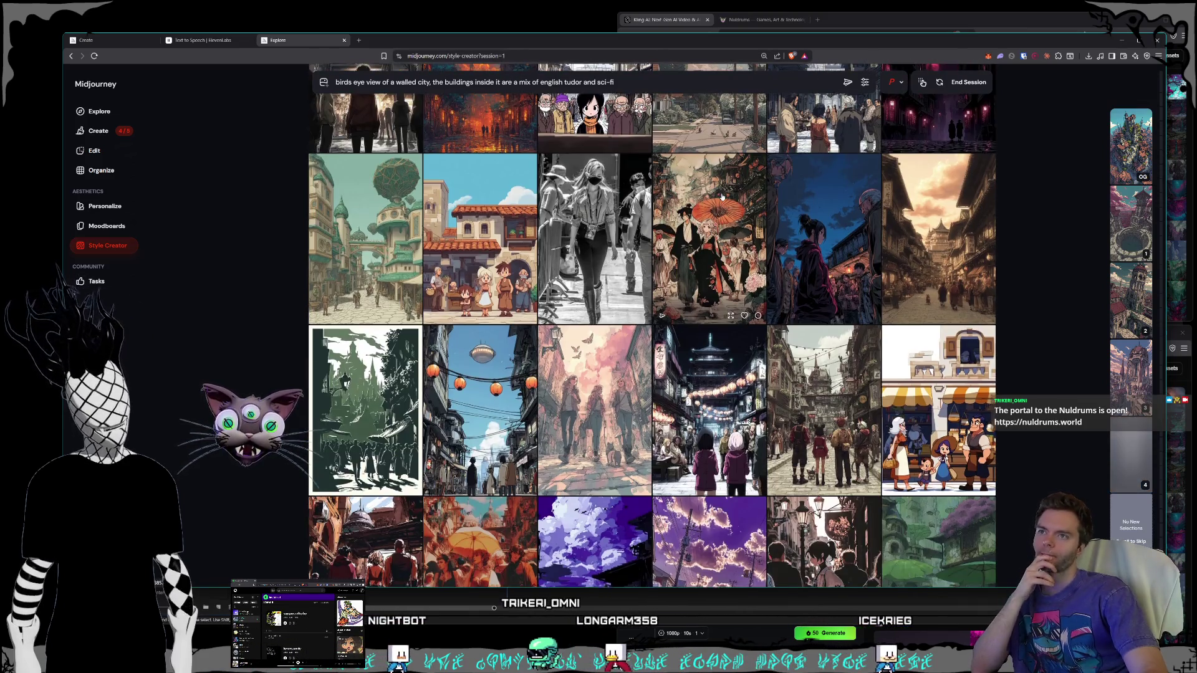
{"action": "scroll", "coordinate": [721, 196], "scroll_direction": "down", "scroll_amount": 5}
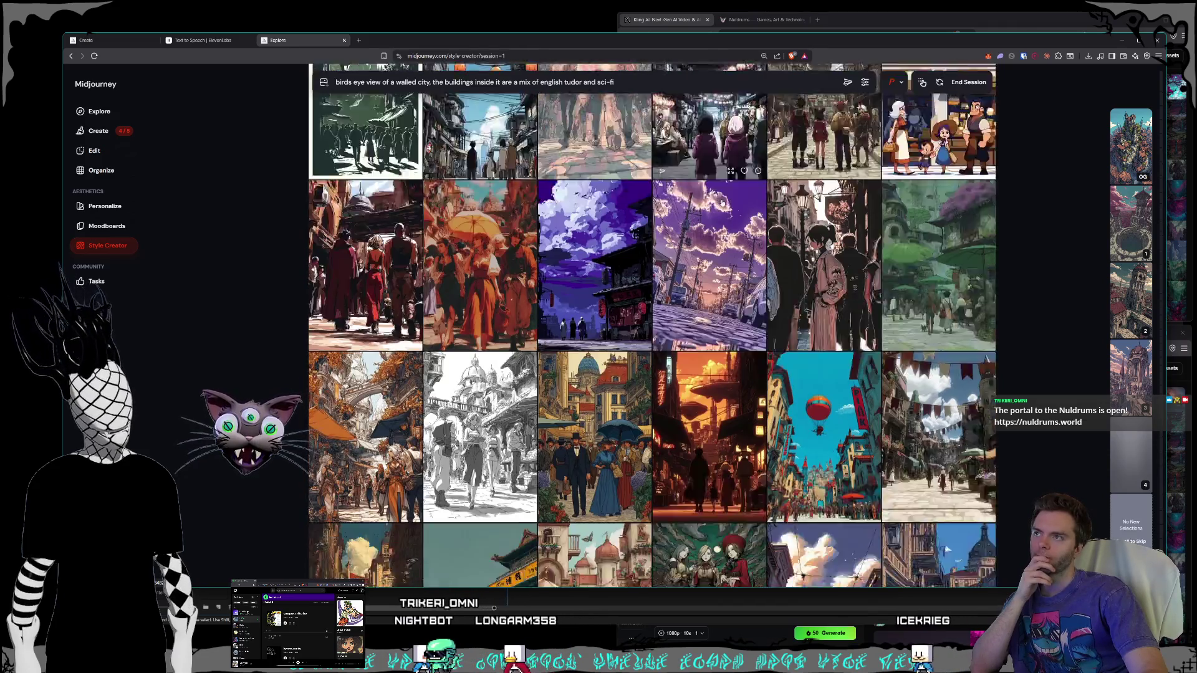
{"action": "scroll", "coordinate": [722, 201], "scroll_direction": "down", "scroll_amount": 4}
{"action": "scroll", "coordinate": [722, 200], "scroll_direction": "down", "scroll_amount": 2}
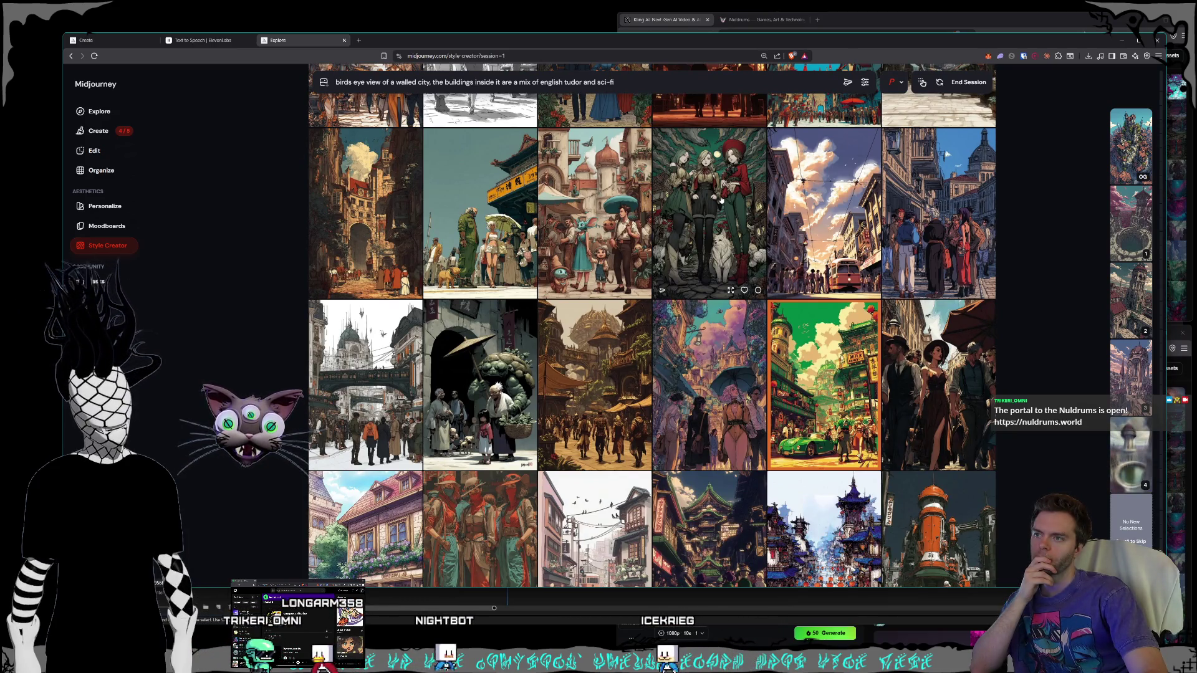
{"action": "scroll", "coordinate": [721, 199], "scroll_direction": "down", "scroll_amount": 7}
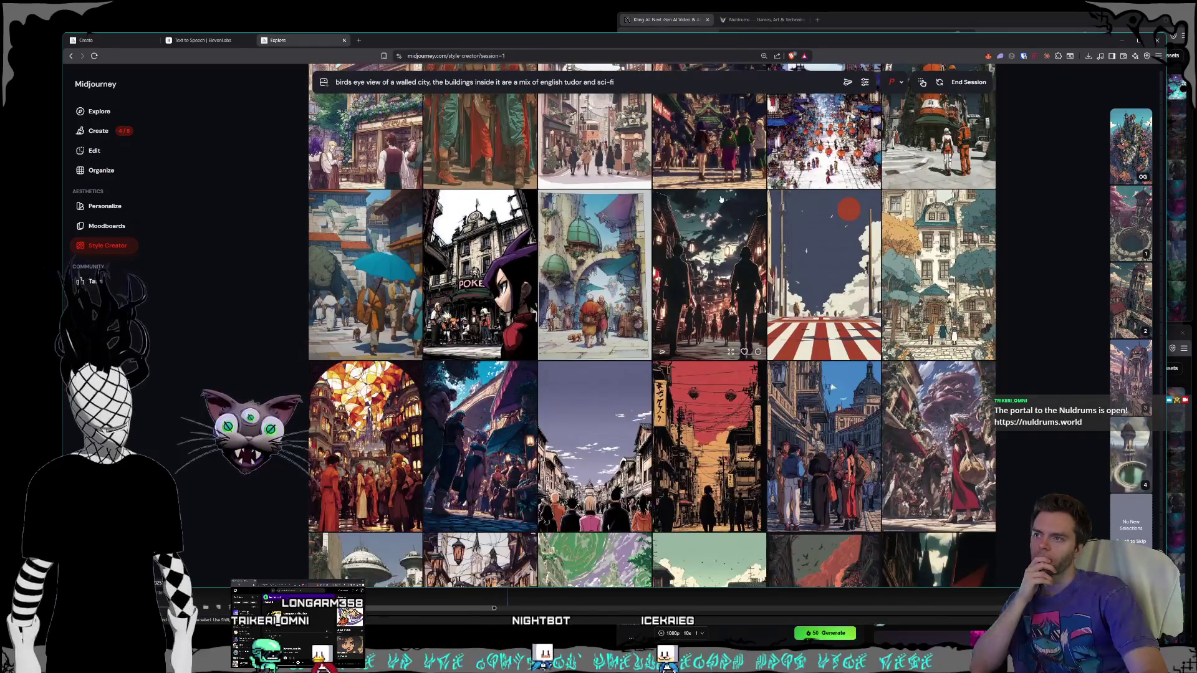
{"action": "scroll", "coordinate": [722, 200], "scroll_direction": "down", "scroll_amount": 3}
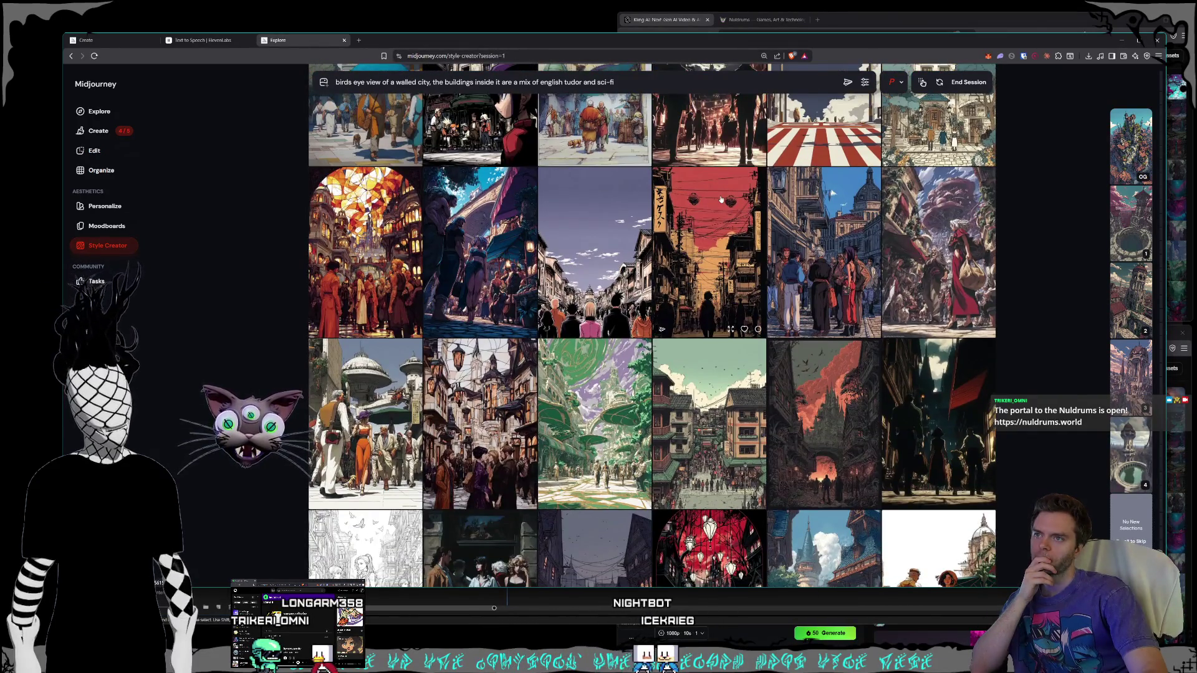
{"action": "scroll", "coordinate": [720, 198], "scroll_direction": "down", "scroll_amount": 3}
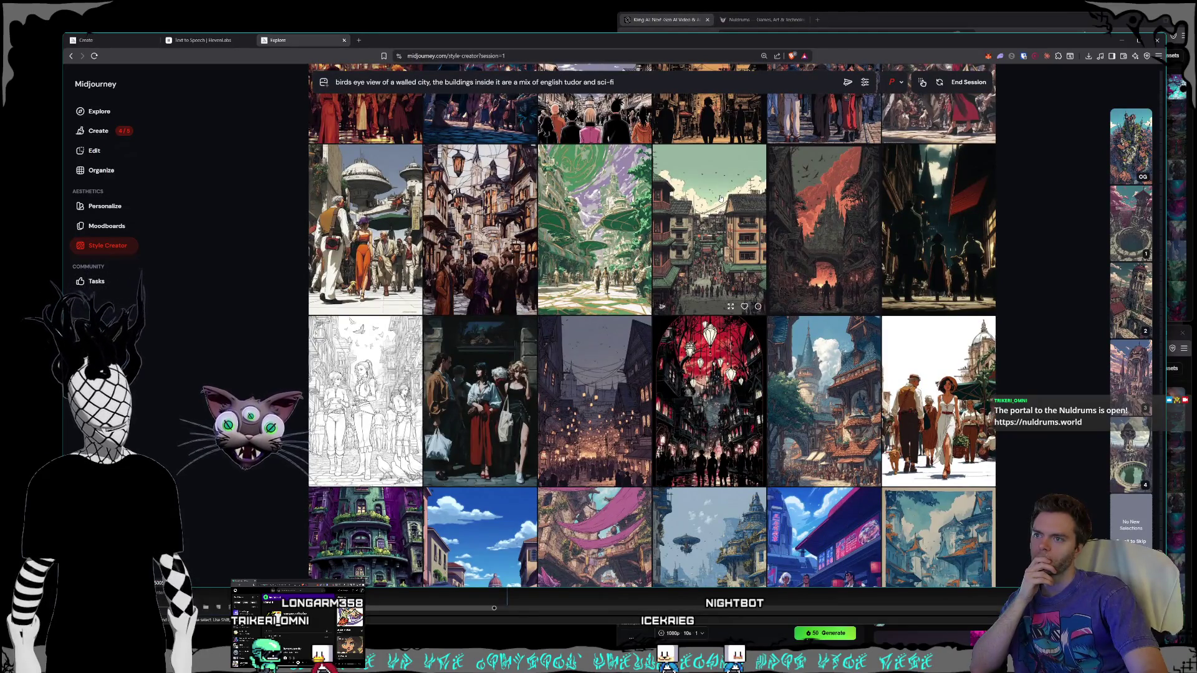
{"action": "scroll", "coordinate": [720, 198], "scroll_direction": "down", "scroll_amount": 2}
{"action": "scroll", "coordinate": [721, 198], "scroll_direction": "down", "scroll_amount": 10}
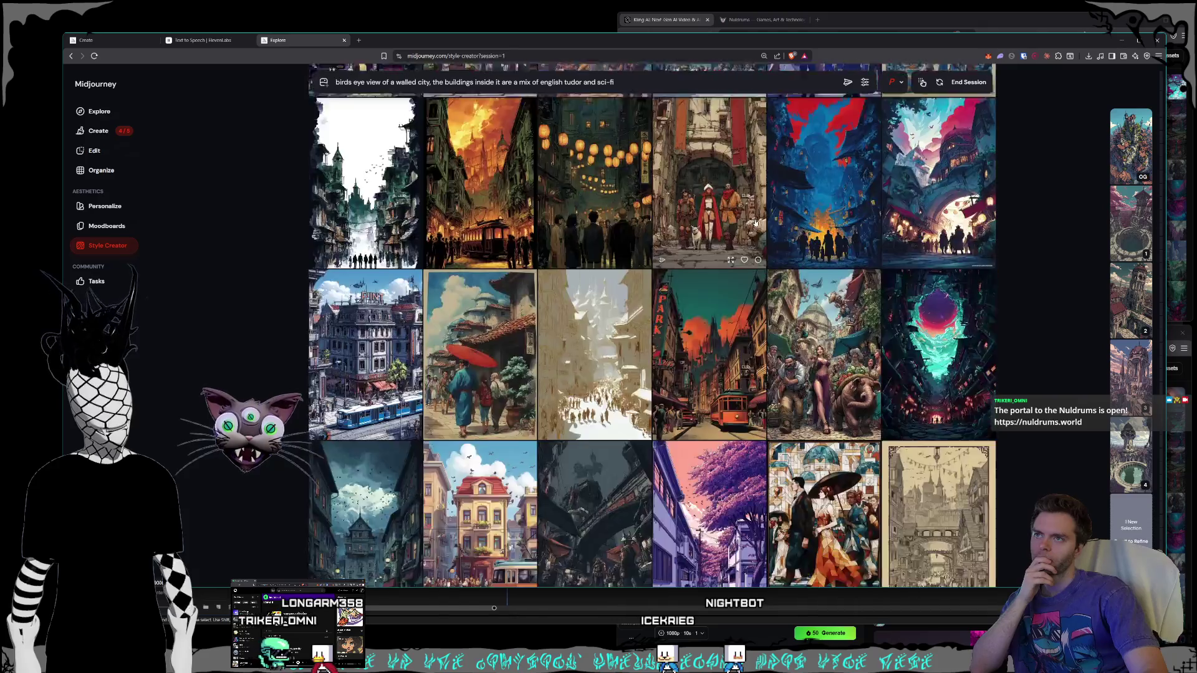
{"action": "scroll", "coordinate": [755, 225], "scroll_direction": "down", "scroll_amount": 10}
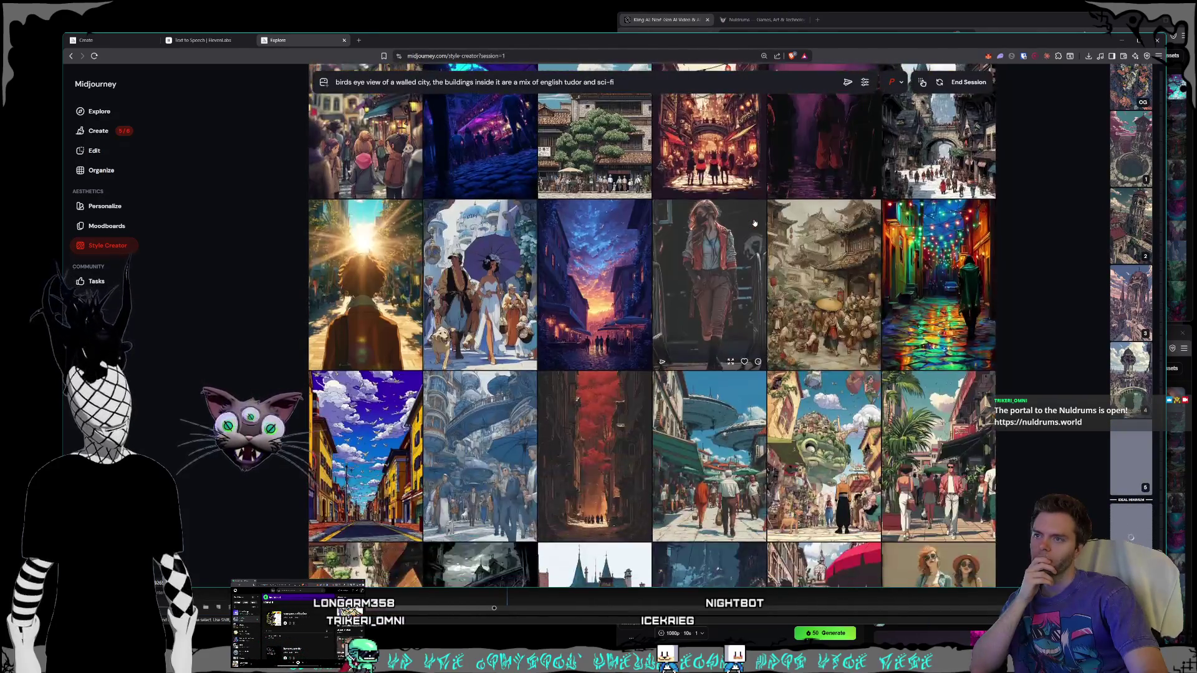
{"action": "scroll", "coordinate": [754, 222], "scroll_direction": "down", "scroll_amount": 10}
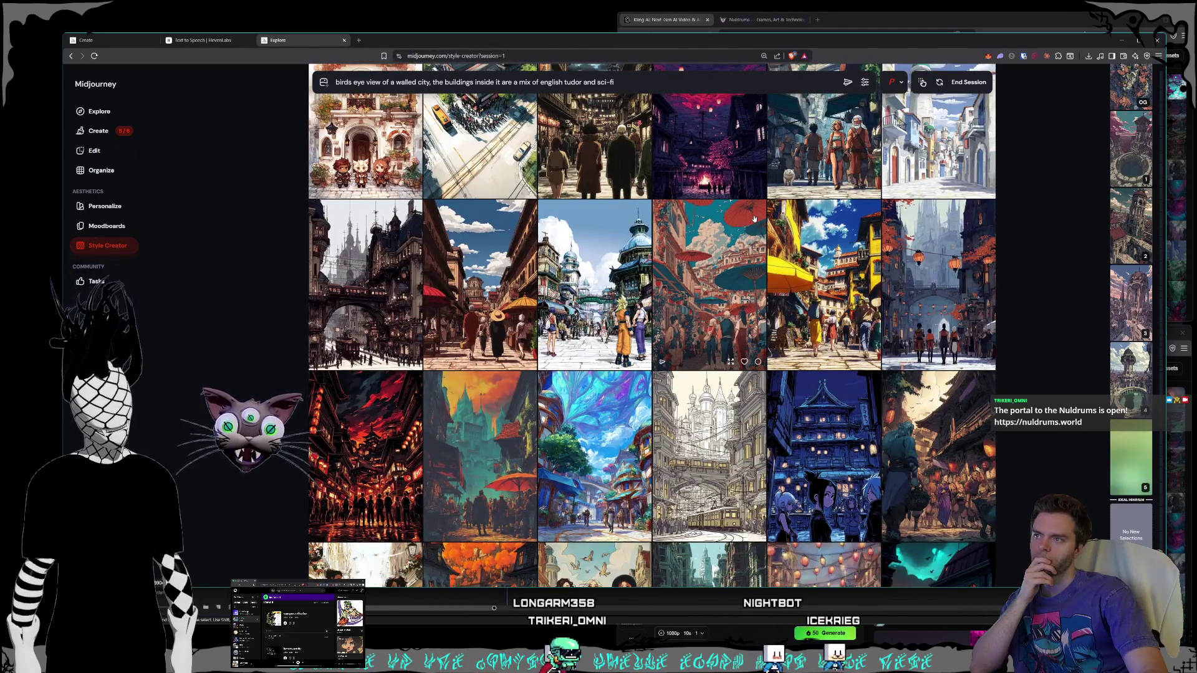
{"action": "scroll", "coordinate": [754, 218], "scroll_direction": "down", "scroll_amount": 5}
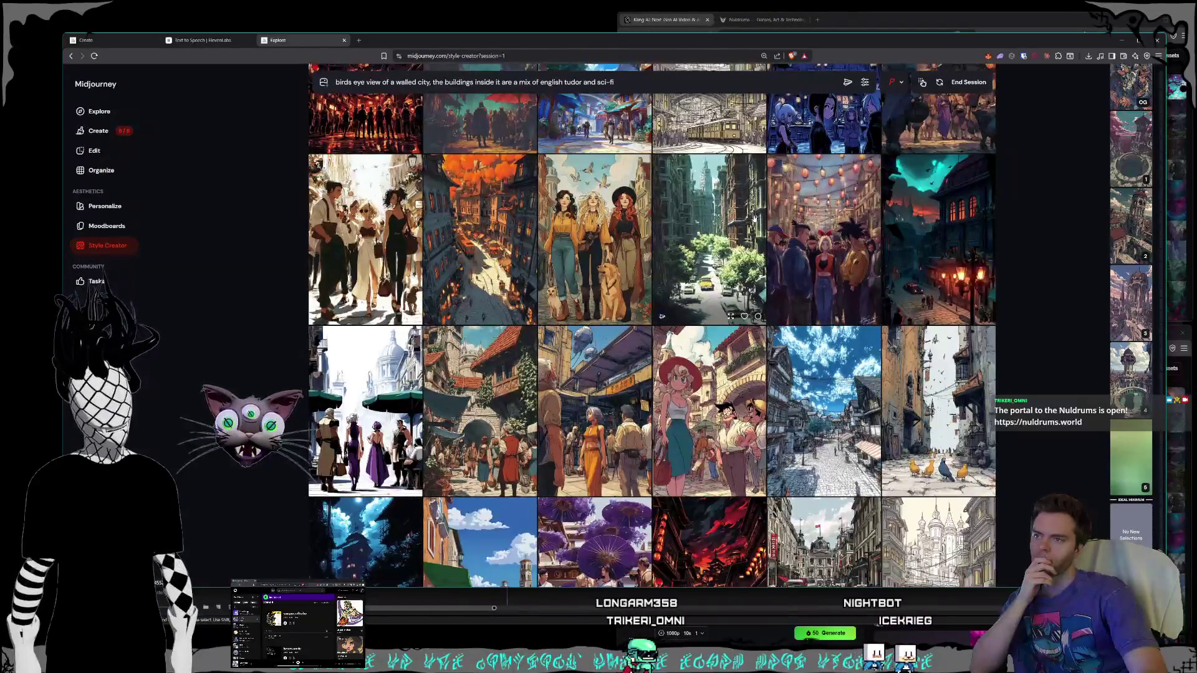
{"action": "scroll", "coordinate": [754, 220], "scroll_direction": "down", "scroll_amount": 3}
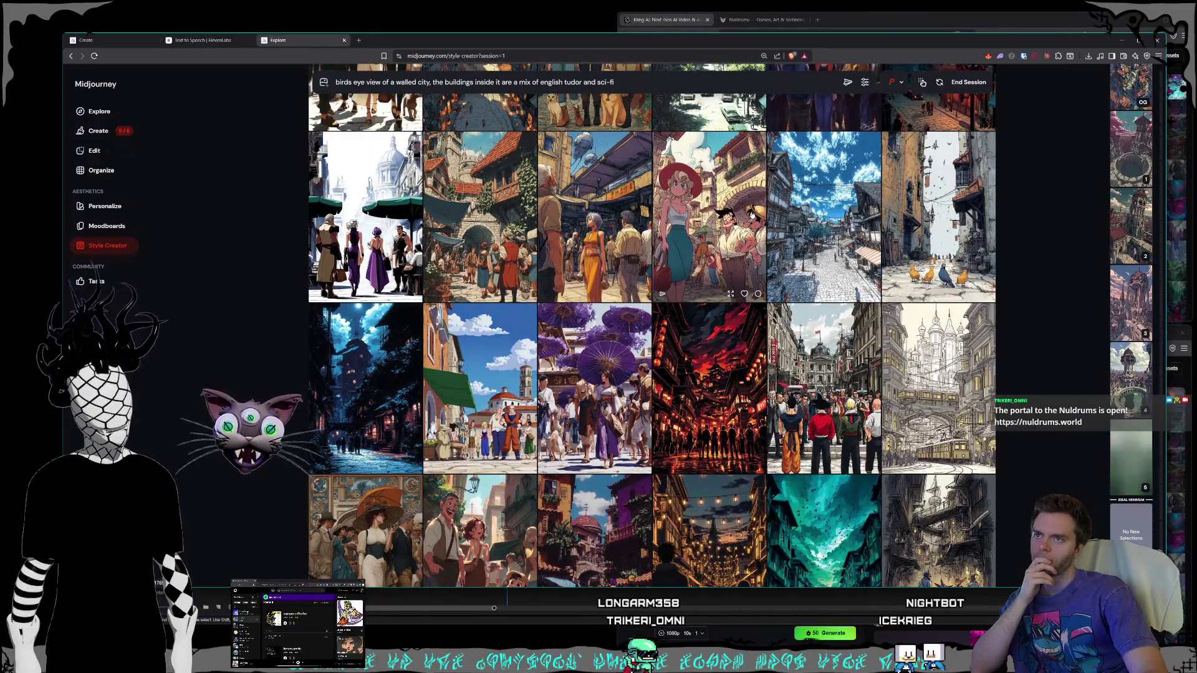
{"action": "scroll", "coordinate": [751, 214], "scroll_direction": "down", "scroll_amount": 3}
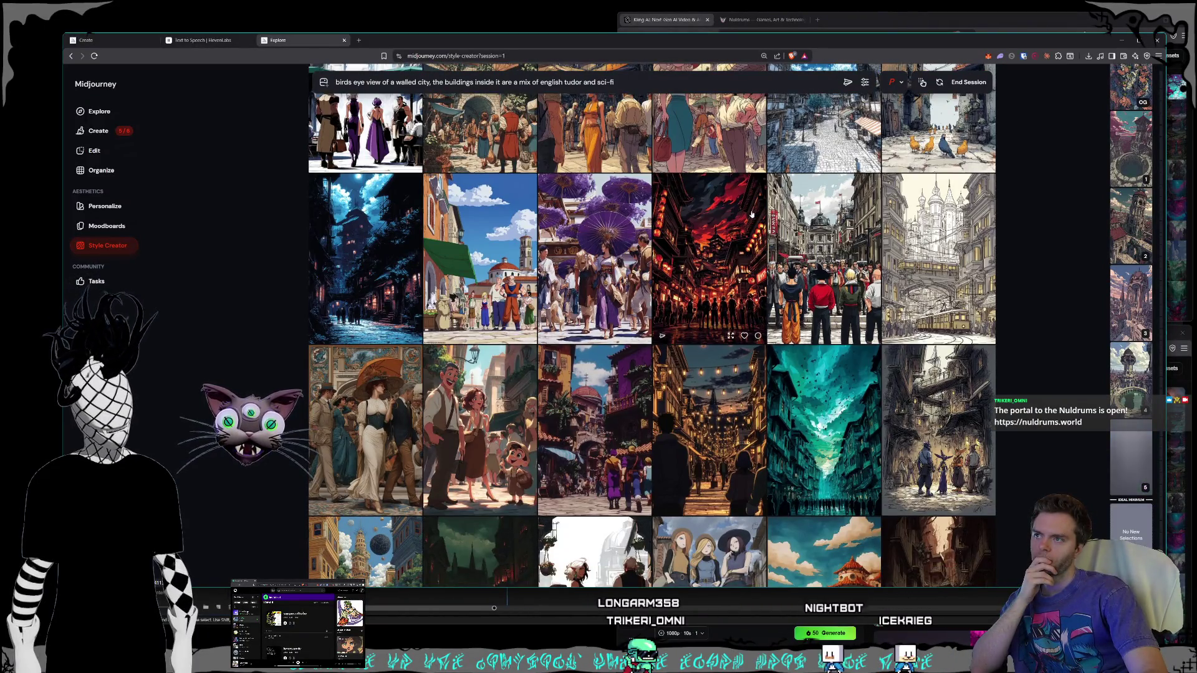
{"action": "scroll", "coordinate": [751, 214], "scroll_direction": "down", "scroll_amount": 6}
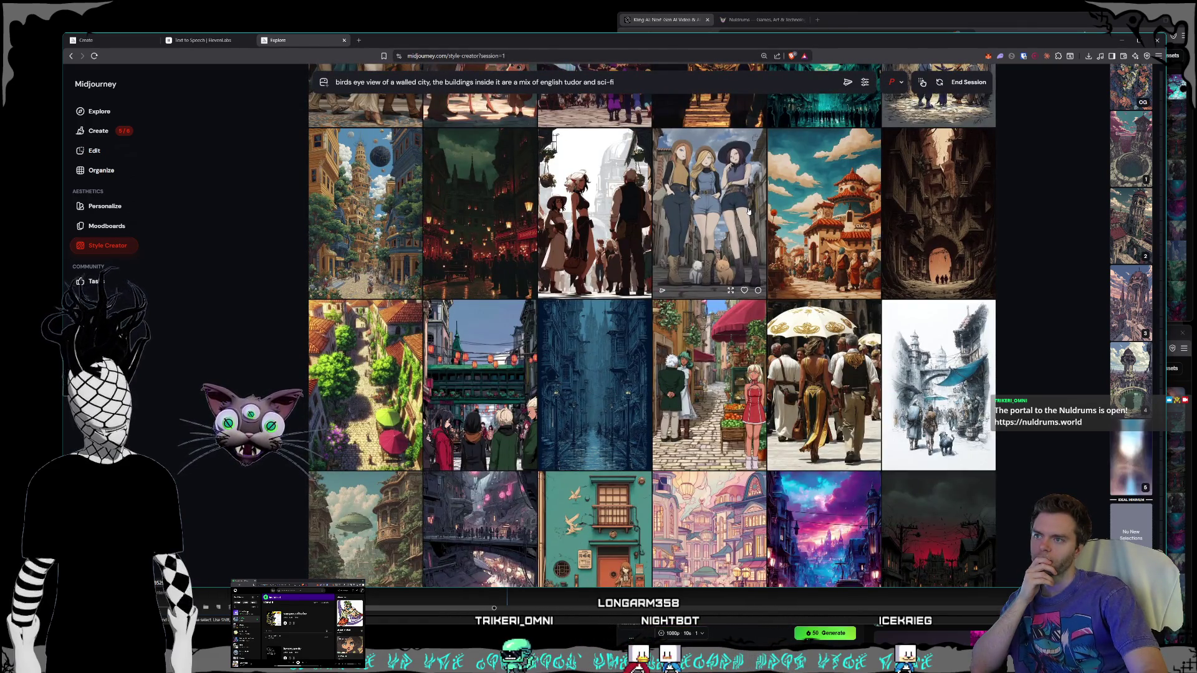
{"action": "scroll", "coordinate": [748, 212], "scroll_direction": "down", "scroll_amount": 6}
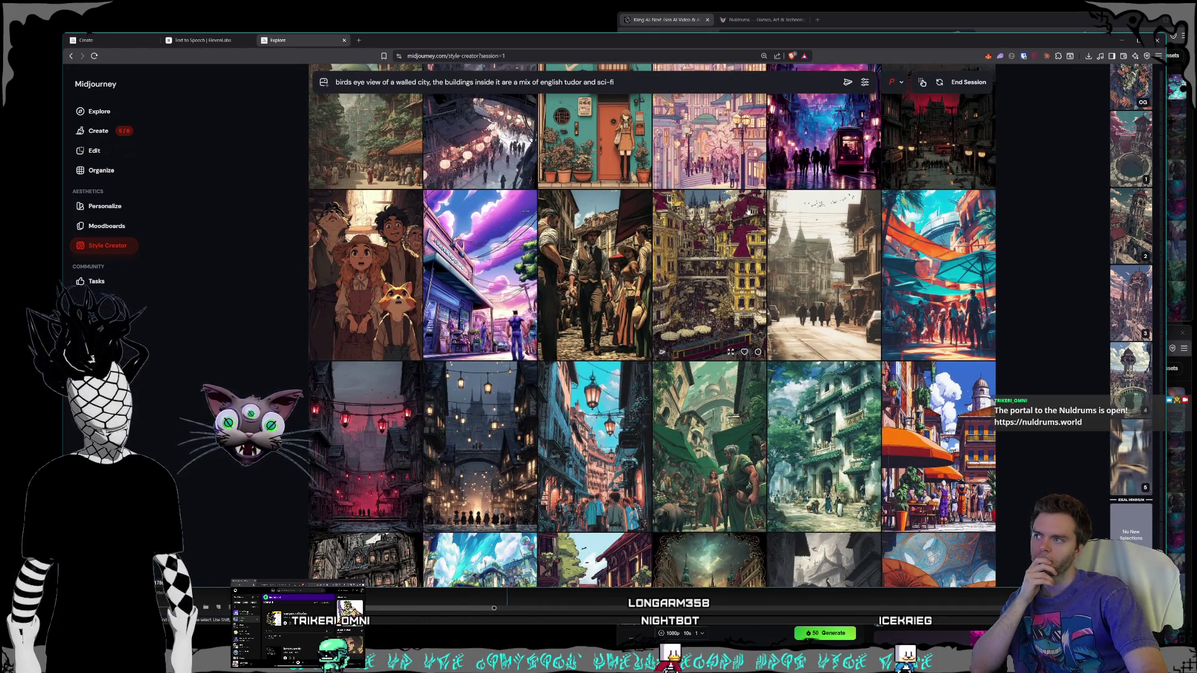
{"action": "scroll", "coordinate": [748, 212], "scroll_direction": "down", "scroll_amount": 2}
{"action": "scroll", "coordinate": [748, 212], "scroll_direction": "down", "scroll_amount": 3}
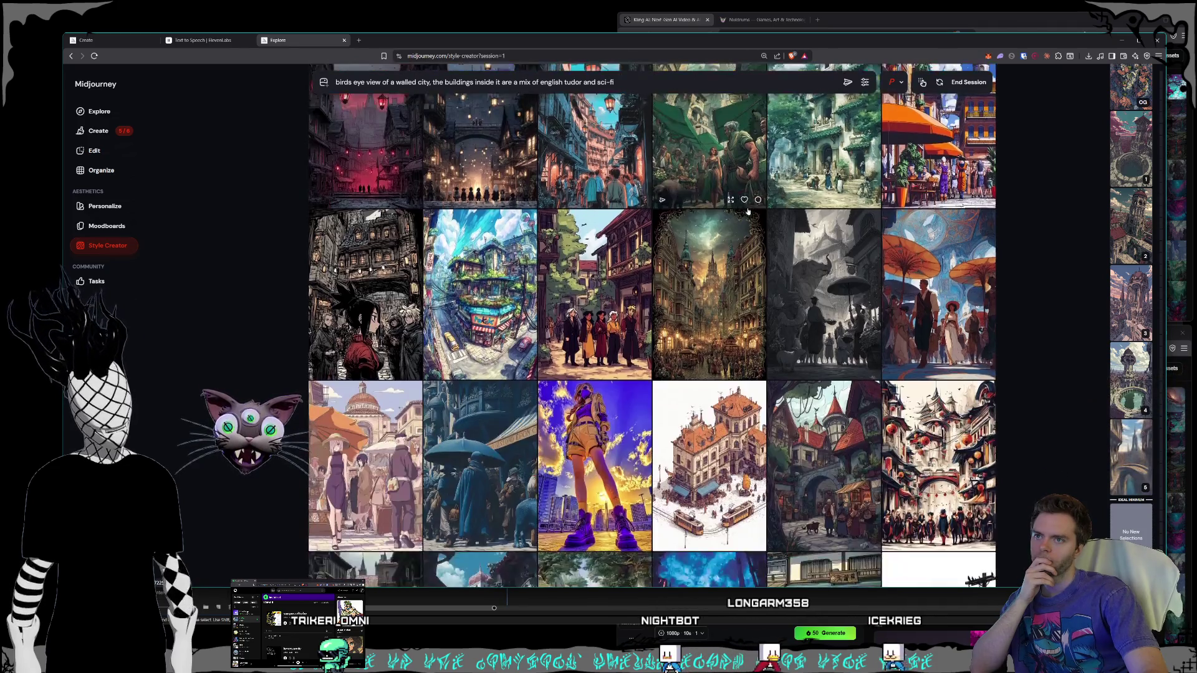
Step: End the walled-city Style Creator session, returning to the Style Creator start page
{"action": "scroll", "coordinate": [749, 212], "scroll_direction": "down", "scroll_amount": 2}
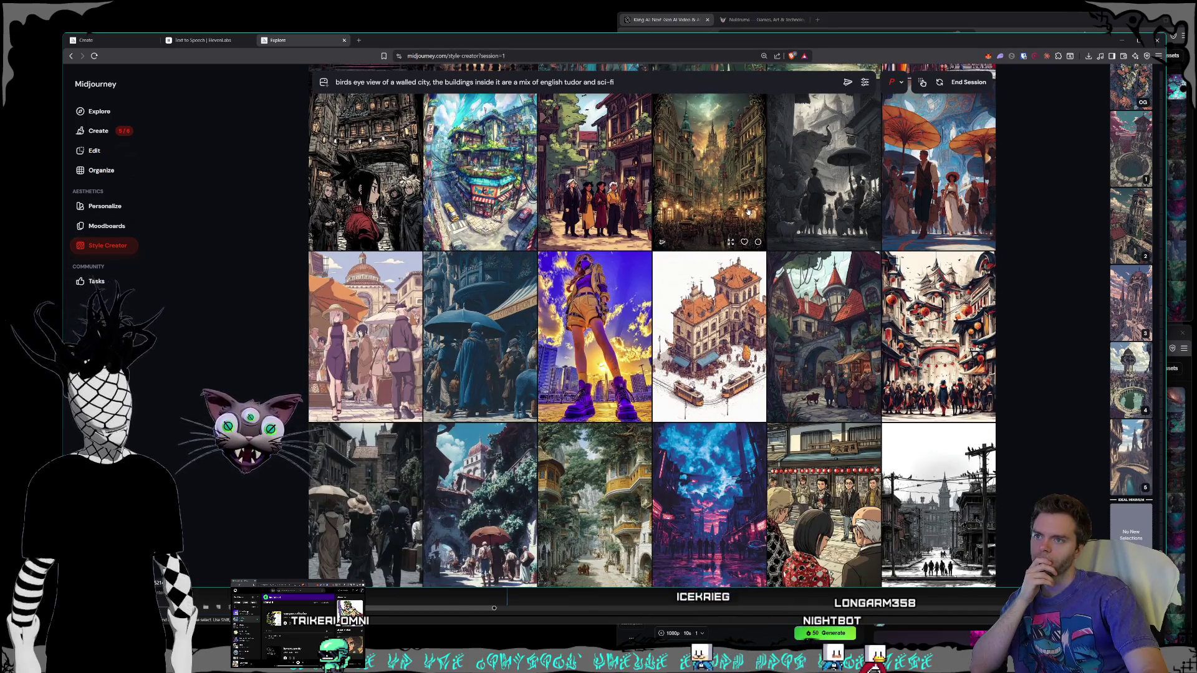
{"action": "scroll", "coordinate": [748, 212], "scroll_direction": "down", "scroll_amount": 8}
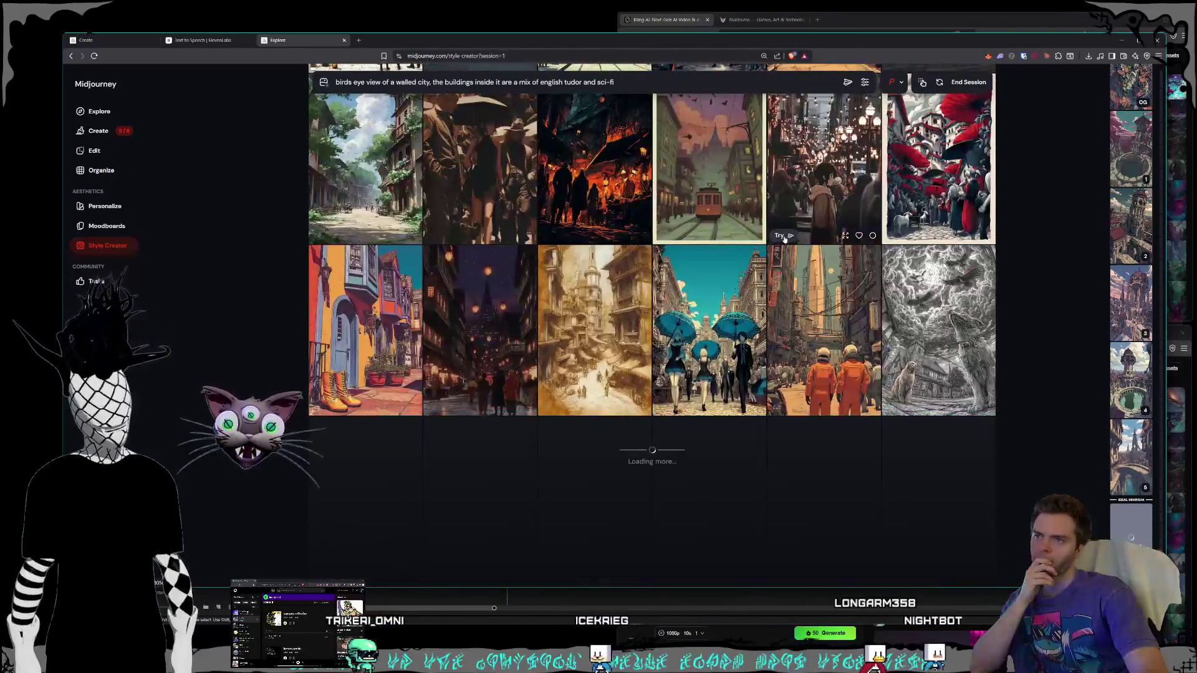
{"action": "scroll", "coordinate": [784, 239], "scroll_direction": "down", "scroll_amount": 10}
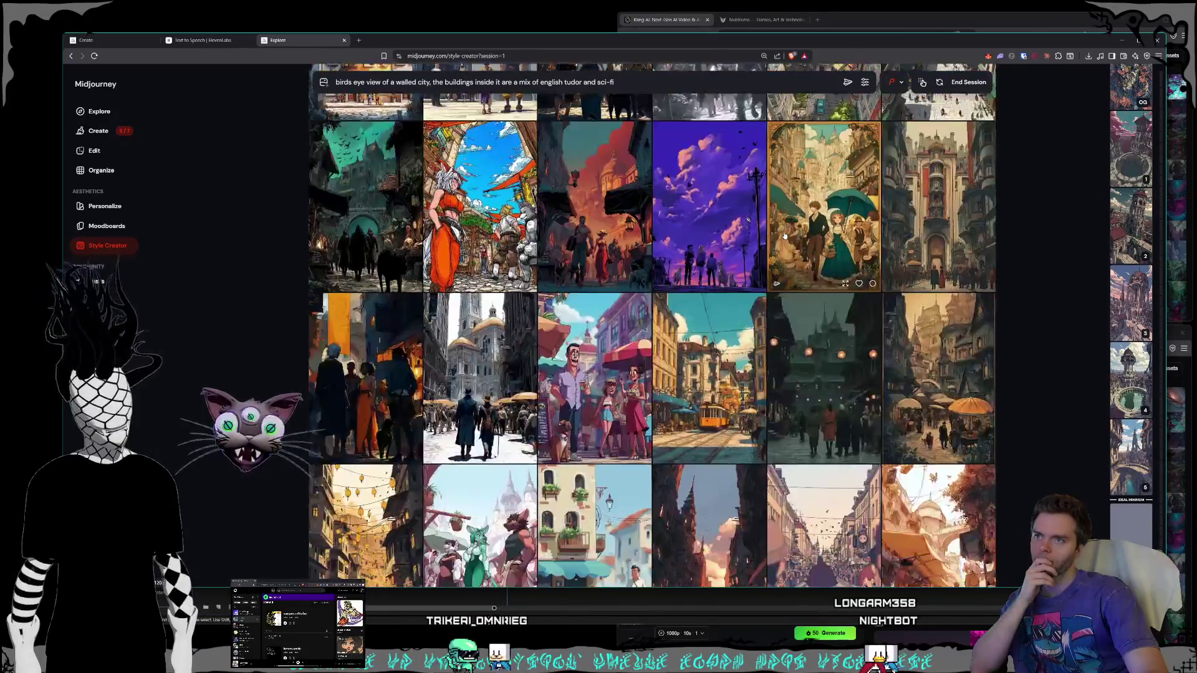
{"action": "scroll", "coordinate": [784, 237], "scroll_direction": "down", "scroll_amount": 10}
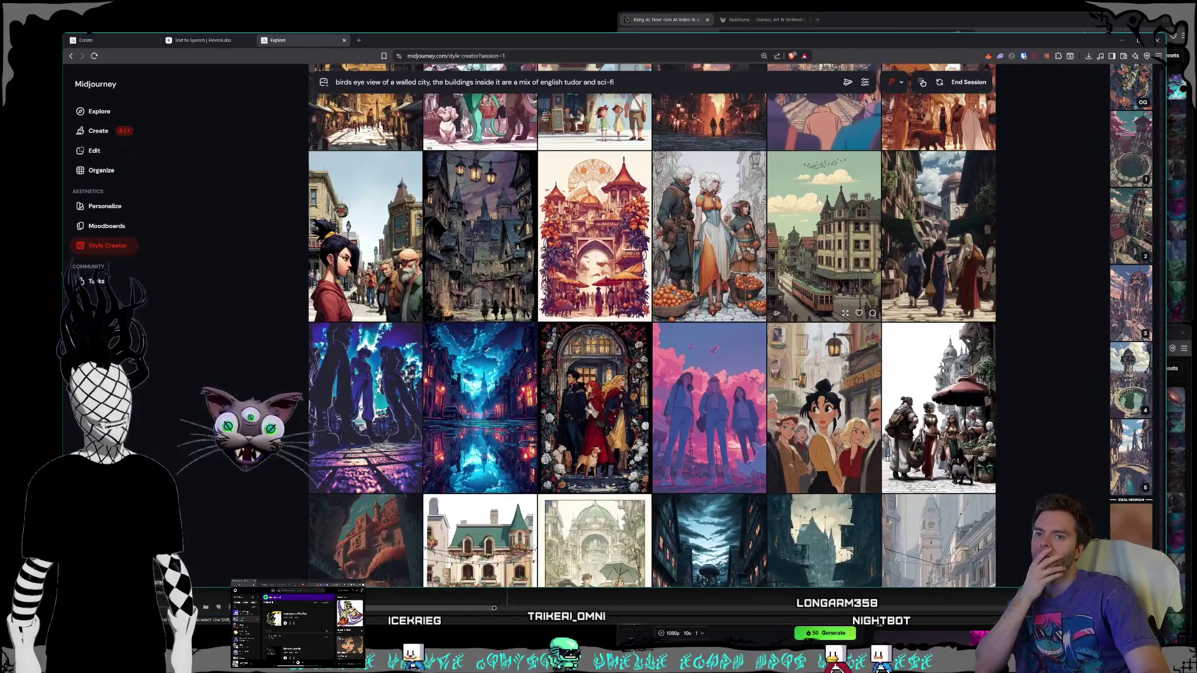
{"action": "left_click", "coordinate": [968, 81]}
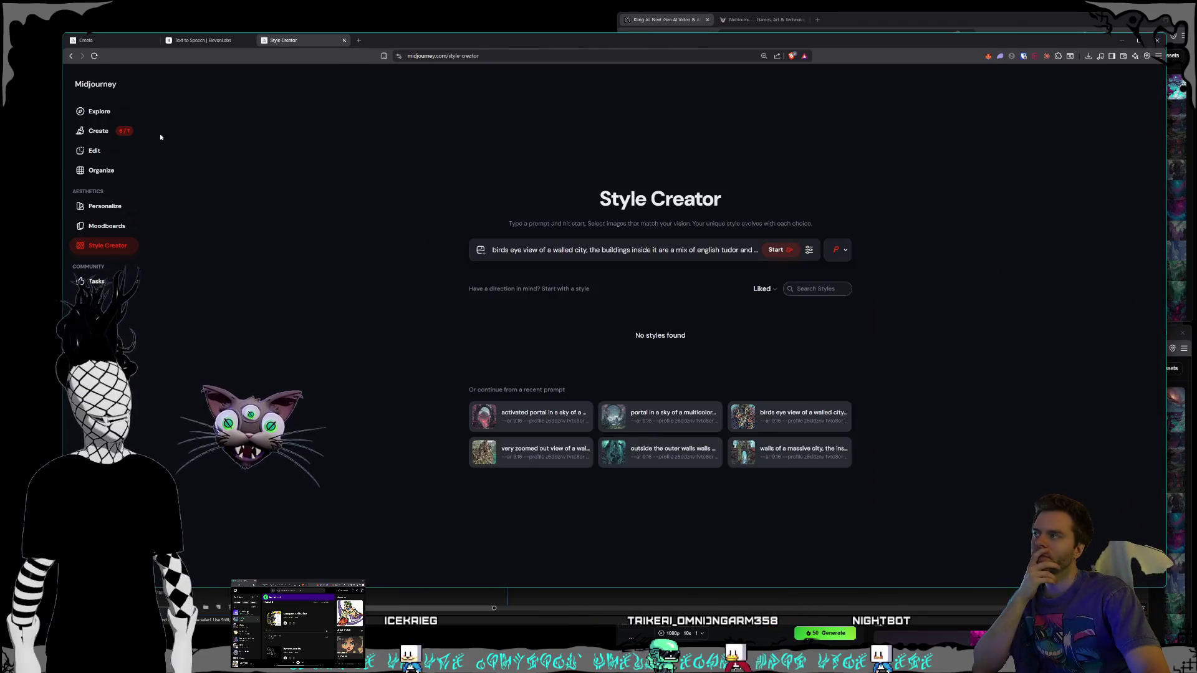
Step: Close the Style Creator tab and return to the Midjourney portal image
{"action": "left_click", "coordinate": [98, 131]}
{"action": "middle_click", "coordinate": [323, 39]}
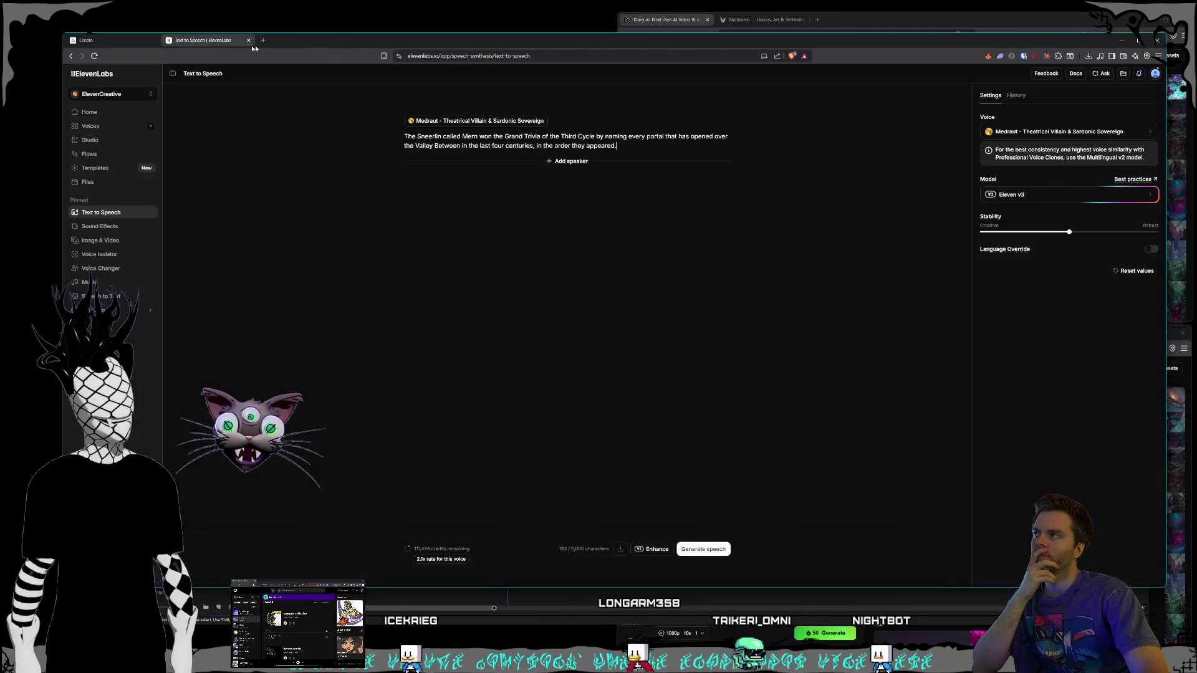
{"action": "left_click", "coordinate": [113, 40]}
Step: Merge the Kling AI and Nuldrums camera guide windows into the main browser as tabs
{"action": "left_click", "coordinate": [686, 20]}
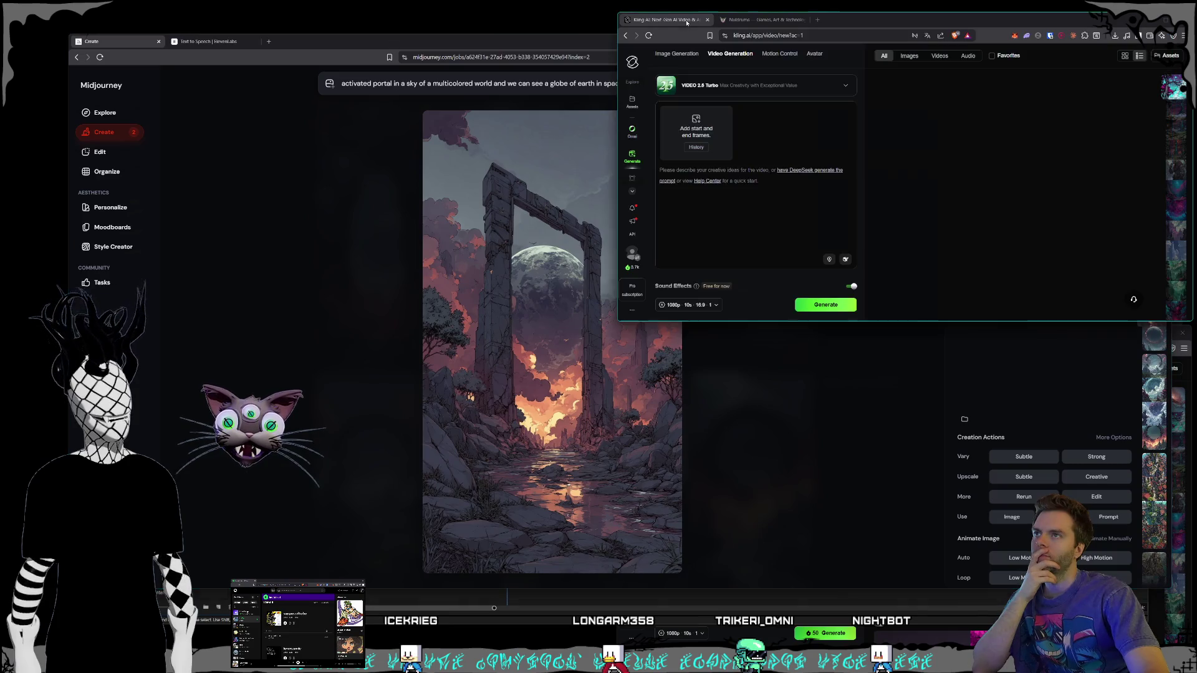
{"action": "left_click_drag", "start_coordinate": [677, 20], "coordinate": [365, 48]}
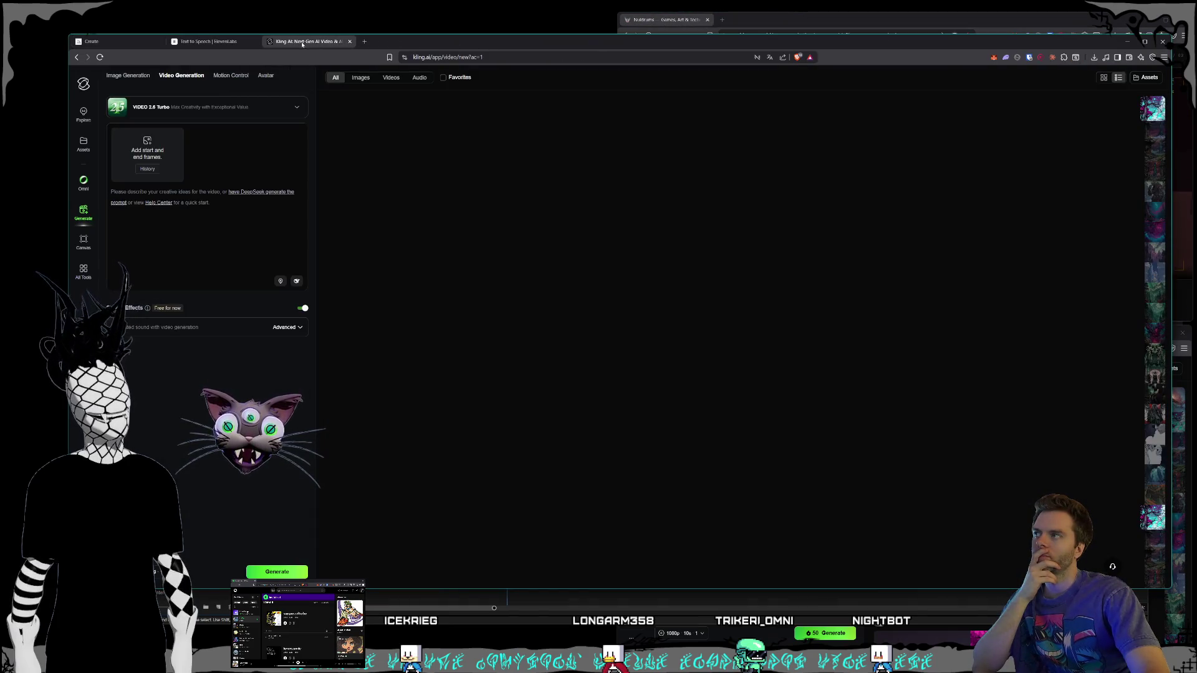
{"action": "left_click", "coordinate": [677, 29]}
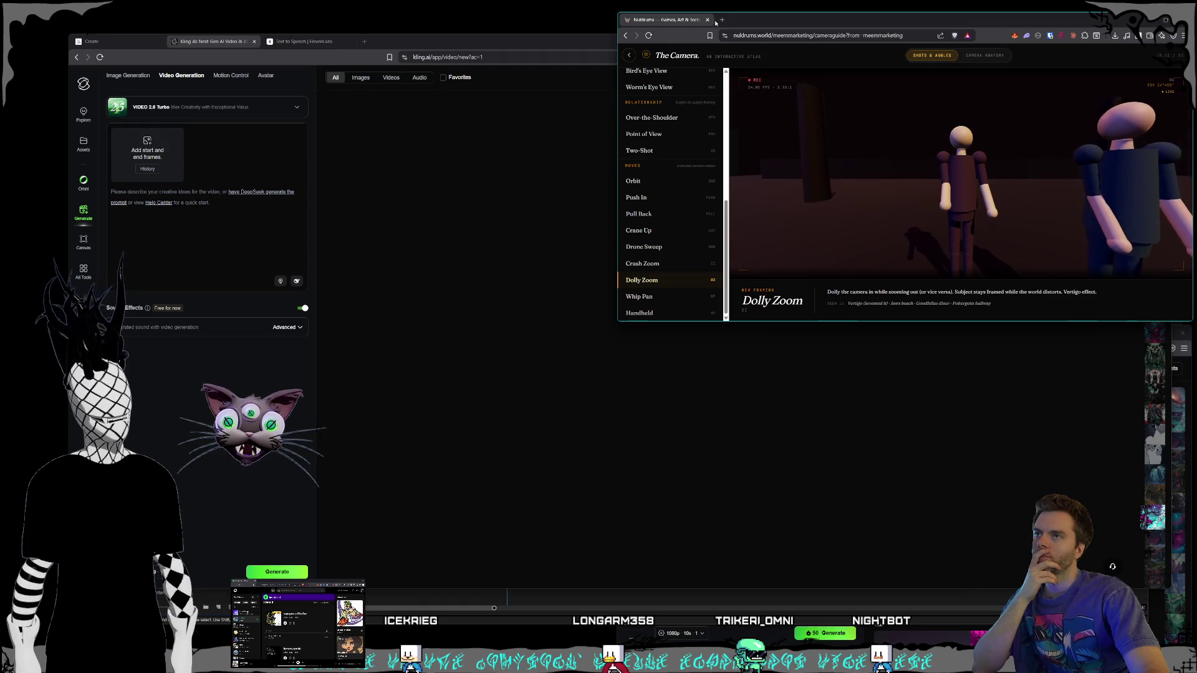
{"action": "left_click_drag", "start_coordinate": [698, 20], "coordinate": [593, 40]}
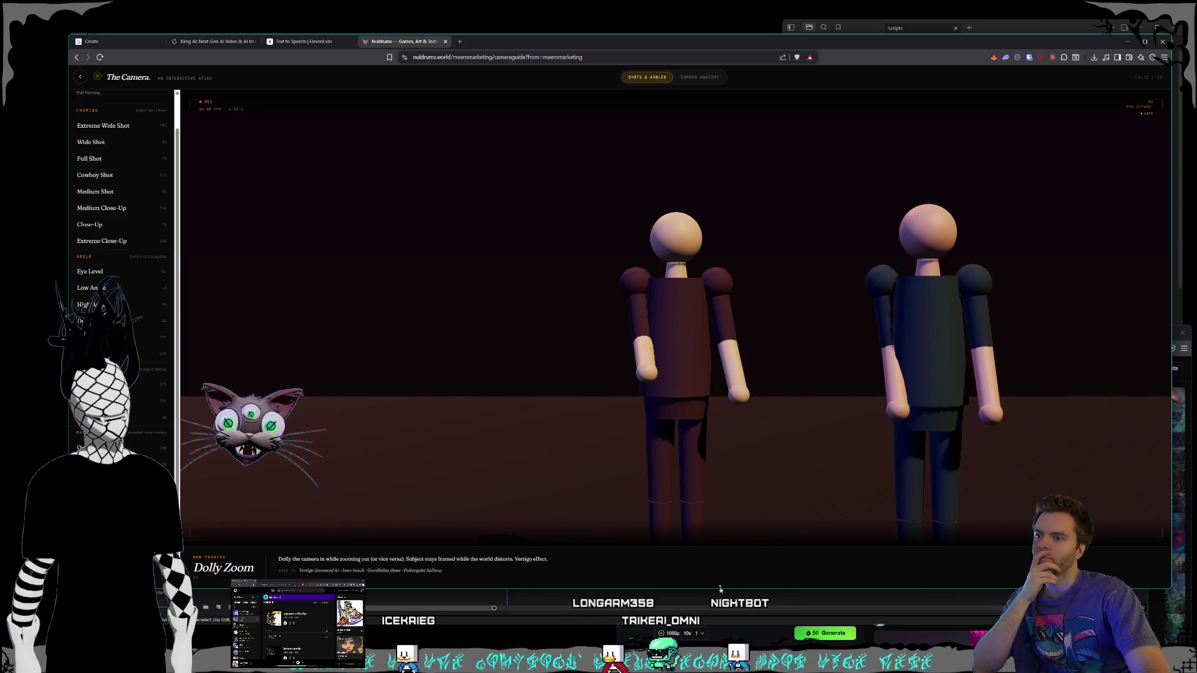
Step: Open the galaxy-into-black-hole video in Kling AI and enlarge the window to watch it
{"action": "key", "text": "alt+Tab"}
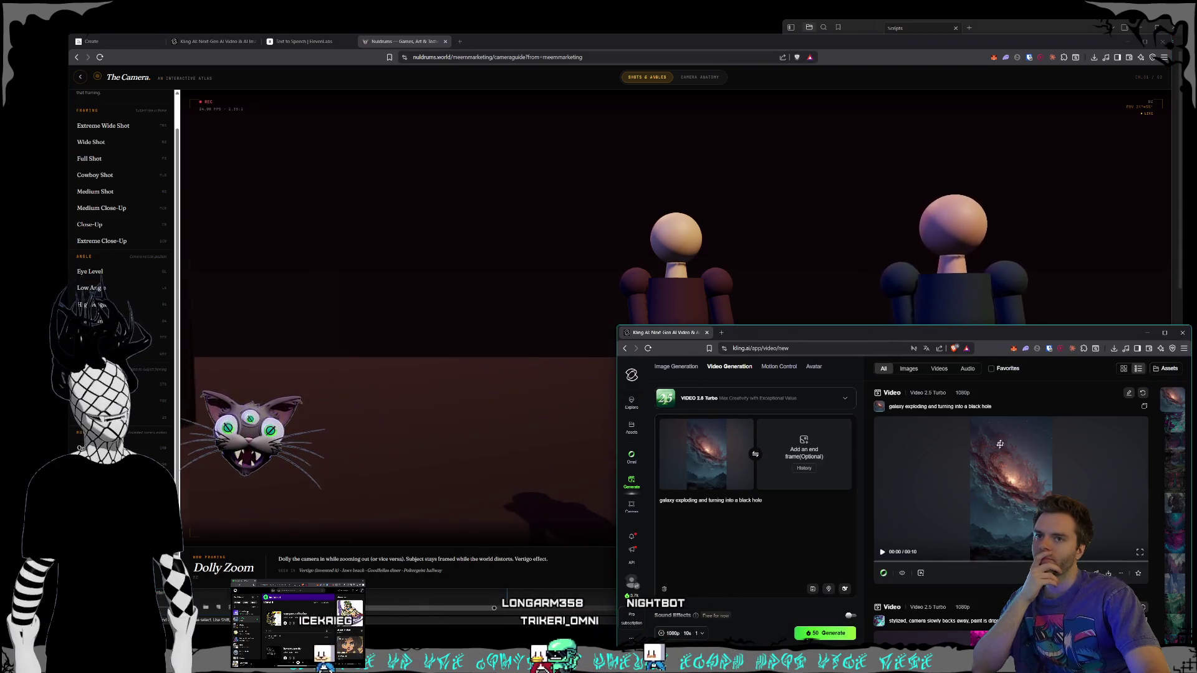
{"action": "left_click", "coordinate": [686, 439]}
{"action": "mouse_move", "coordinate": [612, 325]}
{"action": "left_mouse_down"}
{"action": "mouse_move", "coordinate": [569, 275]}
{"action": "mouse_move", "coordinate": [339, 127]}
{"action": "left_mouse_up"}
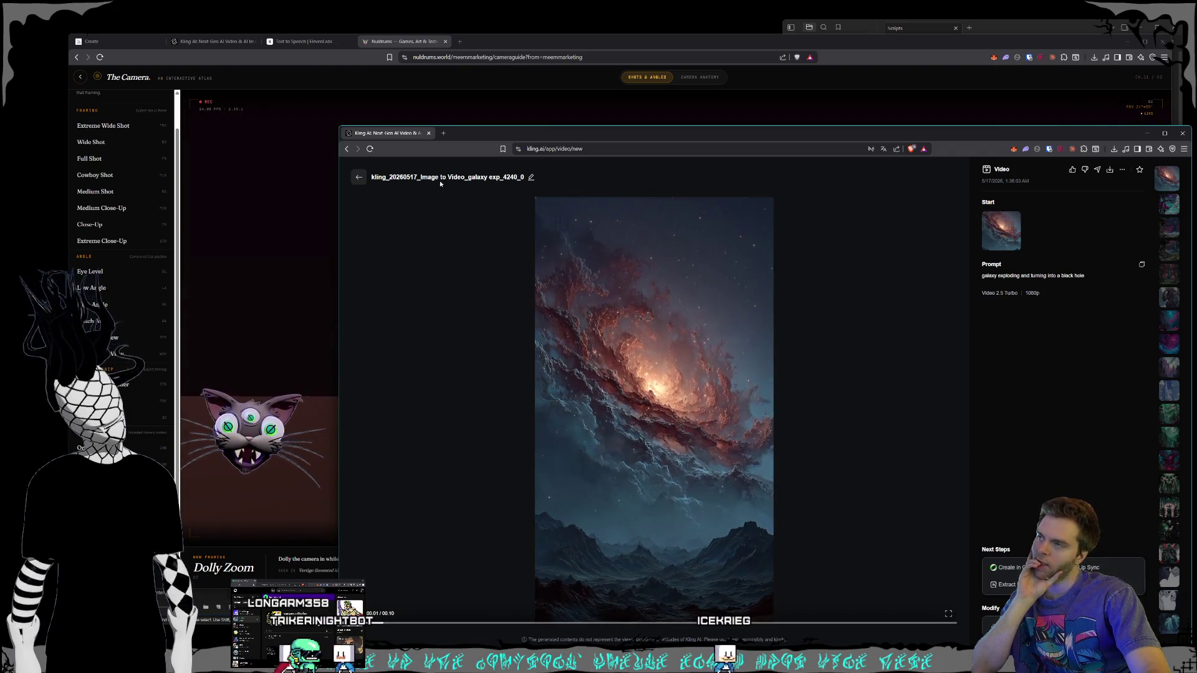
Step: Bring the Nuldrums Dolly Zoom demo forward and glance at the Scripts notes
{"action": "left_click", "coordinate": [505, 44]}
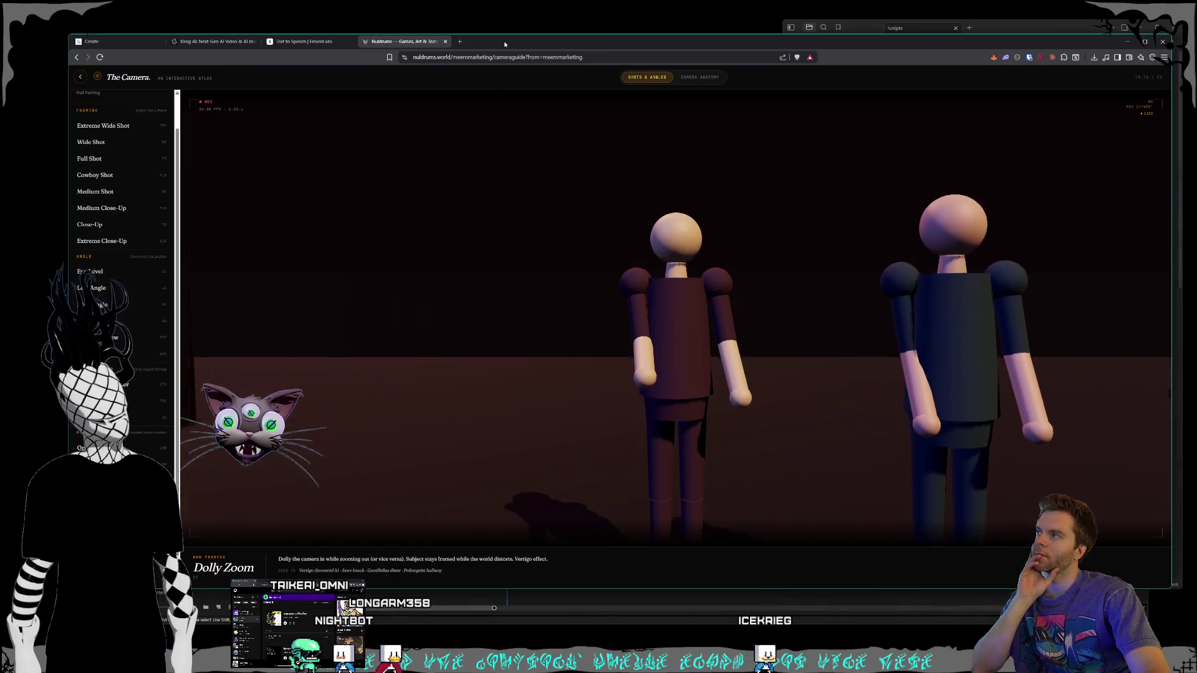
{"action": "left_click_drag", "start_coordinate": [505, 44], "coordinate": [499, 41]}
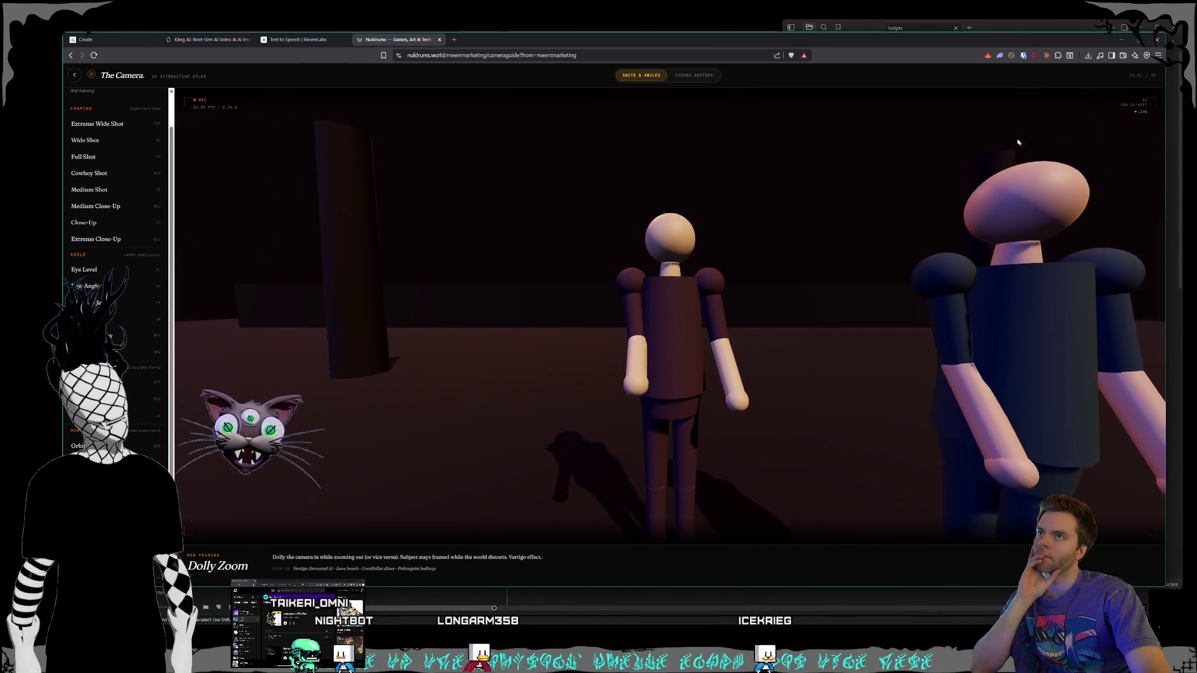
{"action": "left_click", "coordinate": [1013, 31]}
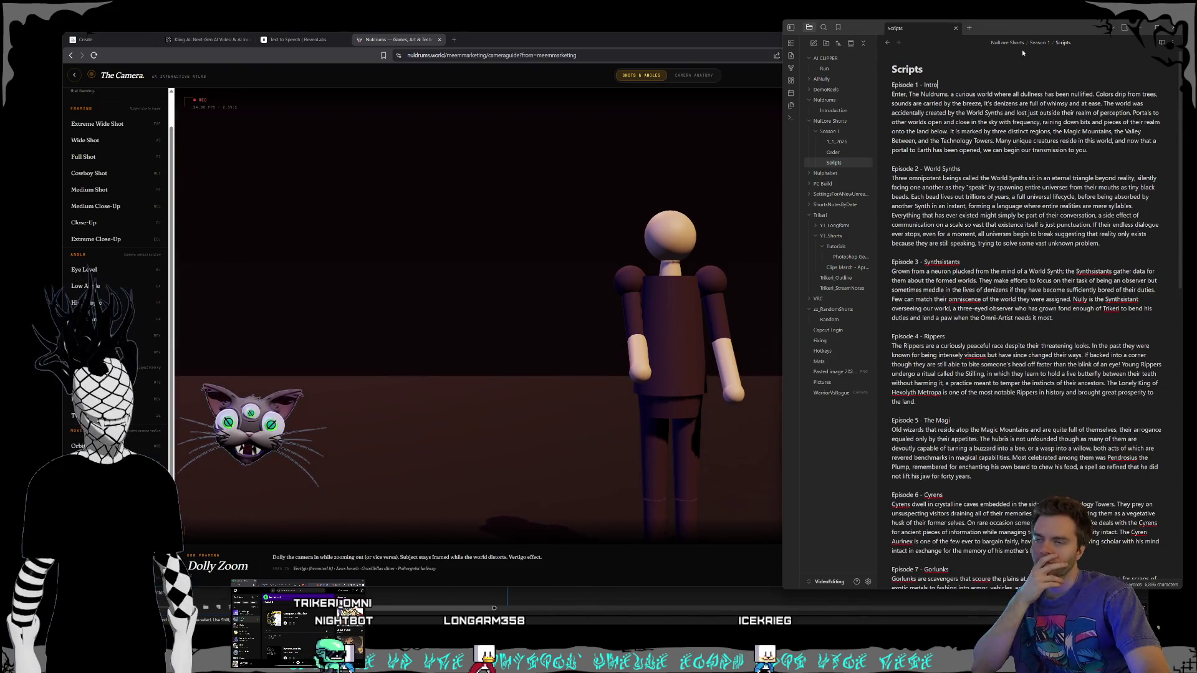
{"action": "left_click", "coordinate": [596, 414]}
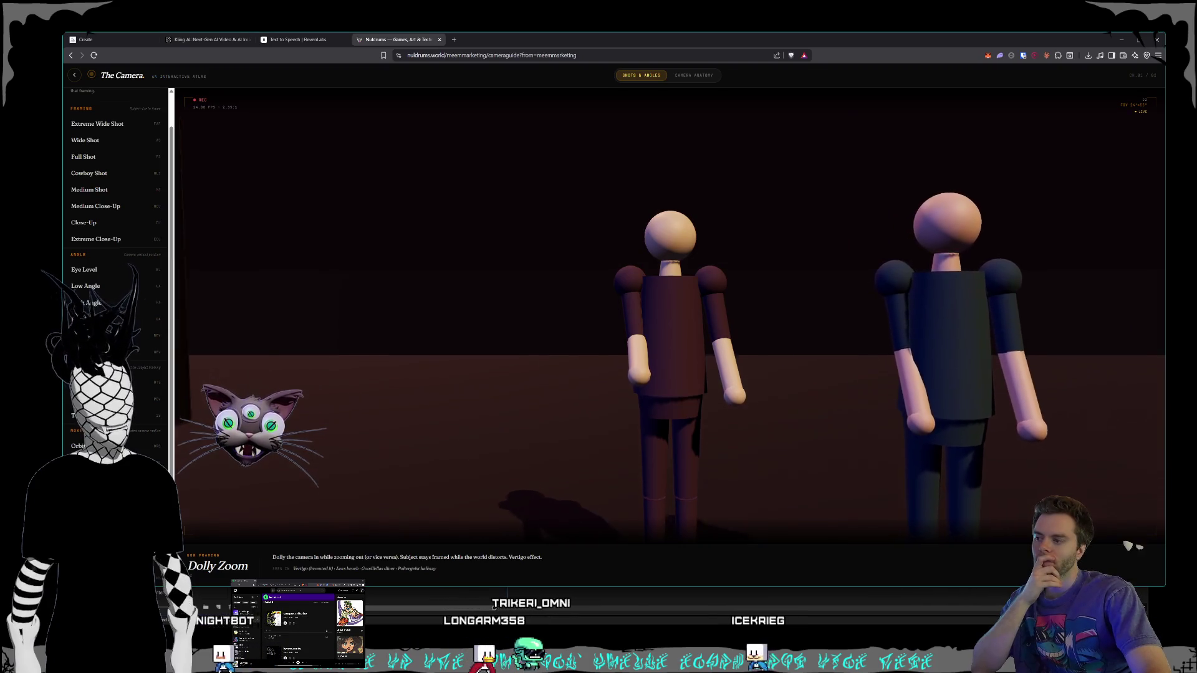
Step: Open the 'Clips March - April Streams' note in a smaller floating notes window
{"action": "key", "text": "alt+Tab"}
{"action": "left_click", "coordinate": [848, 268]}
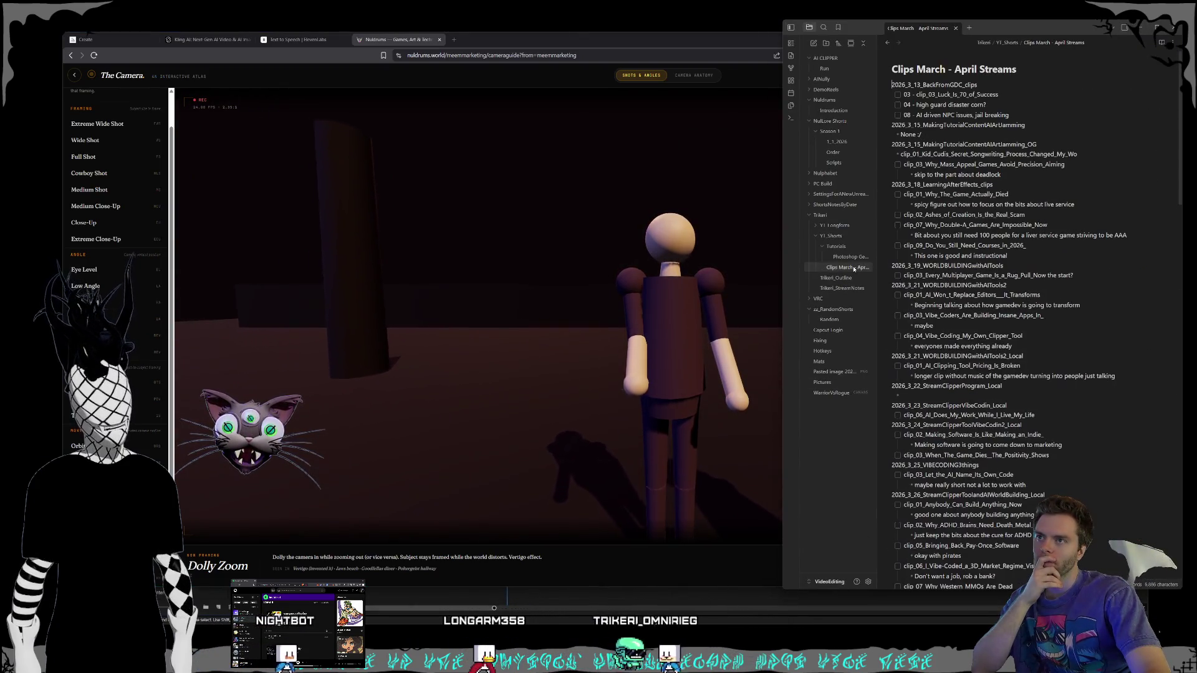
{"action": "mouse_move", "coordinate": [1017, 28]}
{"action": "left_mouse_down"}
{"action": "mouse_move", "coordinate": [994, 56]}
{"action": "mouse_move", "coordinate": [1010, 110]}
{"action": "mouse_move", "coordinate": [1001, 123]}
{"action": "mouse_move", "coordinate": [1026, 129]}
{"action": "mouse_move", "coordinate": [1012, 159]}
{"action": "mouse_move", "coordinate": [1037, 173]}
{"action": "left_mouse_up"}
Step: Return to the camera guide, then move on to Kling AI's Video Generation page
{"action": "left_click", "coordinate": [784, 42]}
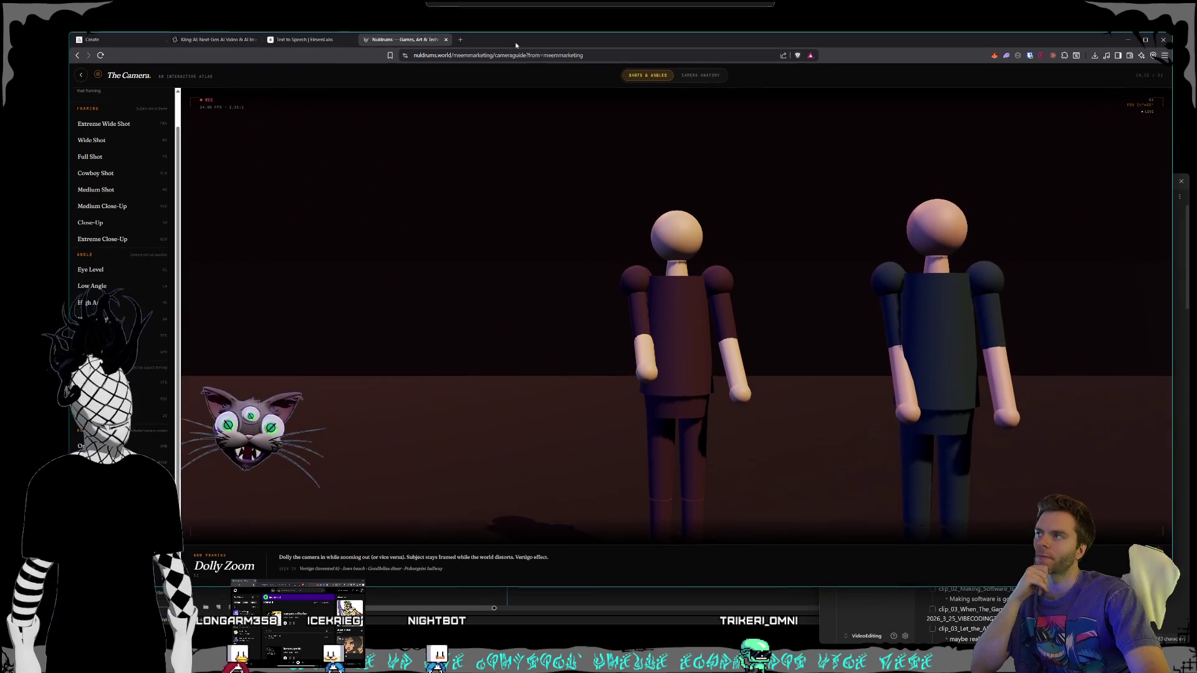
{"action": "left_click", "coordinate": [303, 40]}
{"action": "left_click", "coordinate": [212, 41]}
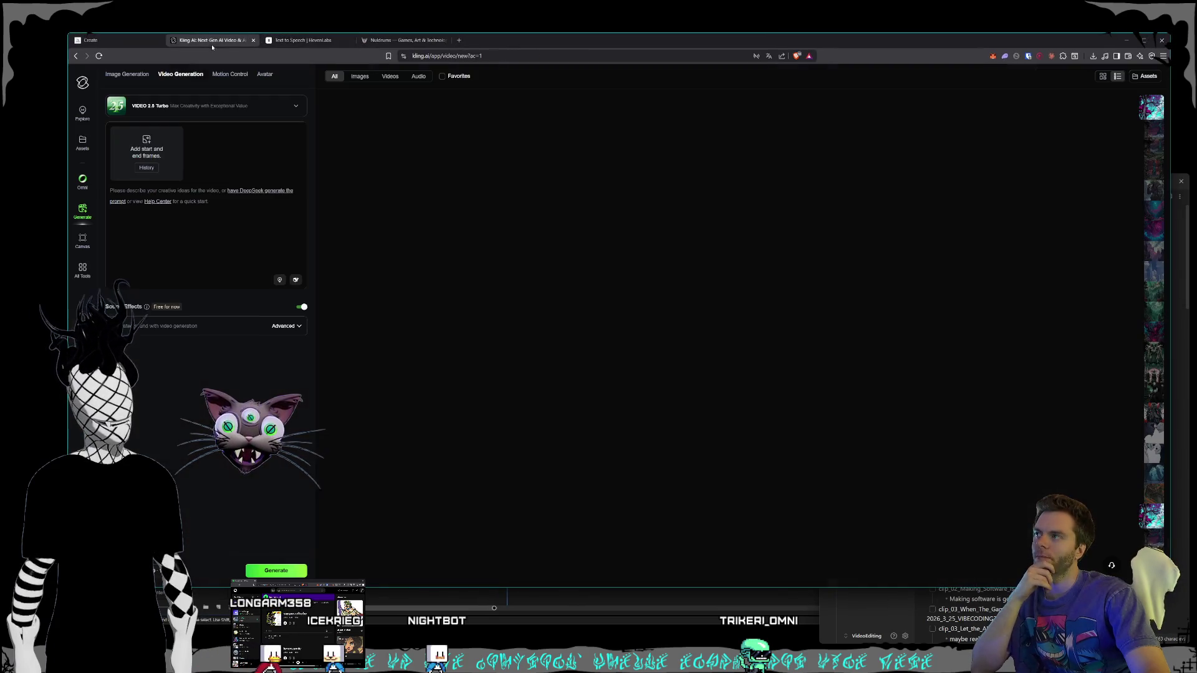
Step: Go back to the Midjourney portal results grid and open the dark portal image full size
{"action": "left_click", "coordinate": [202, 9]}
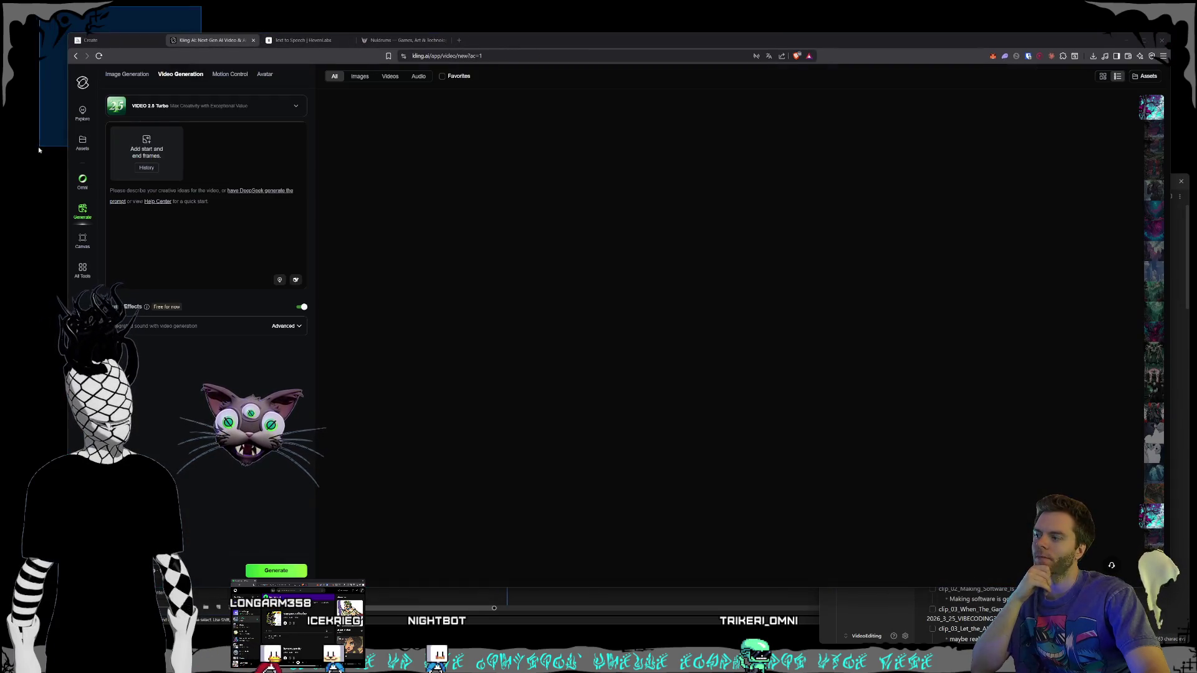
{"action": "left_click", "coordinate": [100, 41]}
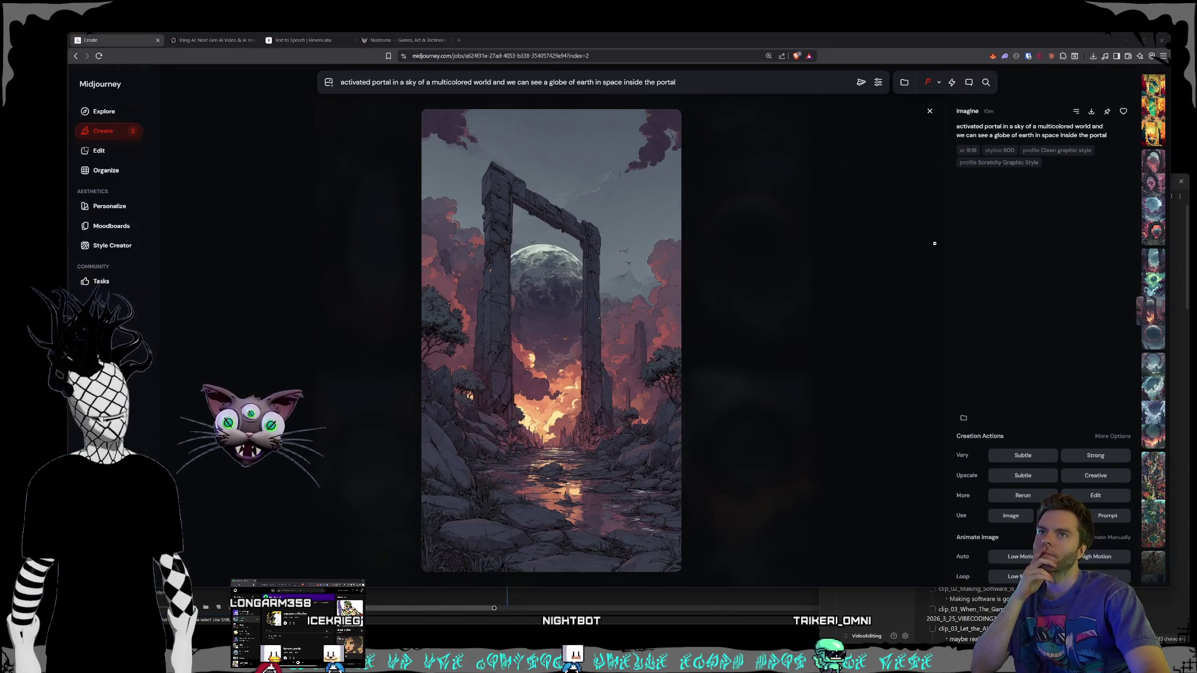
{"action": "left_click", "coordinate": [872, 134]}
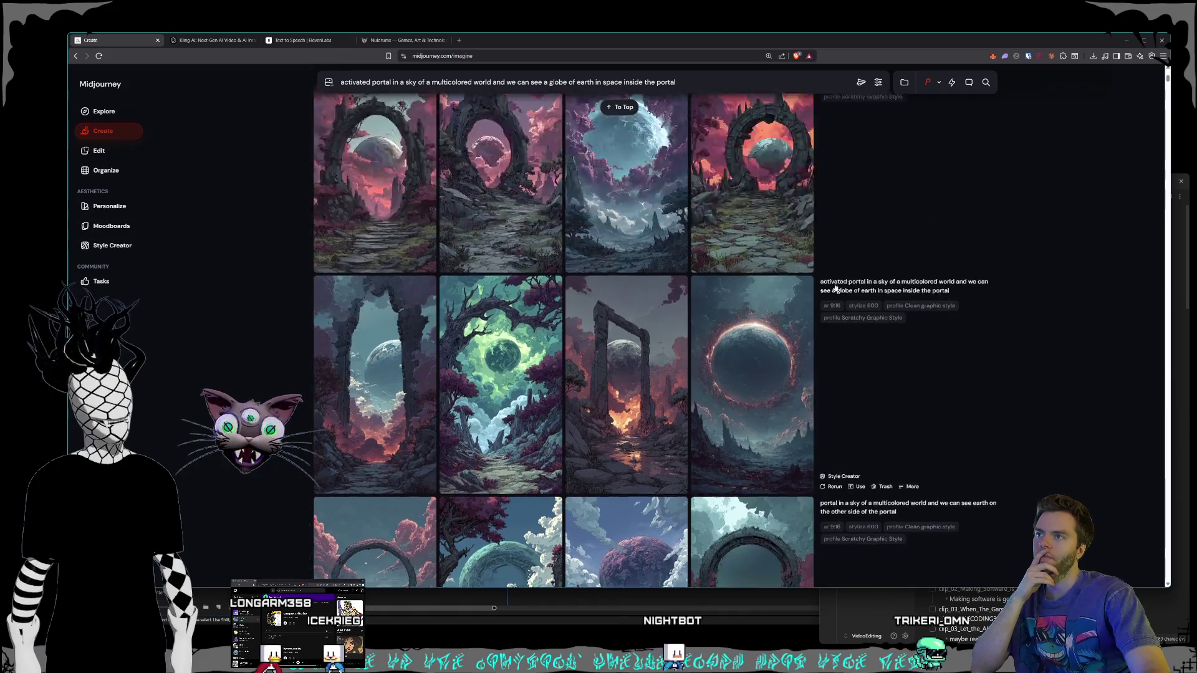
{"action": "scroll", "coordinate": [767, 358], "scroll_direction": "down", "scroll_amount": 5}
{"action": "left_click", "coordinate": [767, 357]}
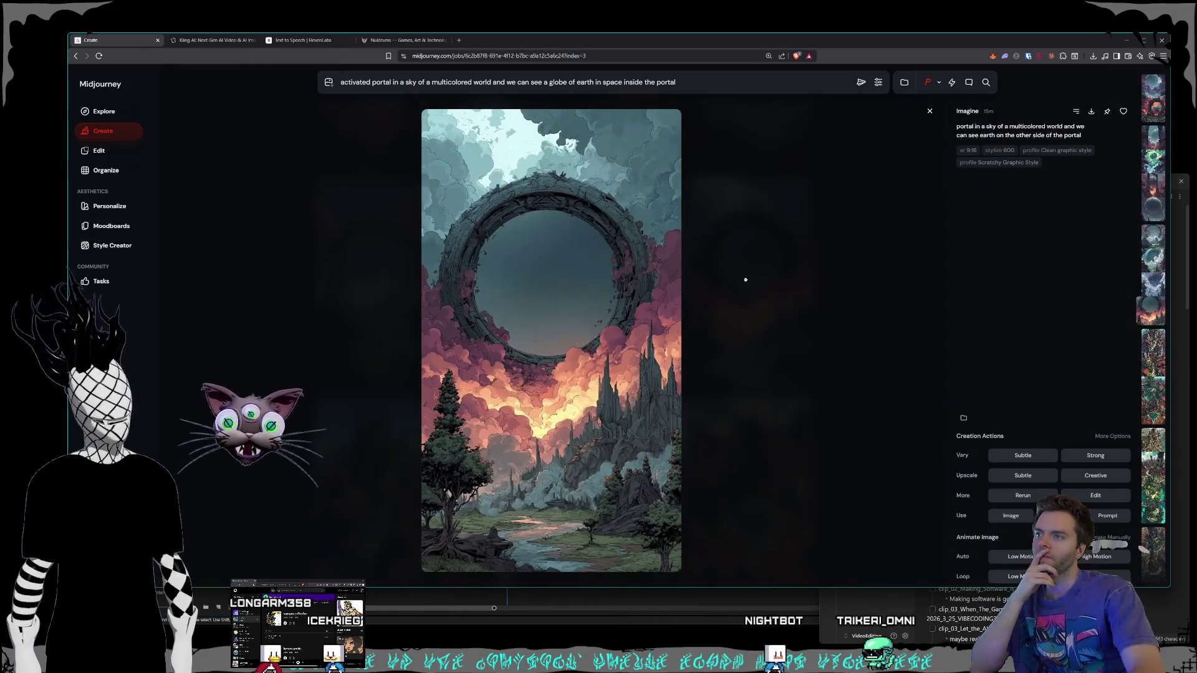
Step: Page through the portal images until the golden-pillared Style Creator gateway framing Earth appears
{"action": "key", "text": "Up"}
{"action": "key", "text": "Up"}
{"action": "key", "text": "Up"}
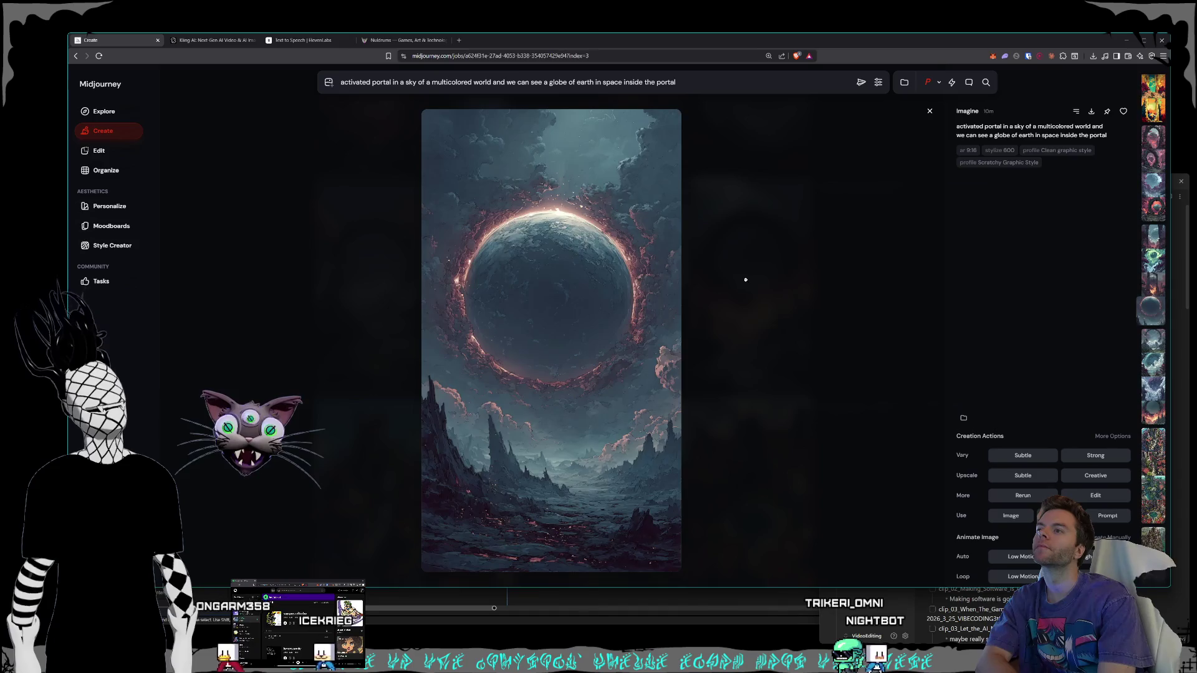
{"action": "key", "text": "Up"}
{"action": "key", "text": "Up"}
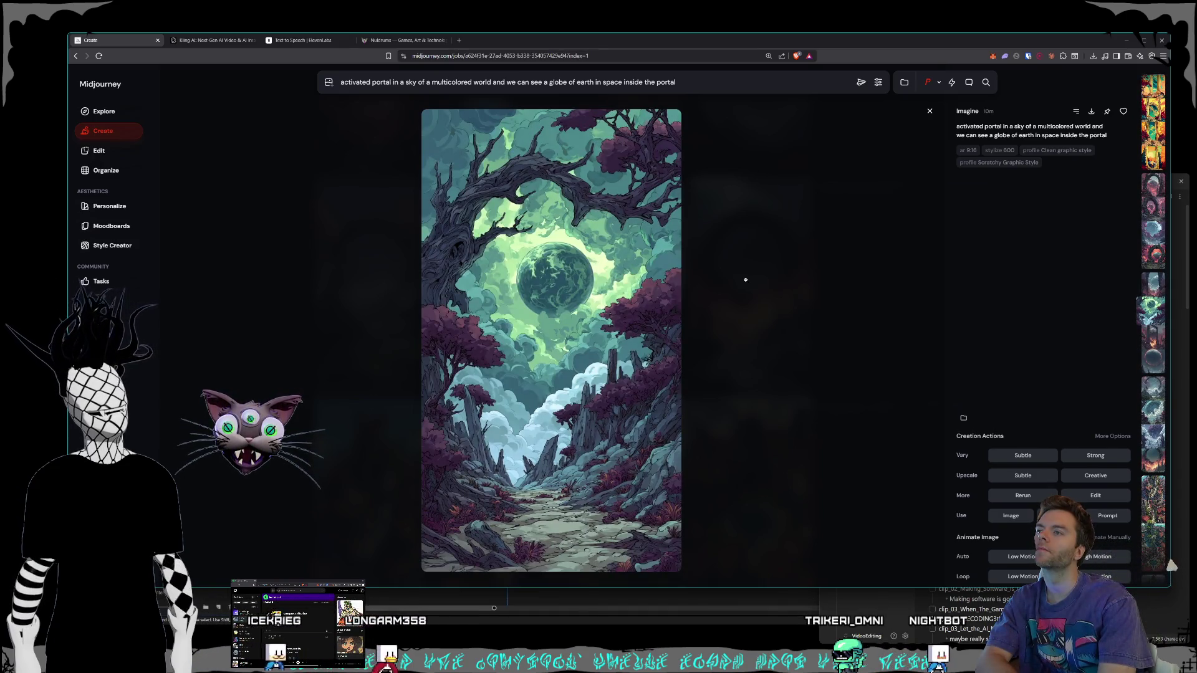
{"action": "key", "text": "Up"}
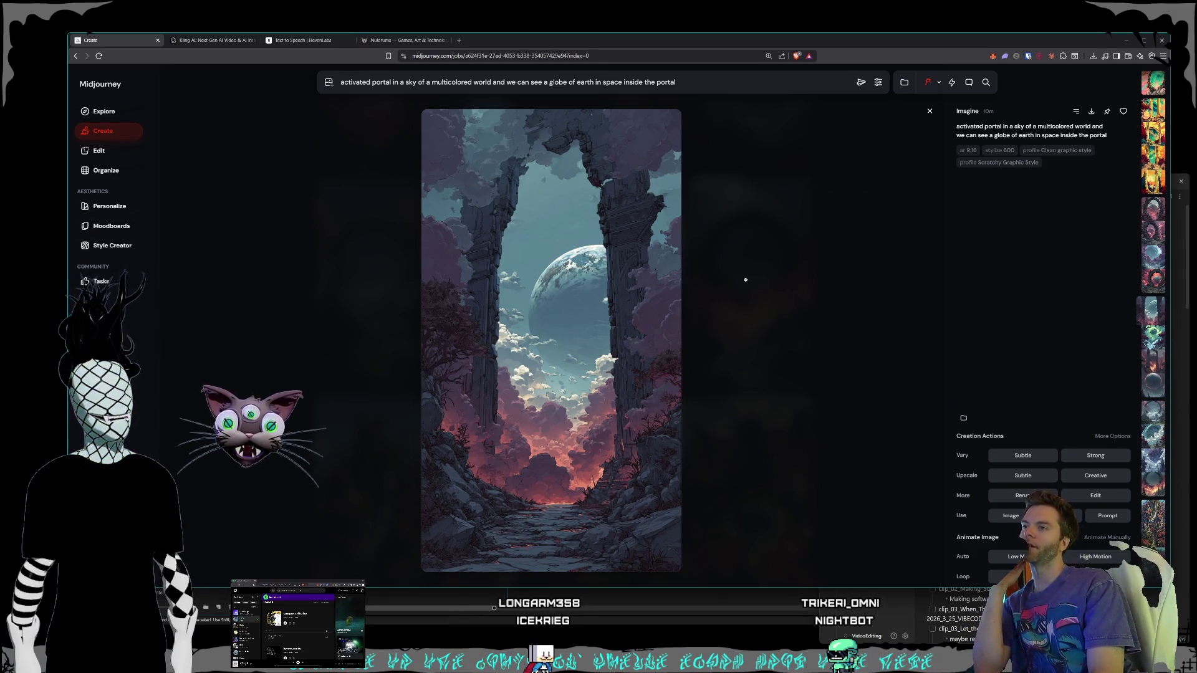
{"action": "key", "text": "Up"}
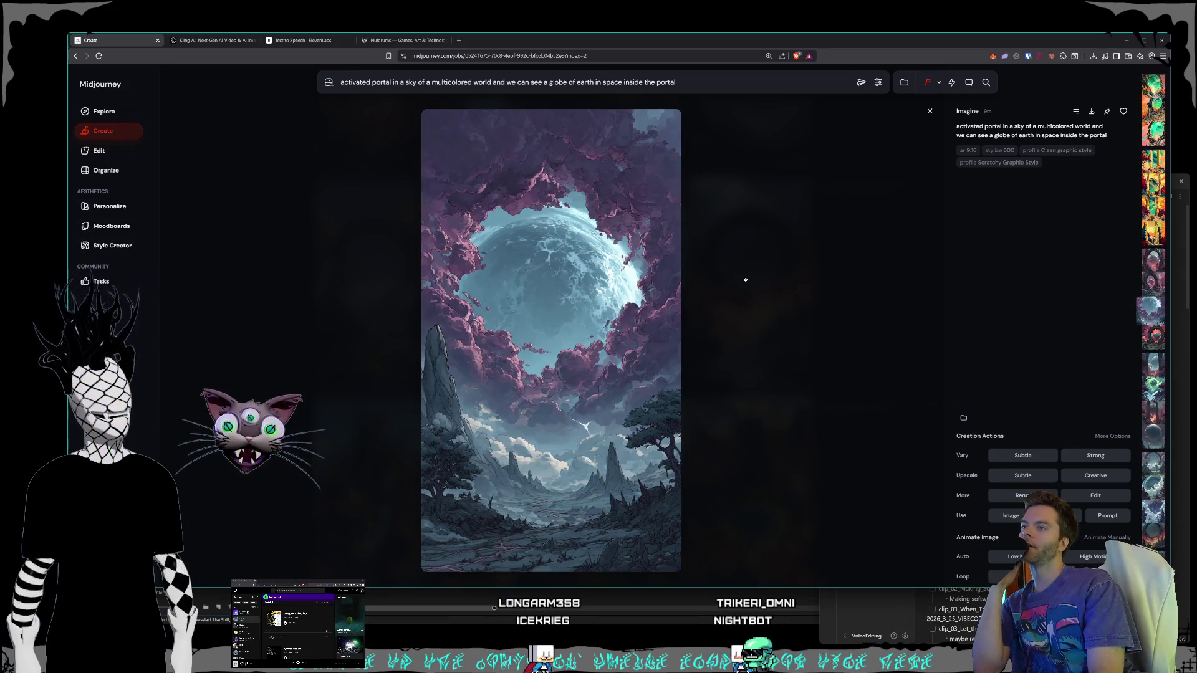
{"action": "scroll", "coordinate": [746, 279], "scroll_direction": "down", "scroll_amount": 1}
{"action": "scroll", "coordinate": [746, 279], "scroll_direction": "up", "scroll_amount": 1}
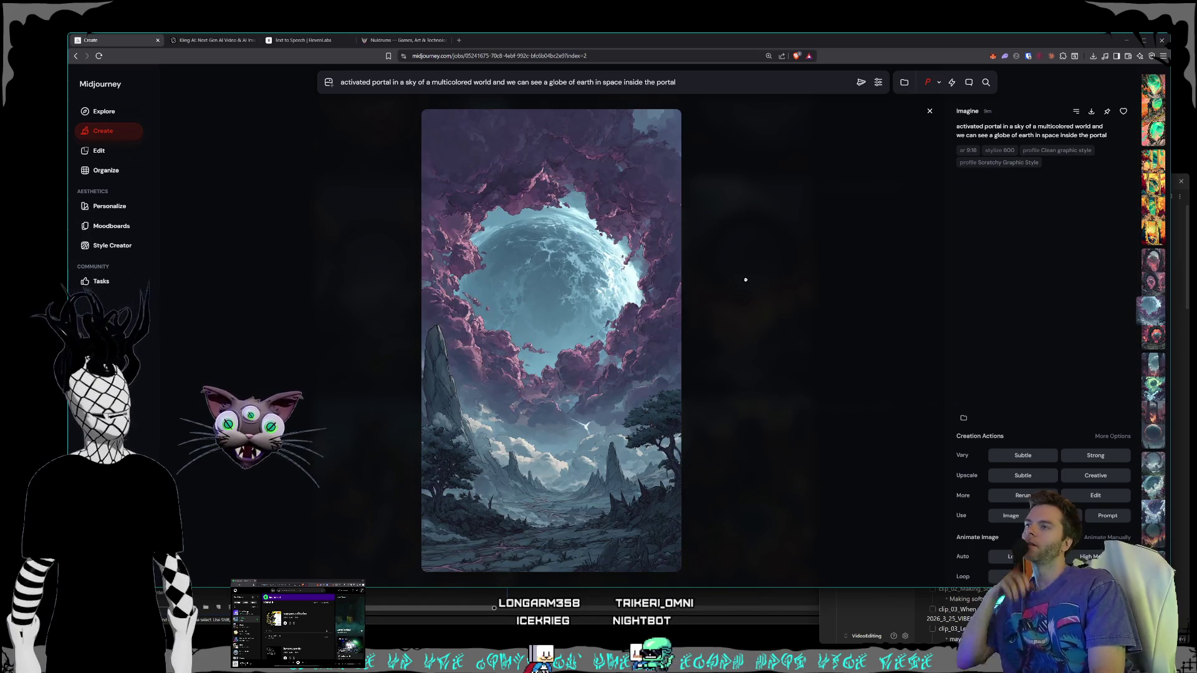
{"action": "scroll", "coordinate": [745, 280], "scroll_direction": "up", "scroll_amount": 1}
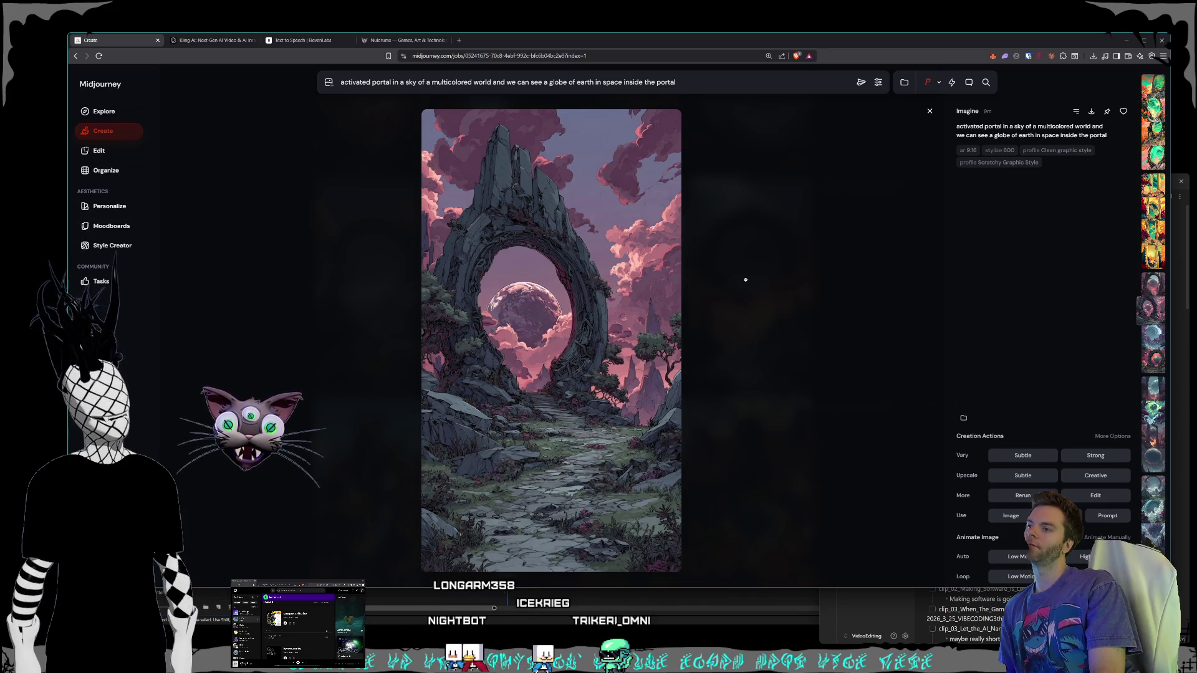
{"action": "scroll", "coordinate": [746, 279], "scroll_direction": "up", "scroll_amount": 1}
{"action": "scroll", "coordinate": [746, 280], "scroll_direction": "up", "scroll_amount": 2}
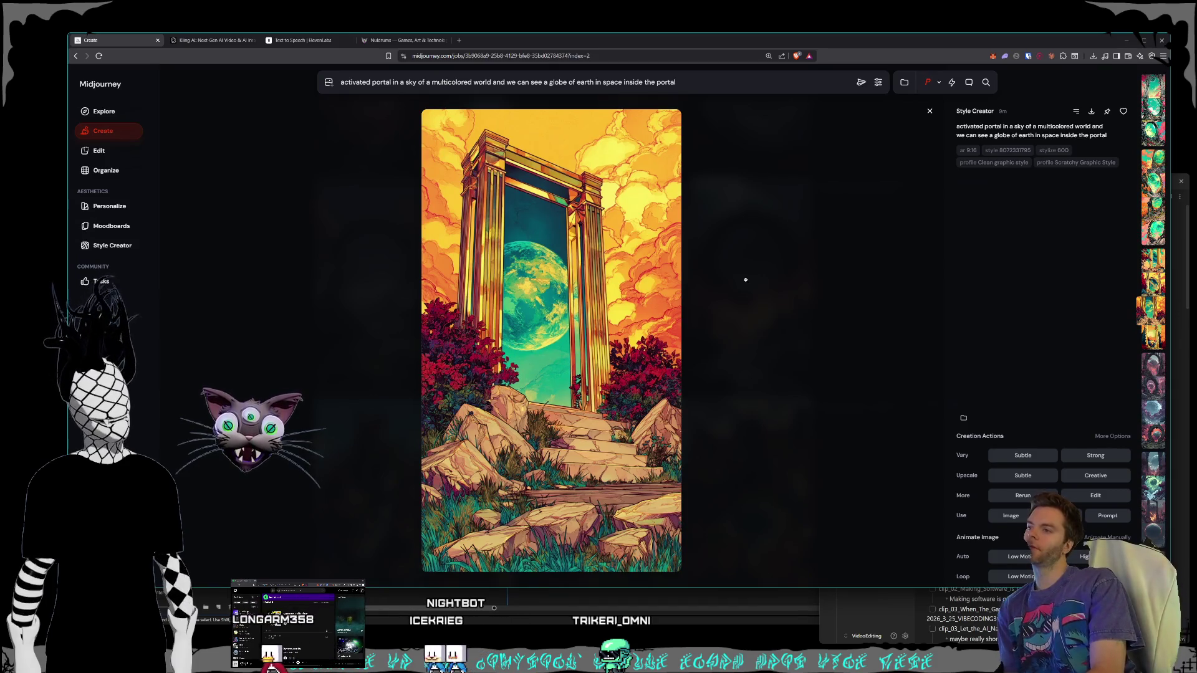
Step: Scroll through the Style Creator portal results, settling on the dark-stone gateway around a cracked Earth globe
{"action": "scroll", "coordinate": [745, 280], "scroll_direction": "up", "scroll_amount": 1}
{"action": "scroll", "coordinate": [745, 280], "scroll_direction": "up", "scroll_amount": 2}
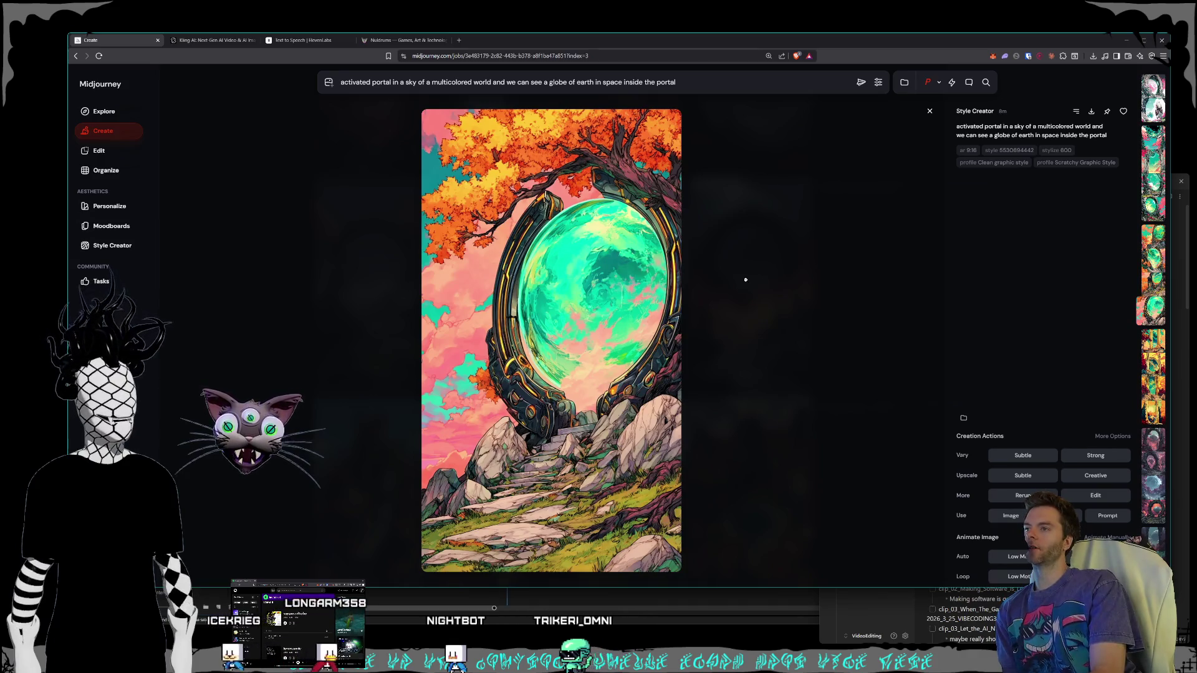
{"action": "scroll", "coordinate": [745, 279], "scroll_direction": "up", "scroll_amount": 1}
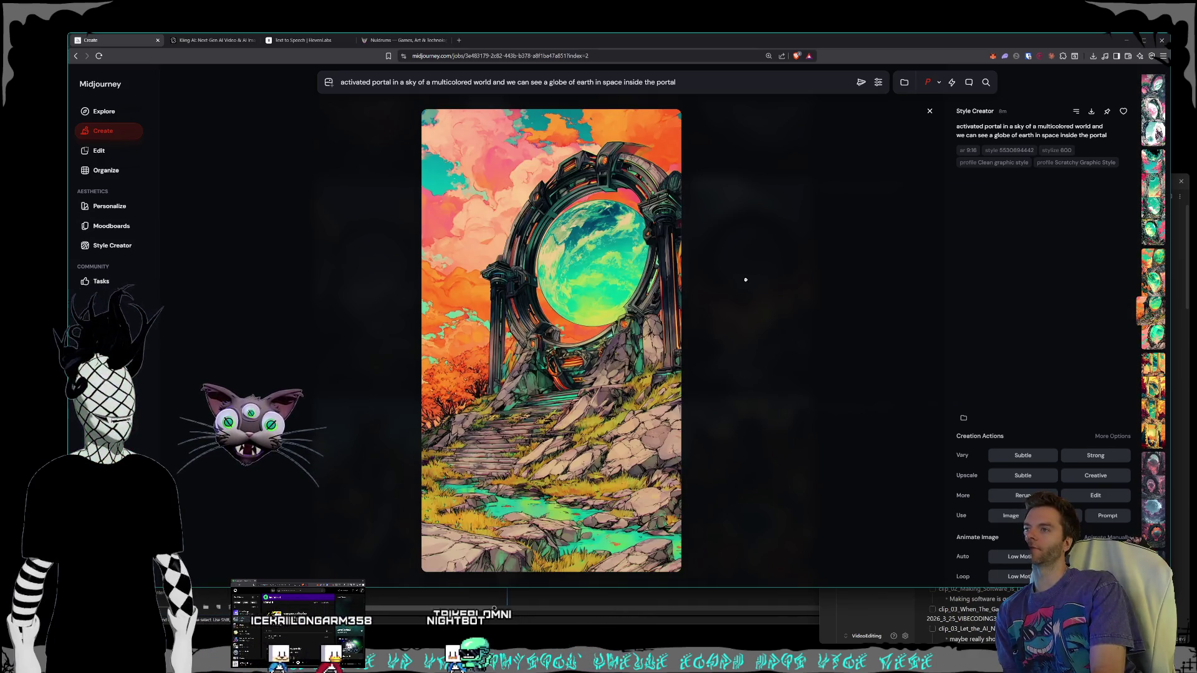
{"action": "scroll", "coordinate": [746, 279], "scroll_direction": "up", "scroll_amount": 3}
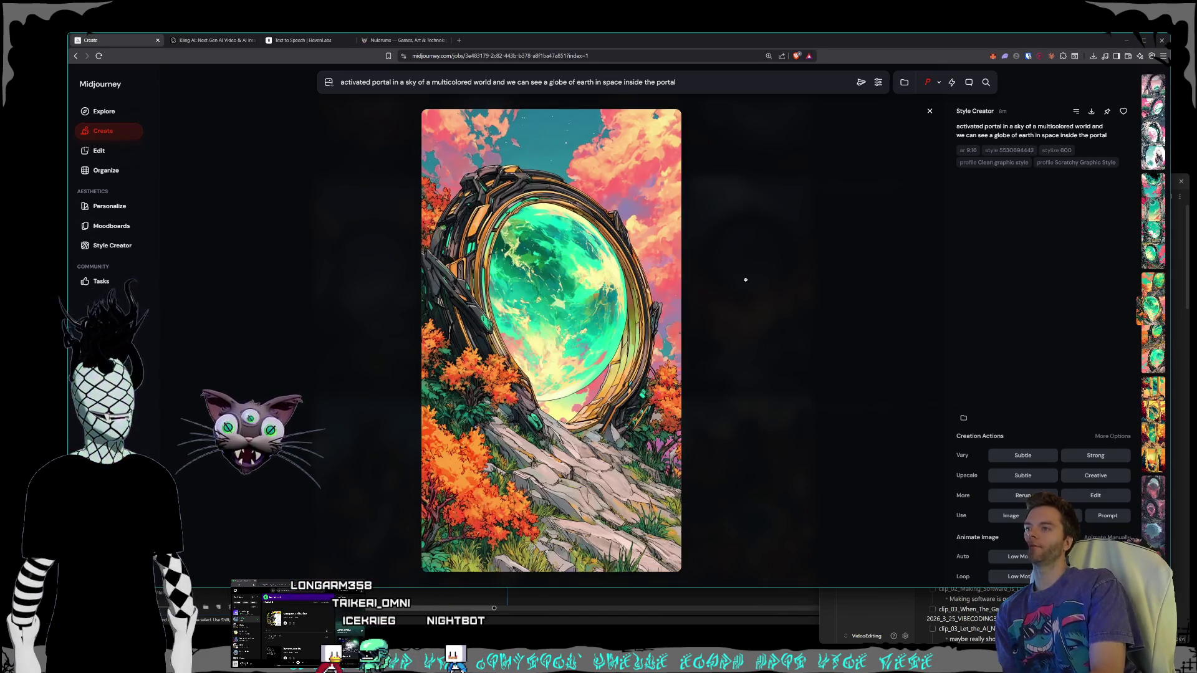
{"action": "scroll", "coordinate": [746, 279], "scroll_direction": "up", "scroll_amount": 1}
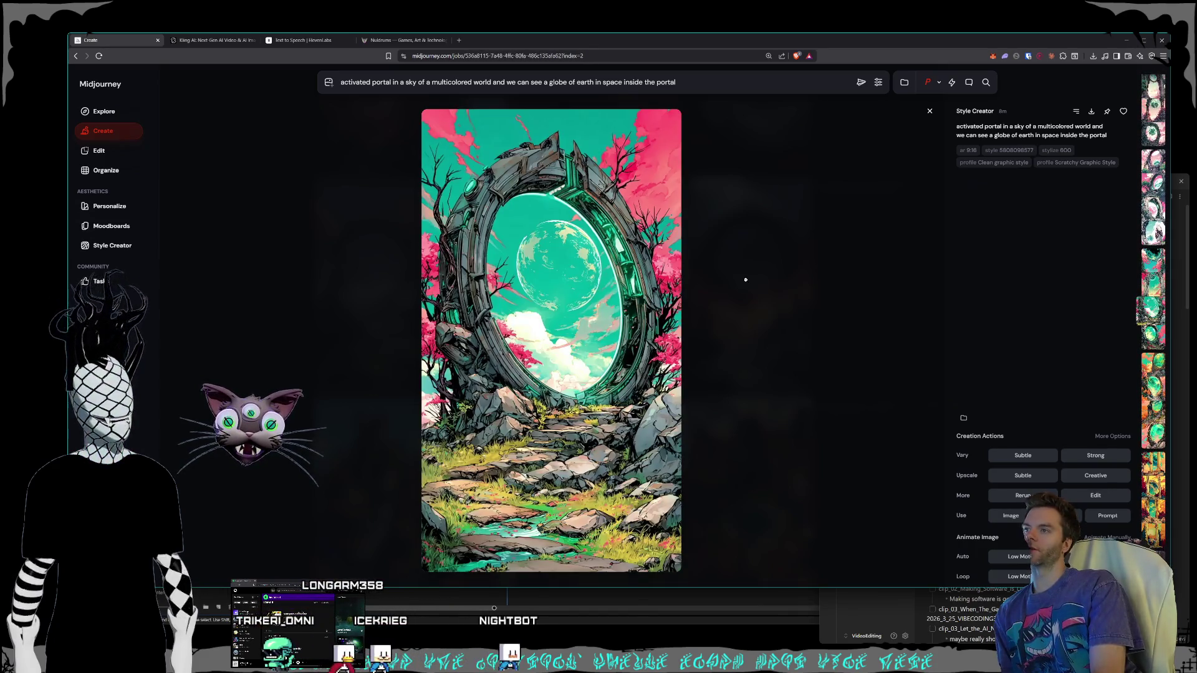
{"action": "scroll", "coordinate": [746, 279], "scroll_direction": "up", "scroll_amount": 1}
{"action": "scroll", "coordinate": [746, 279], "scroll_direction": "up", "scroll_amount": 1}
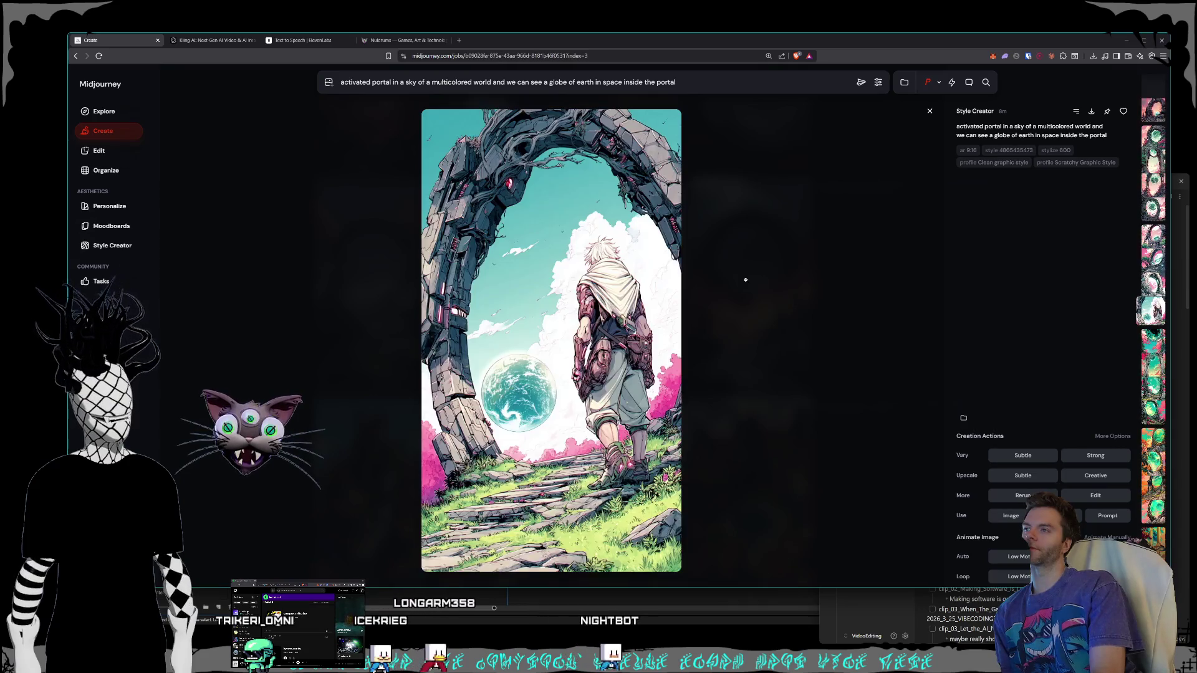
{"action": "scroll", "coordinate": [746, 279], "scroll_direction": "up", "scroll_amount": 1}
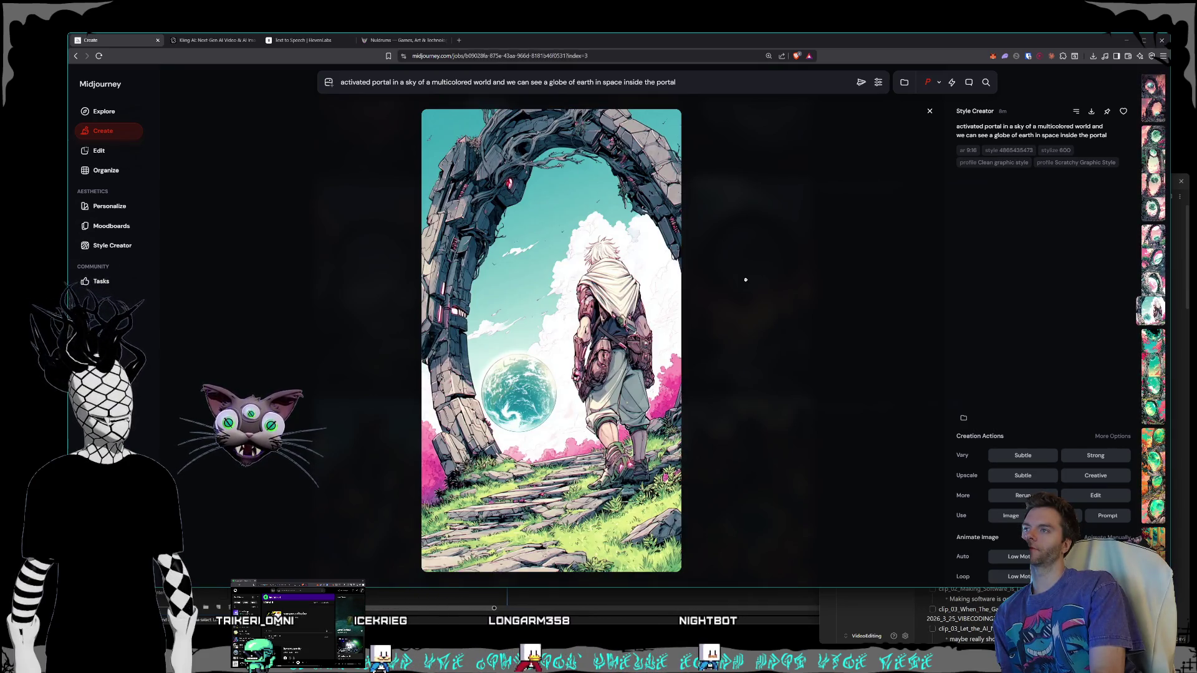
{"action": "scroll", "coordinate": [746, 279], "scroll_direction": "up", "scroll_amount": 1}
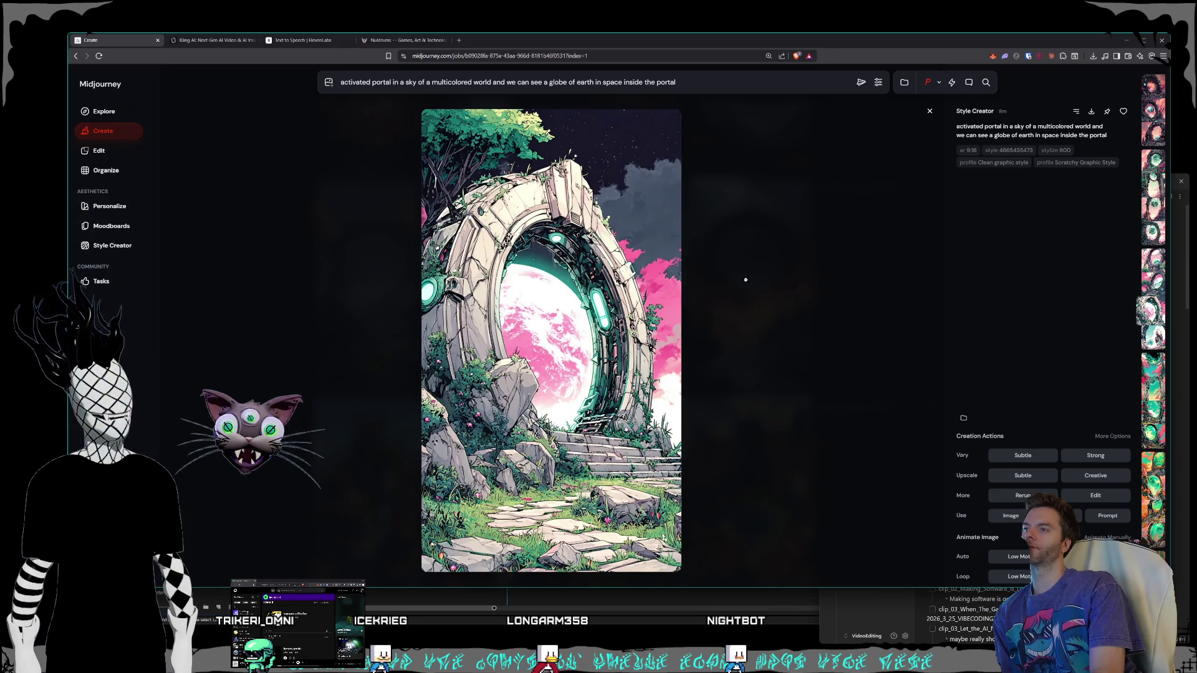
{"action": "scroll", "coordinate": [746, 280], "scroll_direction": "up", "scroll_amount": 1}
{"action": "scroll", "coordinate": [746, 280], "scroll_direction": "up", "scroll_amount": 1}
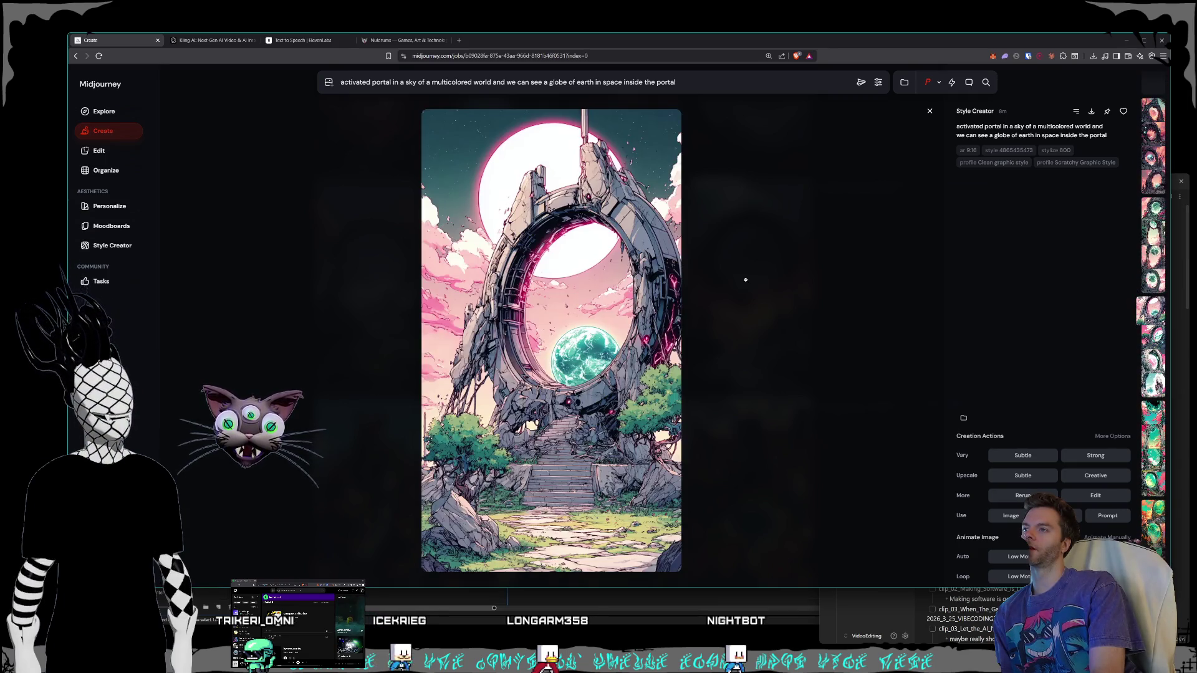
{"action": "scroll", "coordinate": [746, 279], "scroll_direction": "up", "scroll_amount": 1}
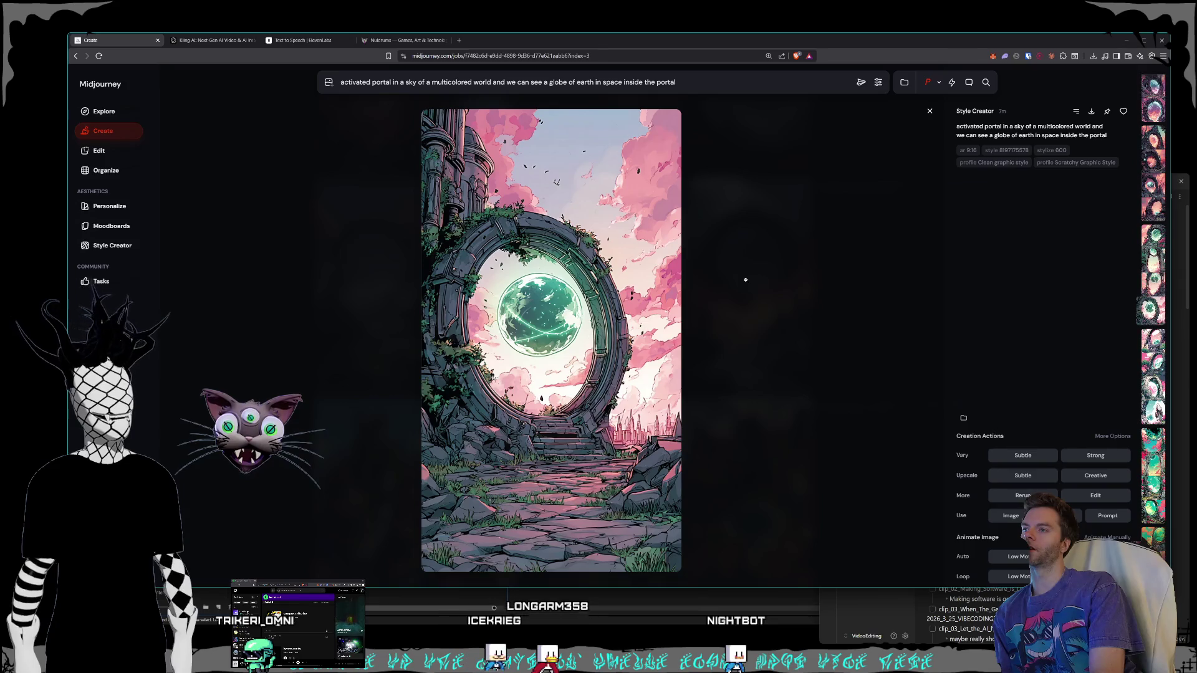
{"action": "scroll", "coordinate": [746, 280], "scroll_direction": "up", "scroll_amount": 3}
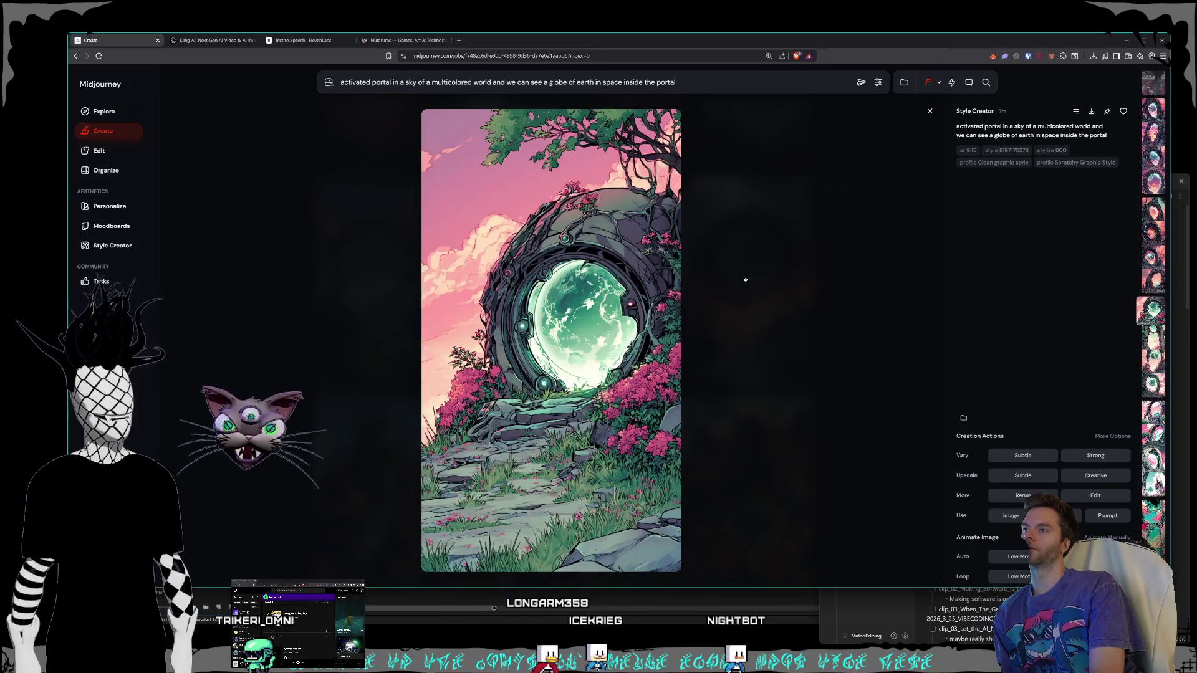
{"action": "scroll", "coordinate": [746, 280], "scroll_direction": "up", "scroll_amount": 1}
{"action": "scroll", "coordinate": [746, 279], "scroll_direction": "up", "scroll_amount": 3}
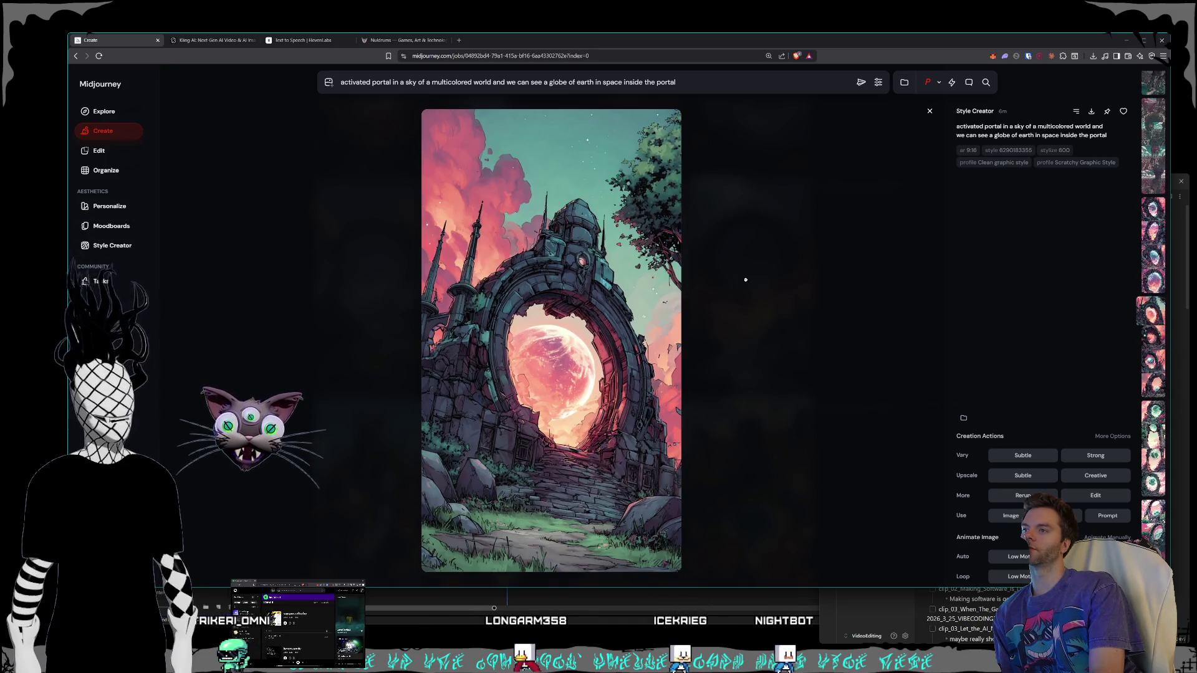
{"action": "scroll", "coordinate": [746, 279], "scroll_direction": "up", "scroll_amount": 2}
{"action": "scroll", "coordinate": [745, 279], "scroll_direction": "up", "scroll_amount": 2}
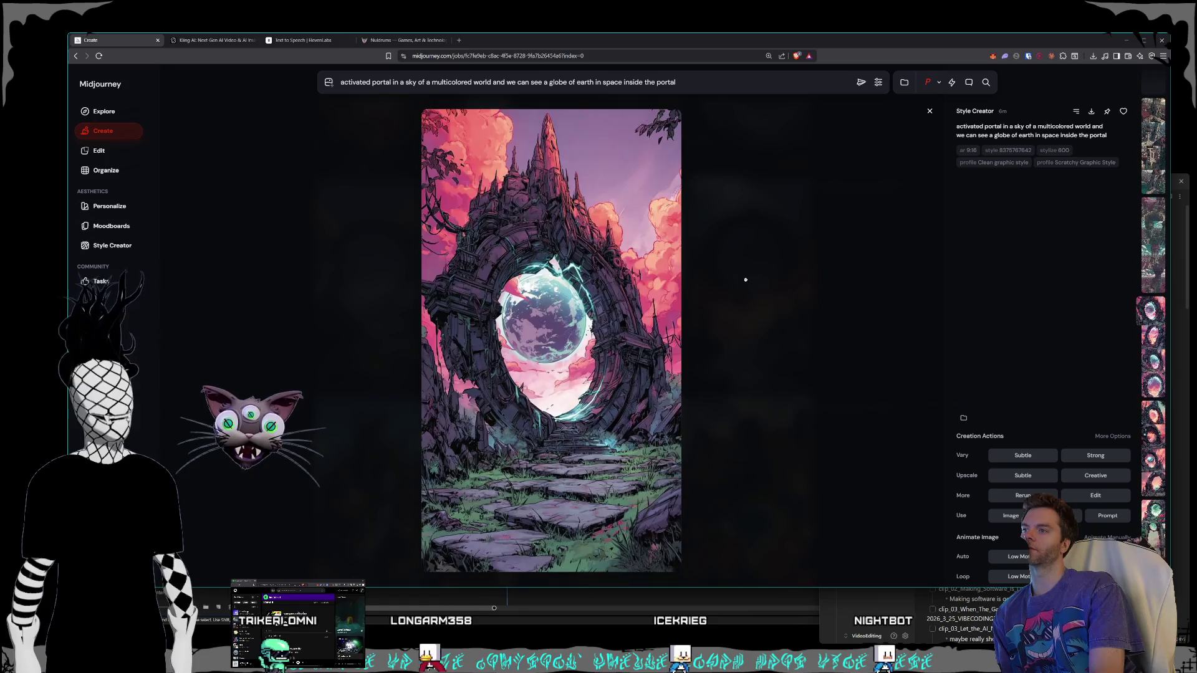
{"action": "scroll", "coordinate": [746, 280], "scroll_direction": "down", "scroll_amount": 1}
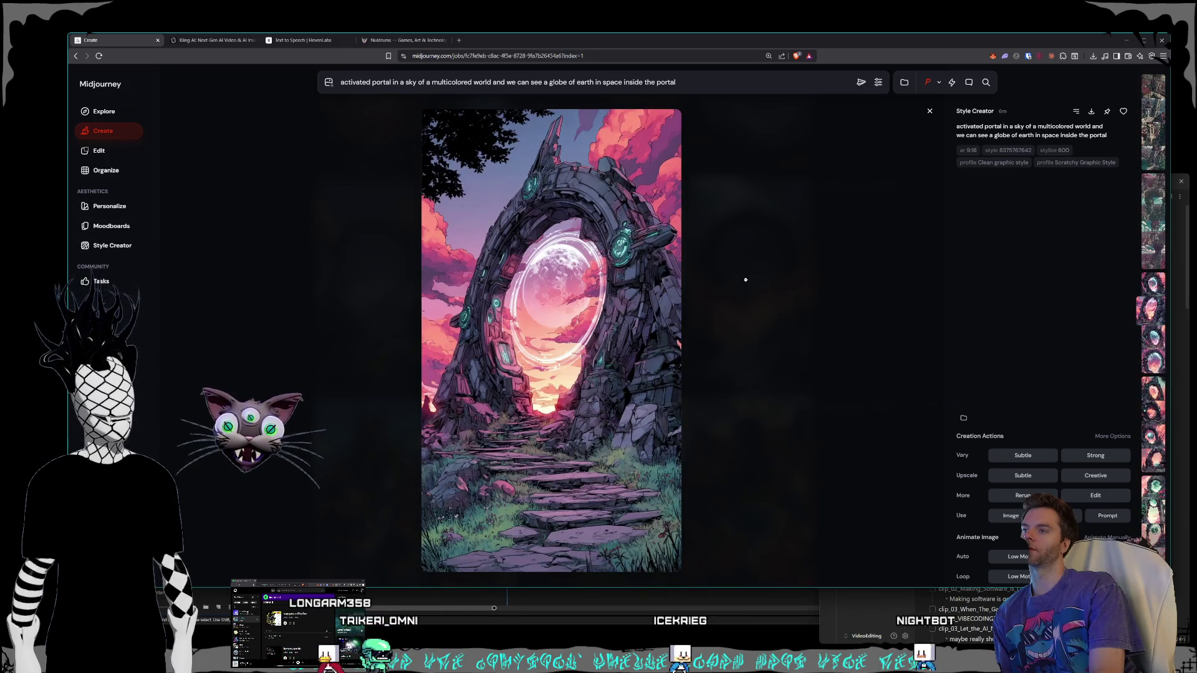
{"action": "scroll", "coordinate": [746, 279], "scroll_direction": "up", "scroll_amount": 1}
{"action": "scroll", "coordinate": [745, 280], "scroll_direction": "up", "scroll_amount": 1}
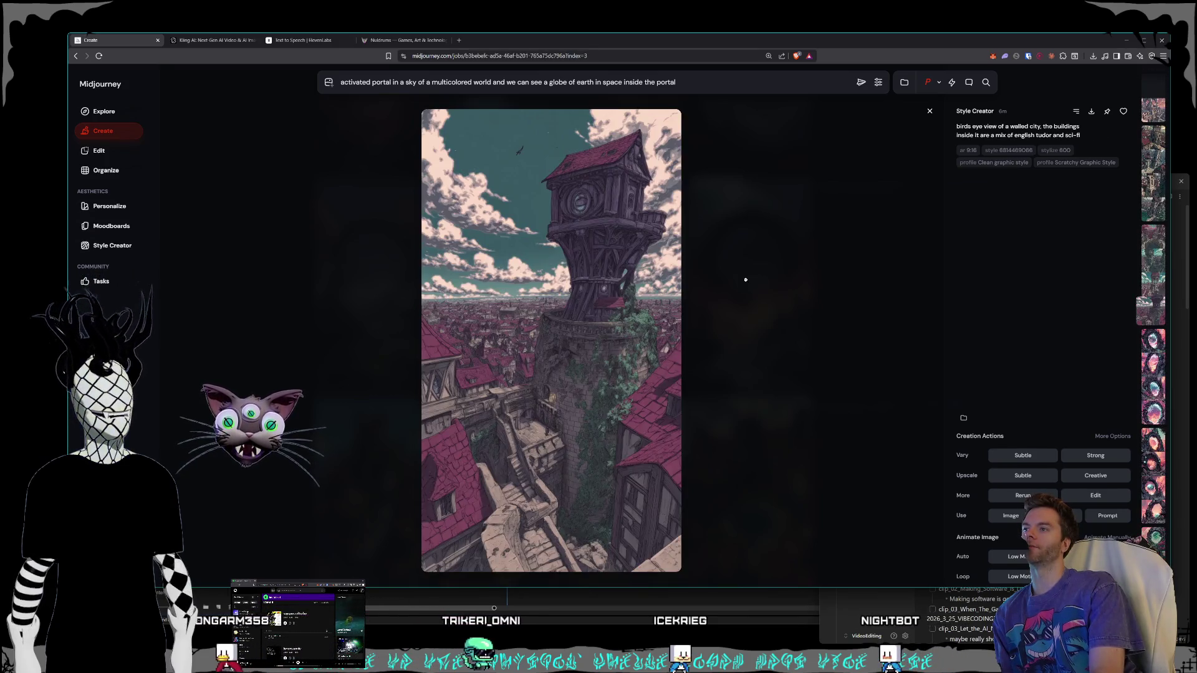
{"action": "scroll", "coordinate": [746, 280], "scroll_direction": "down", "scroll_amount": 1}
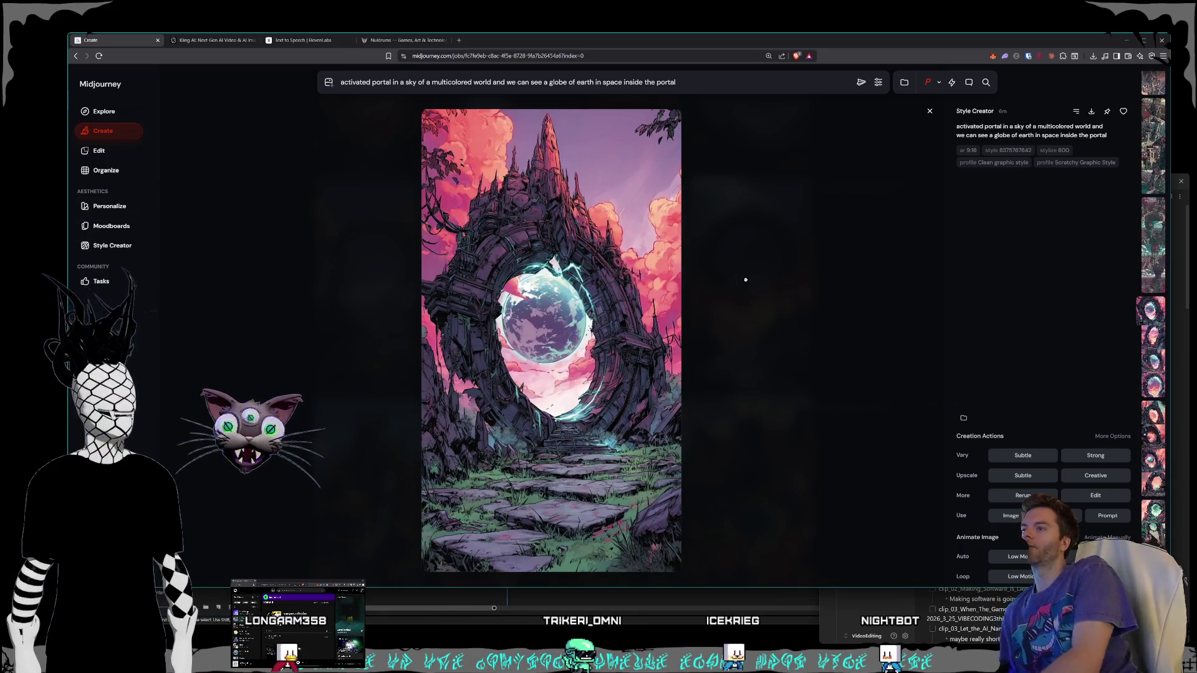
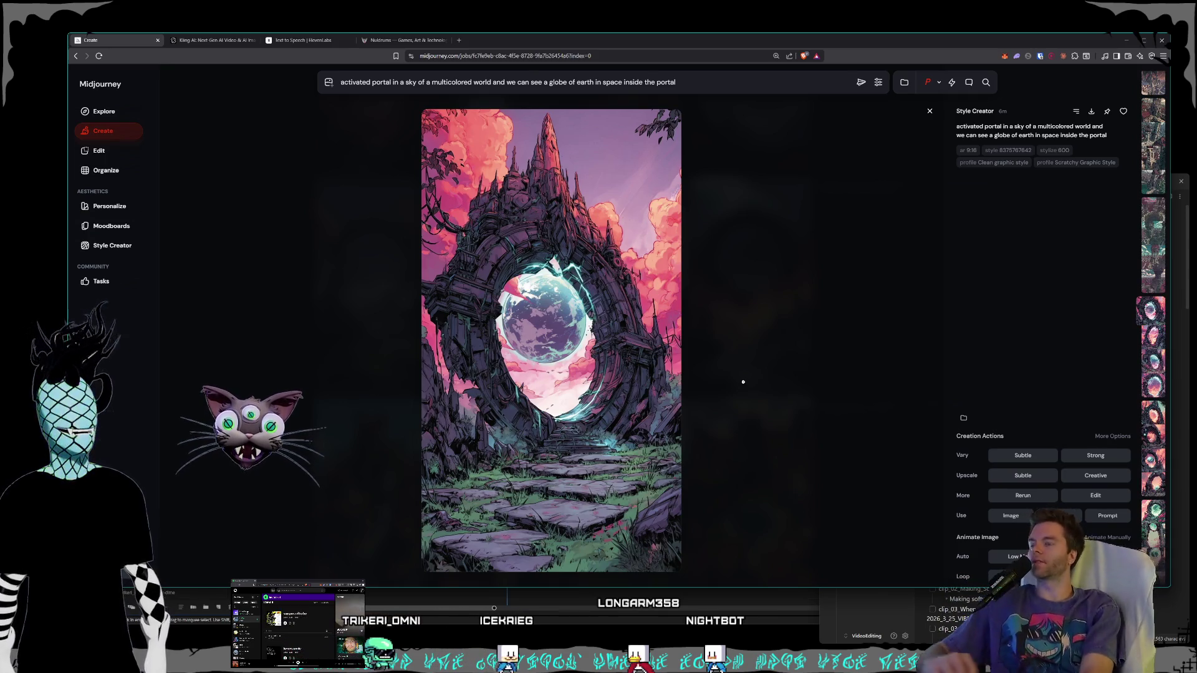
Step: Step through the portal generations with the arrow keys until the ruined stone-arch portal appears
{"action": "key", "text": "Down"}
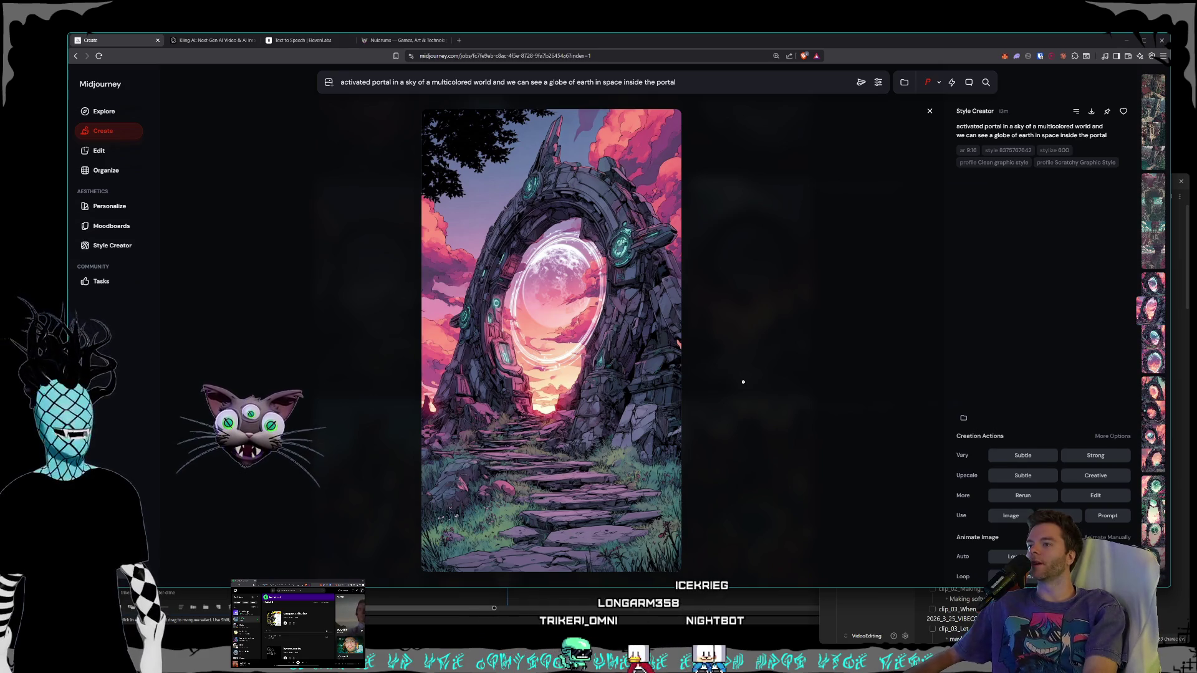
{"action": "key", "text": "Down"}
{"action": "key", "text": "Down"}
{"action": "key", "text": "Down"}
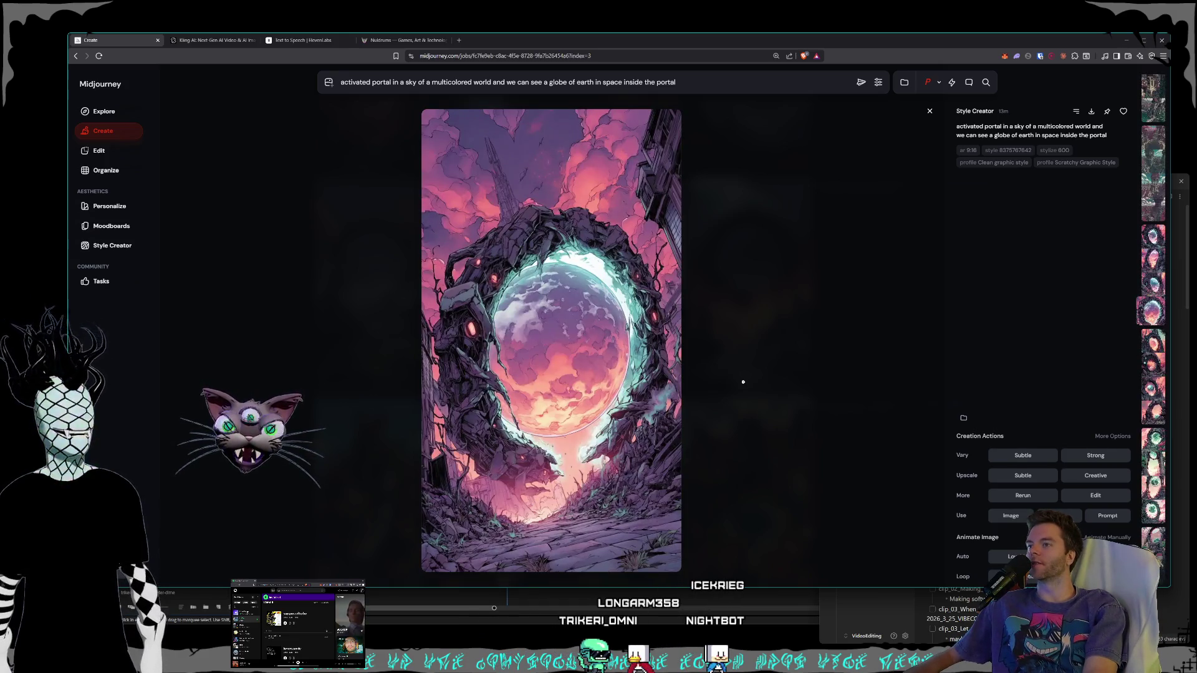
{"action": "key", "text": "Down"}
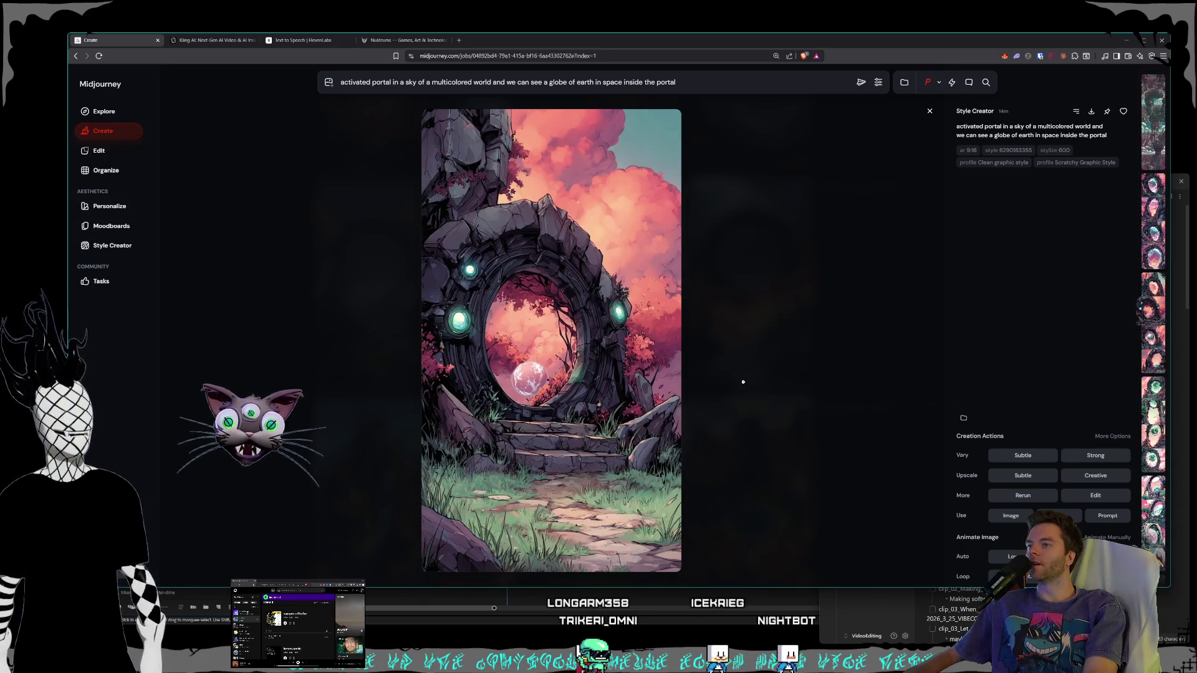
{"action": "key", "text": "Down"}
{"action": "key", "text": "Down"}
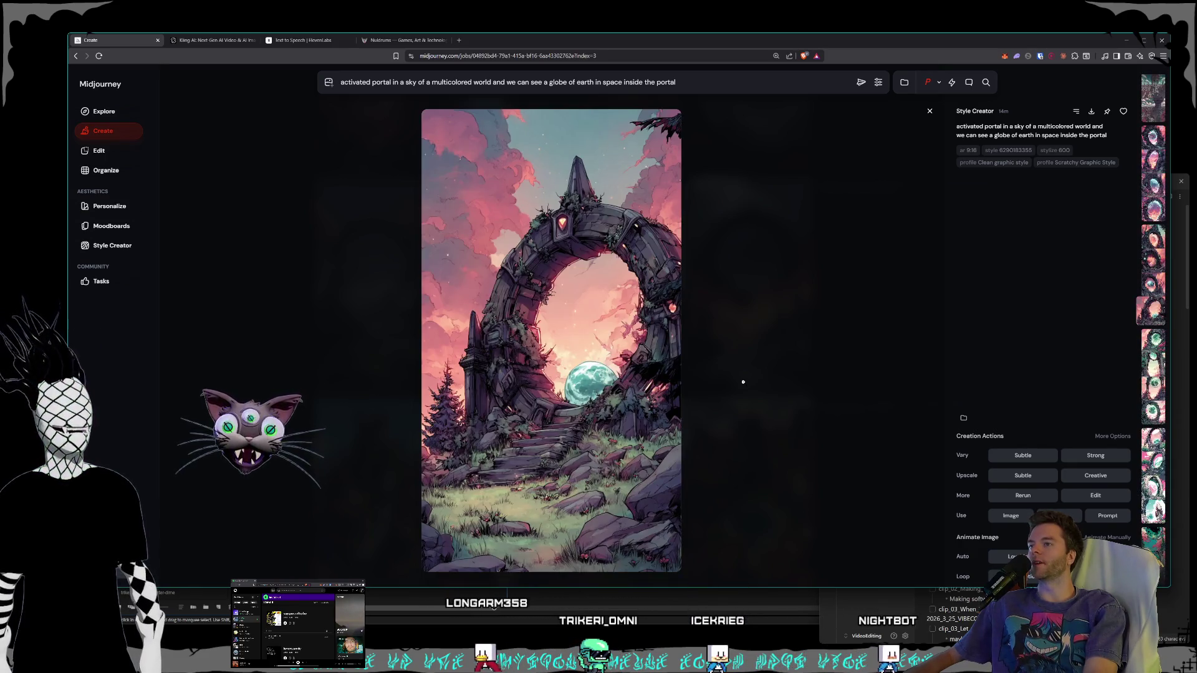
{"action": "key", "text": "Down"}
{"action": "key", "text": "Down"}
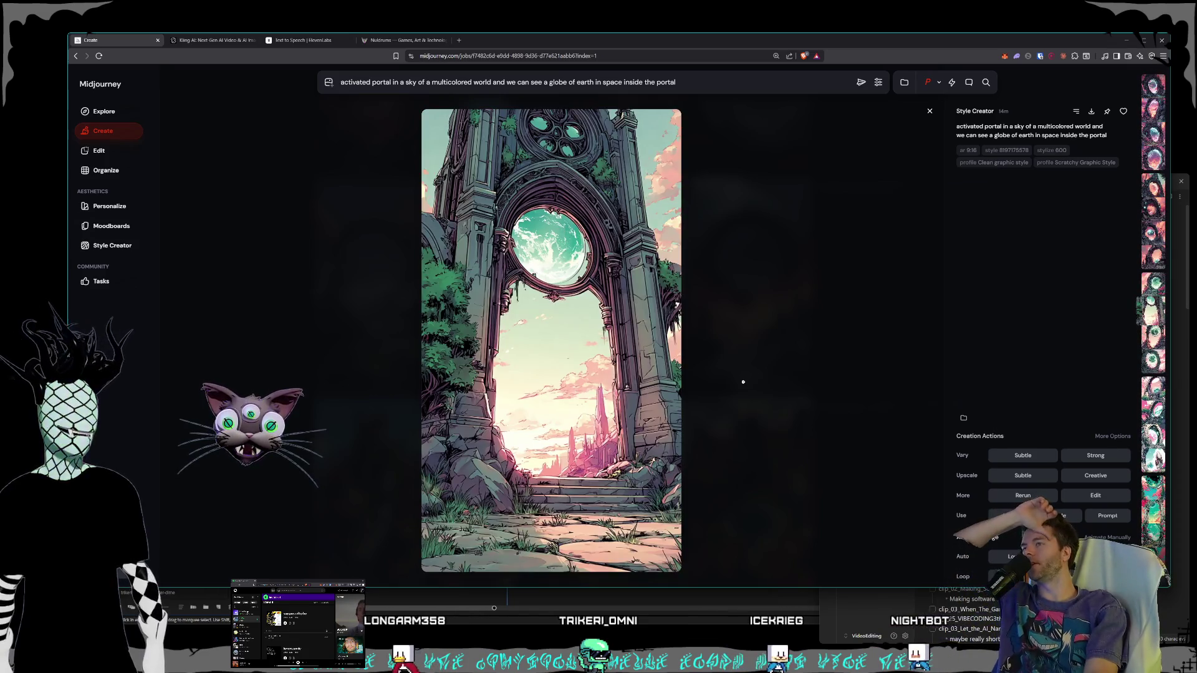
{"action": "key", "text": "Down"}
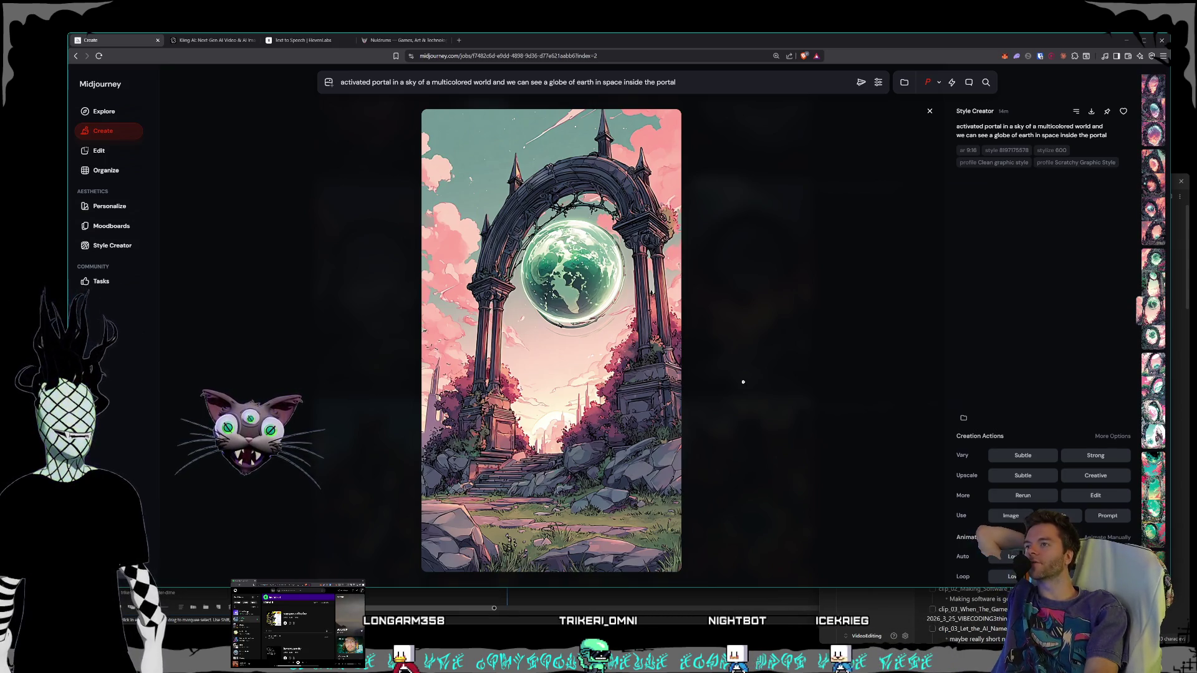
{"action": "key", "text": "Down"}
{"action": "key", "text": "Down"}
{"action": "key", "text": "Down"}
{"action": "key", "text": "Down"}
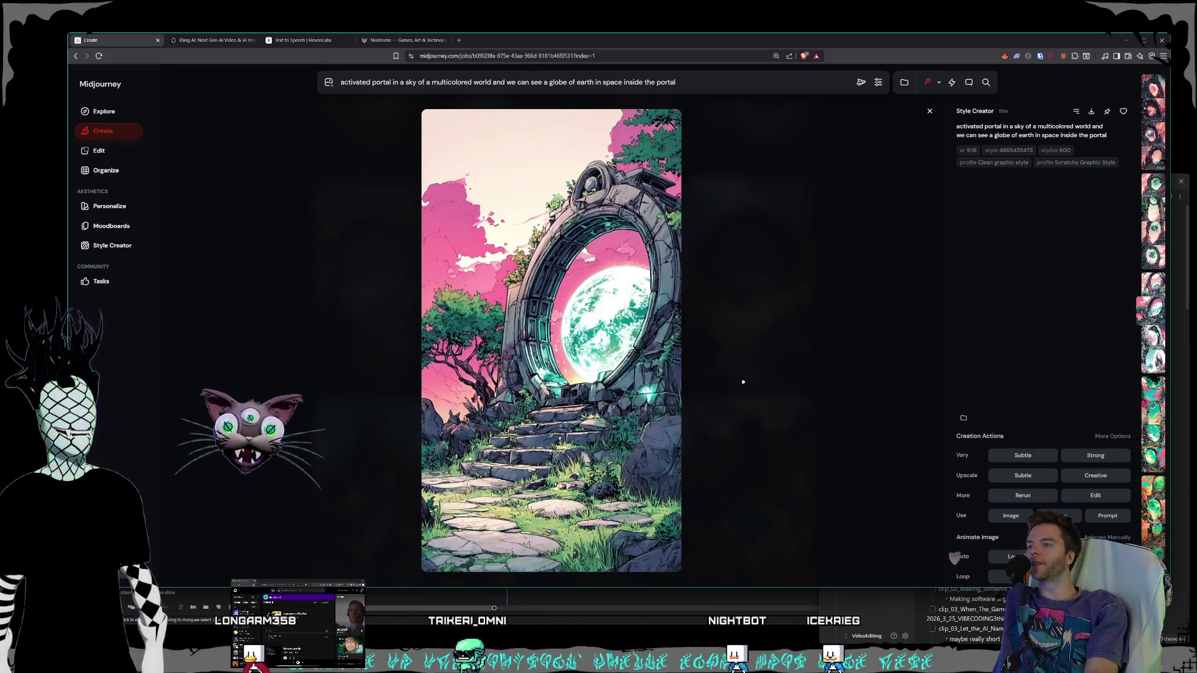
{"action": "key", "text": "Down"}
{"action": "key", "text": "Down"}
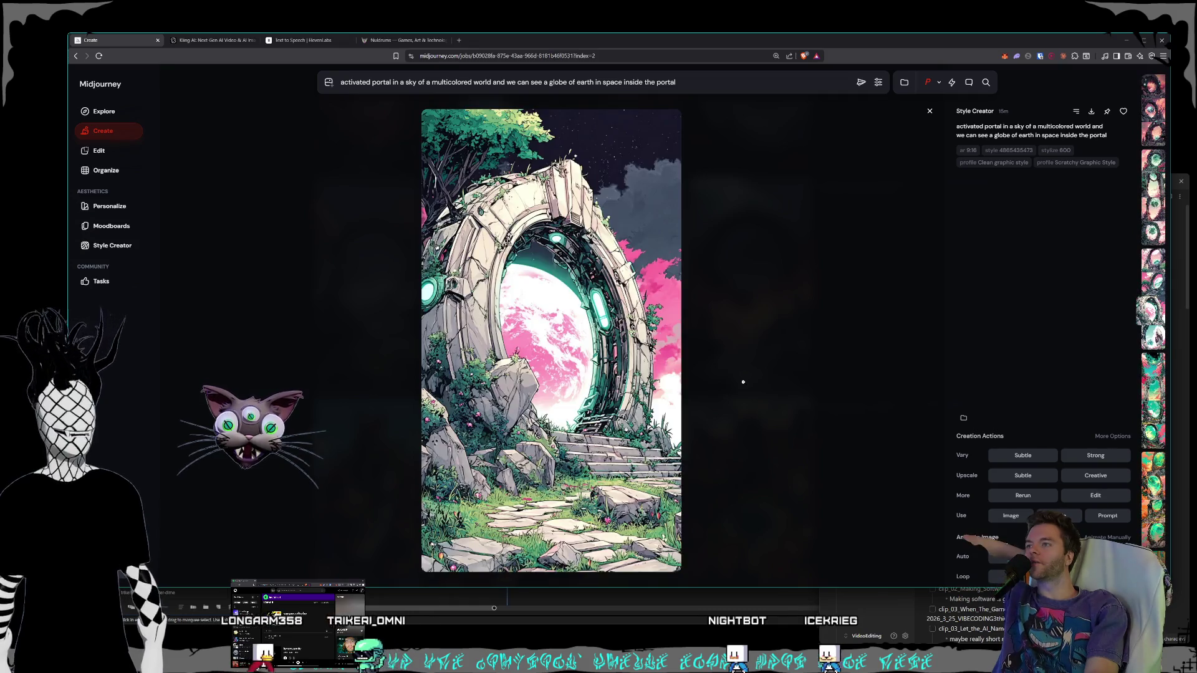
{"action": "key", "text": "Up"}
{"action": "key", "text": "Down"}
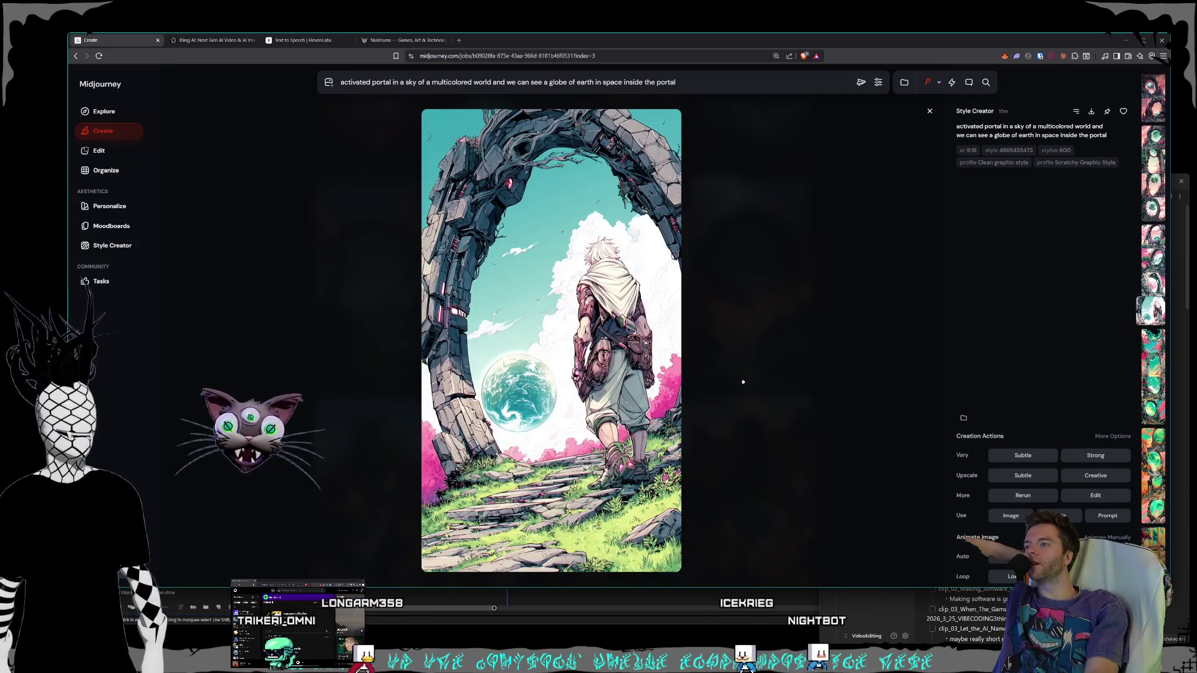
{"action": "key", "text": "Up"}
{"action": "key", "text": "Up"}
{"action": "key", "text": "Up"}
{"action": "key", "text": "Up"}
{"action": "key", "text": "Up"}
{"action": "key", "text": "Up"}
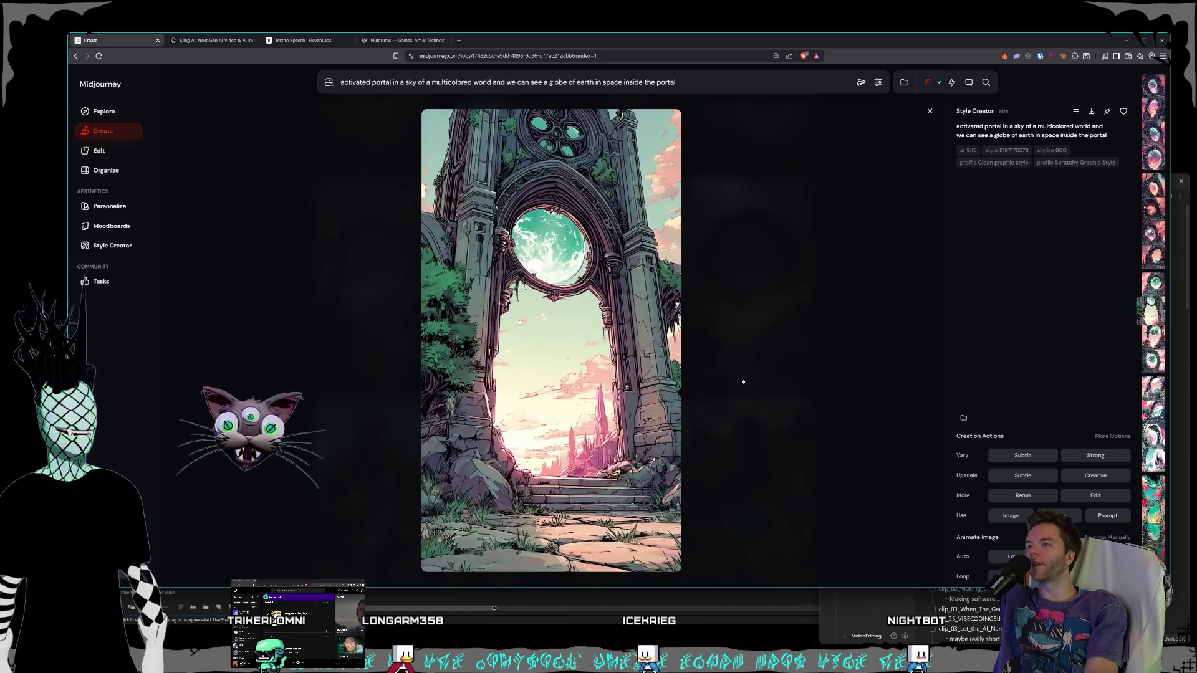
{"action": "key", "text": "Up"}
{"action": "key", "text": "Up"}
{"action": "key", "text": "Up"}
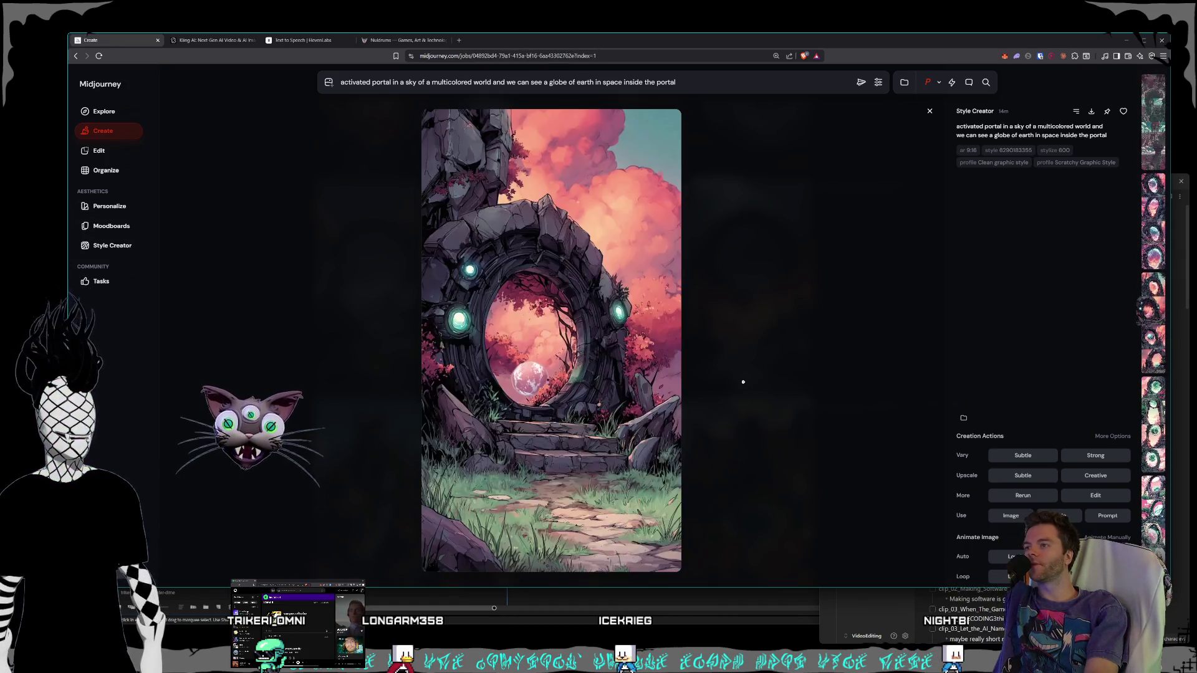
{"action": "key", "text": "Up"}
{"action": "key", "text": "Up"}
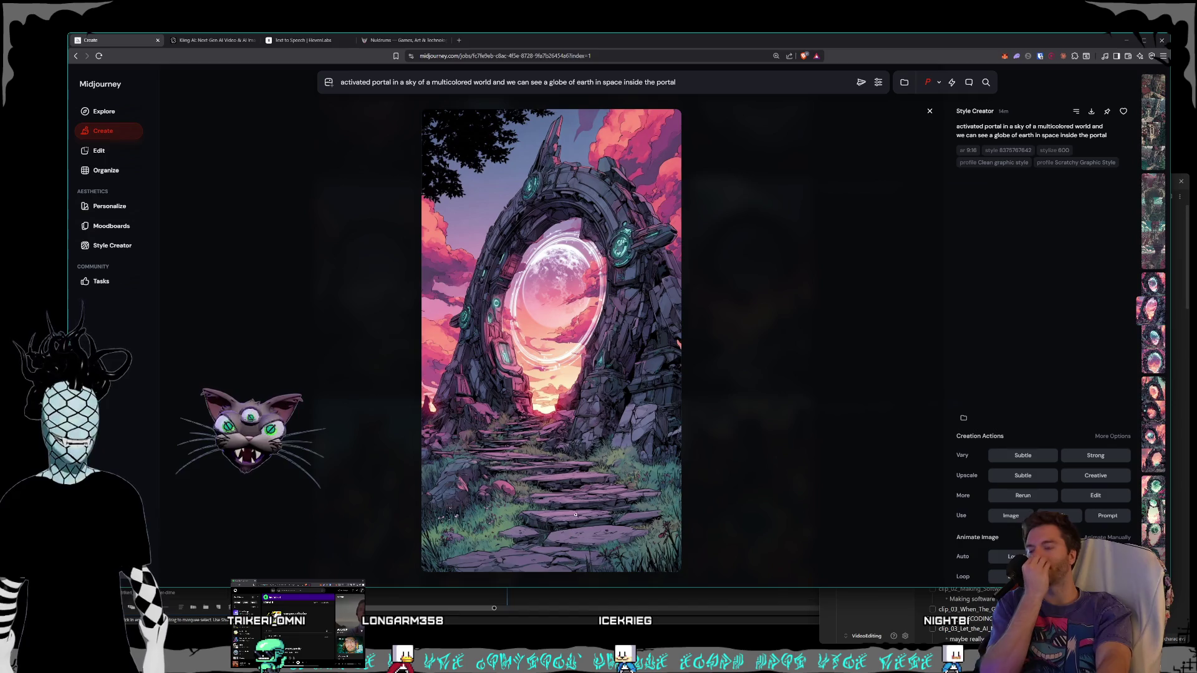
Step: Start saving the stone-arch portal image as a PNG to Land Intro, then switch to Obsidian
{"action": "right_click", "coordinate": [593, 422]}
{"action": "left_click", "coordinate": [633, 382]}
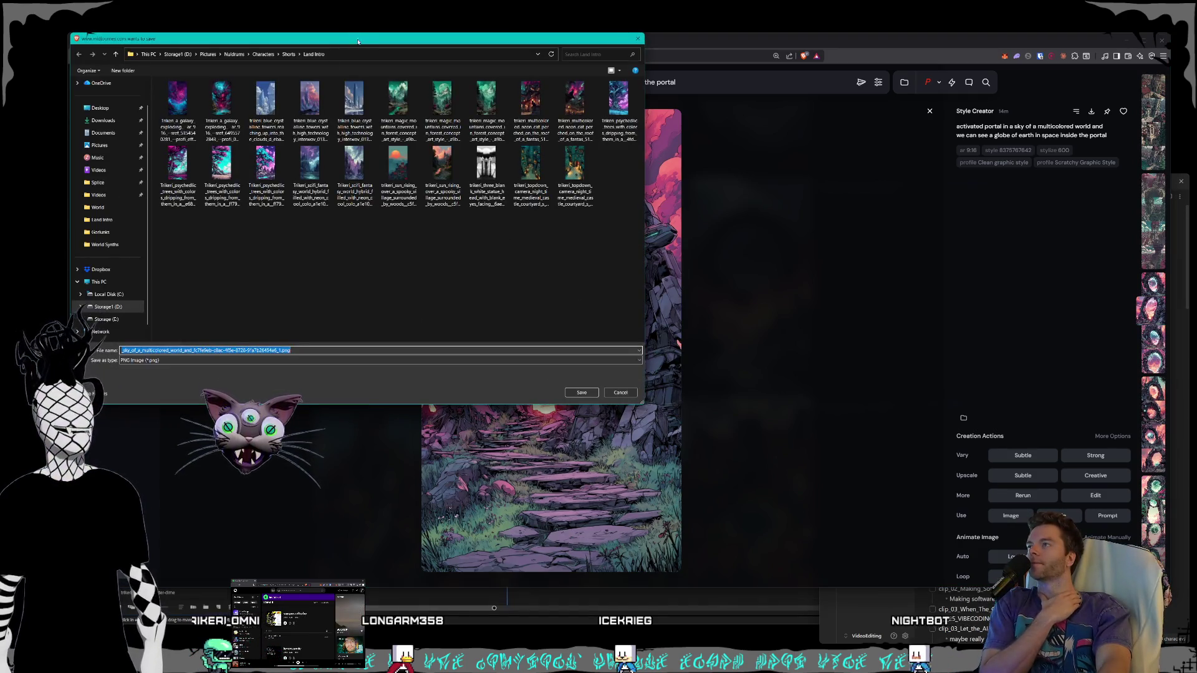
{"action": "left_click_drag", "start_coordinate": [358, 42], "coordinate": [537, 112]}
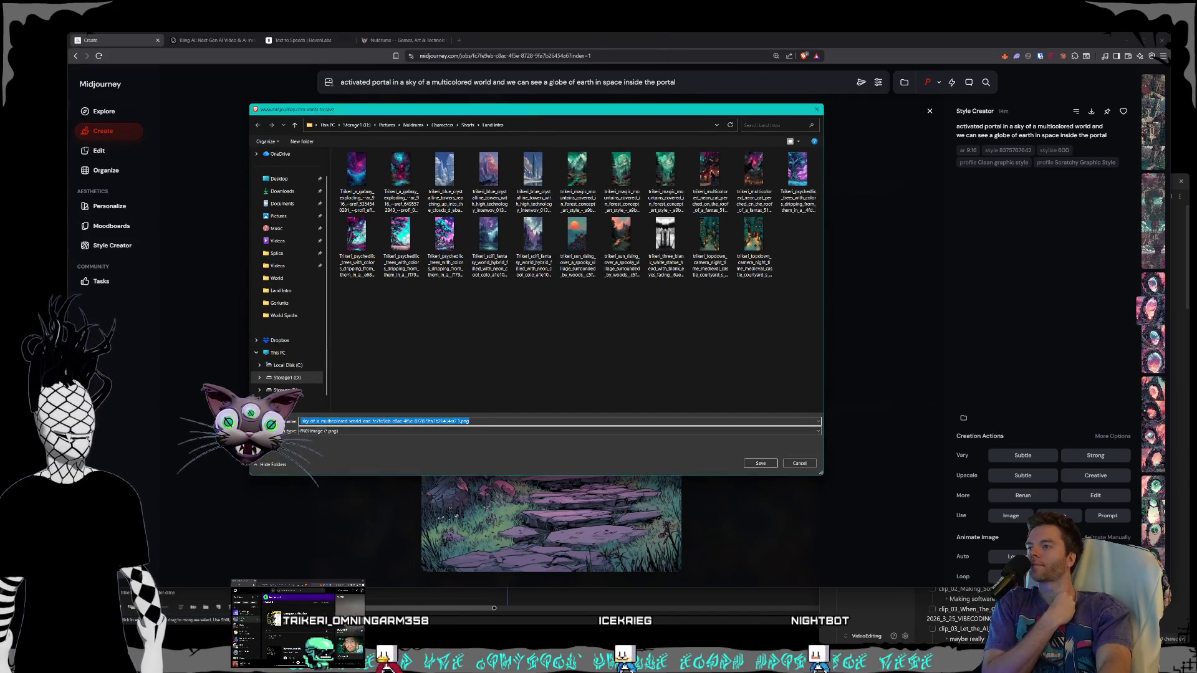
{"action": "left_click", "coordinate": [474, 138]}
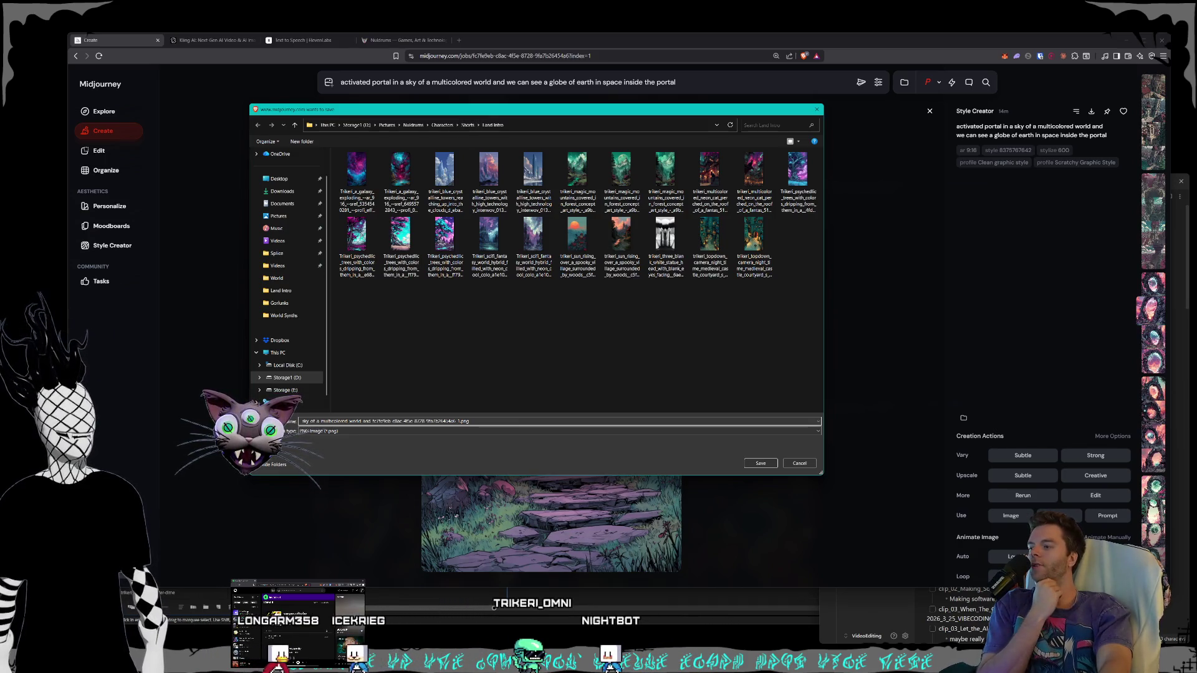
{"action": "key", "text": "alt+Tab"}
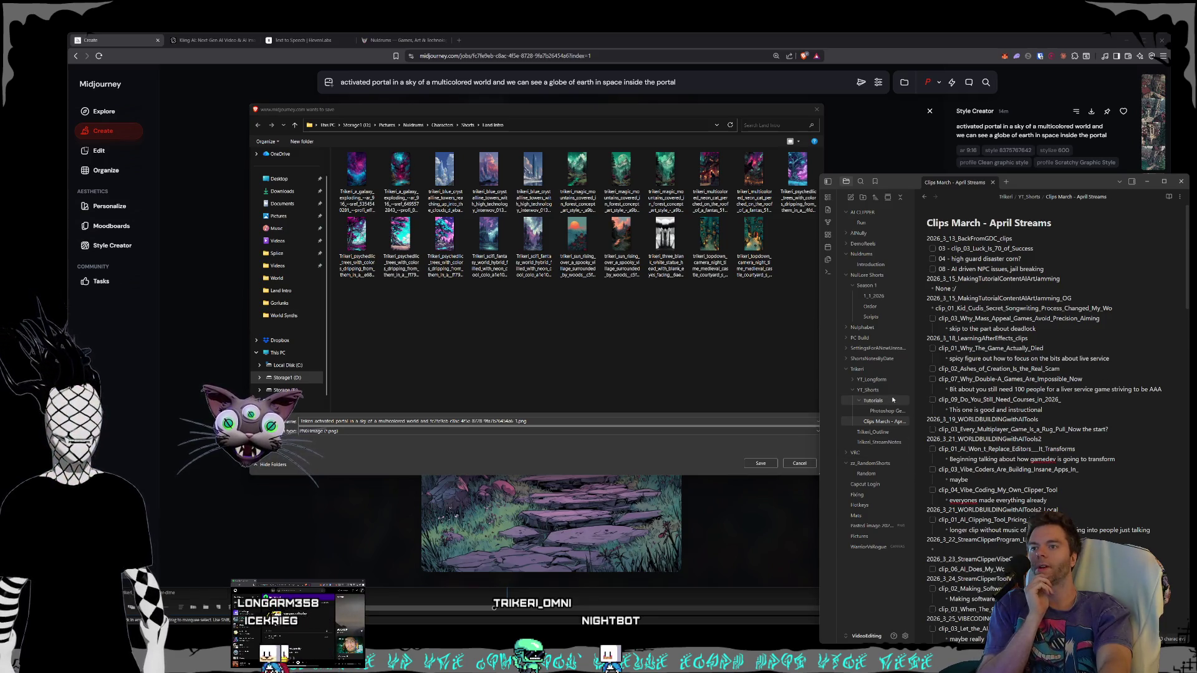
Step: Open the Scripts note and scroll through it to the Episode 12 outro
{"action": "left_click", "coordinate": [870, 316]}
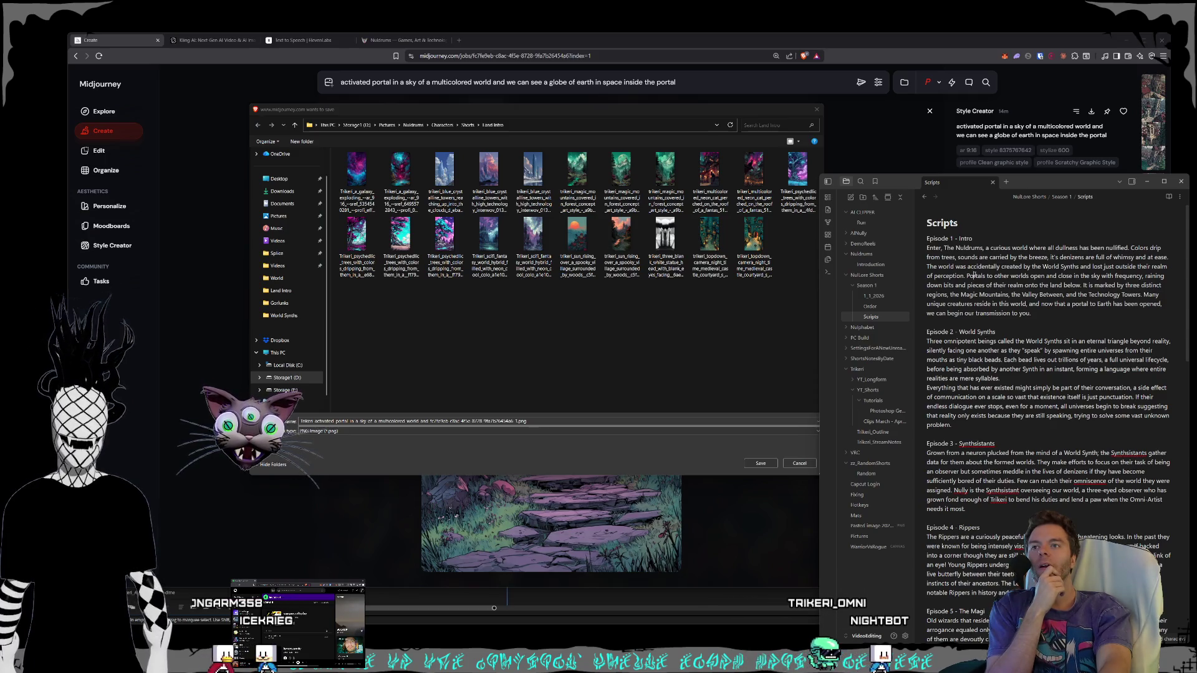
{"action": "scroll", "coordinate": [975, 275], "scroll_direction": "down", "scroll_amount": 10}
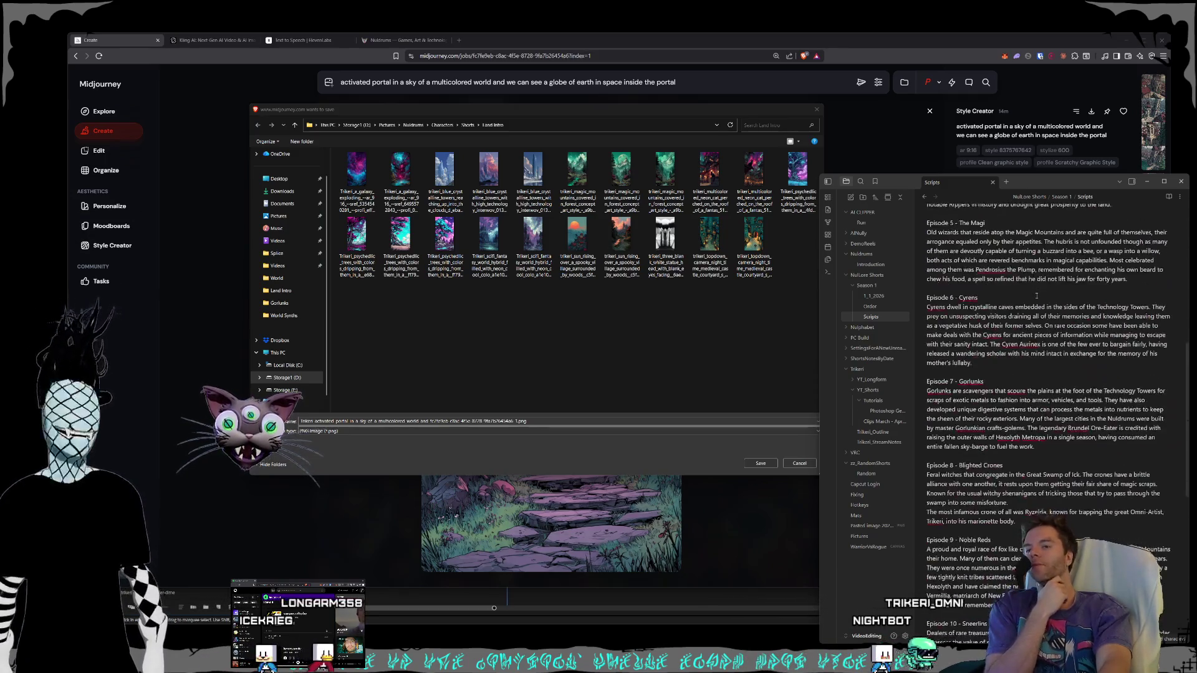
{"action": "scroll", "coordinate": [1036, 299], "scroll_direction": "down", "scroll_amount": 5}
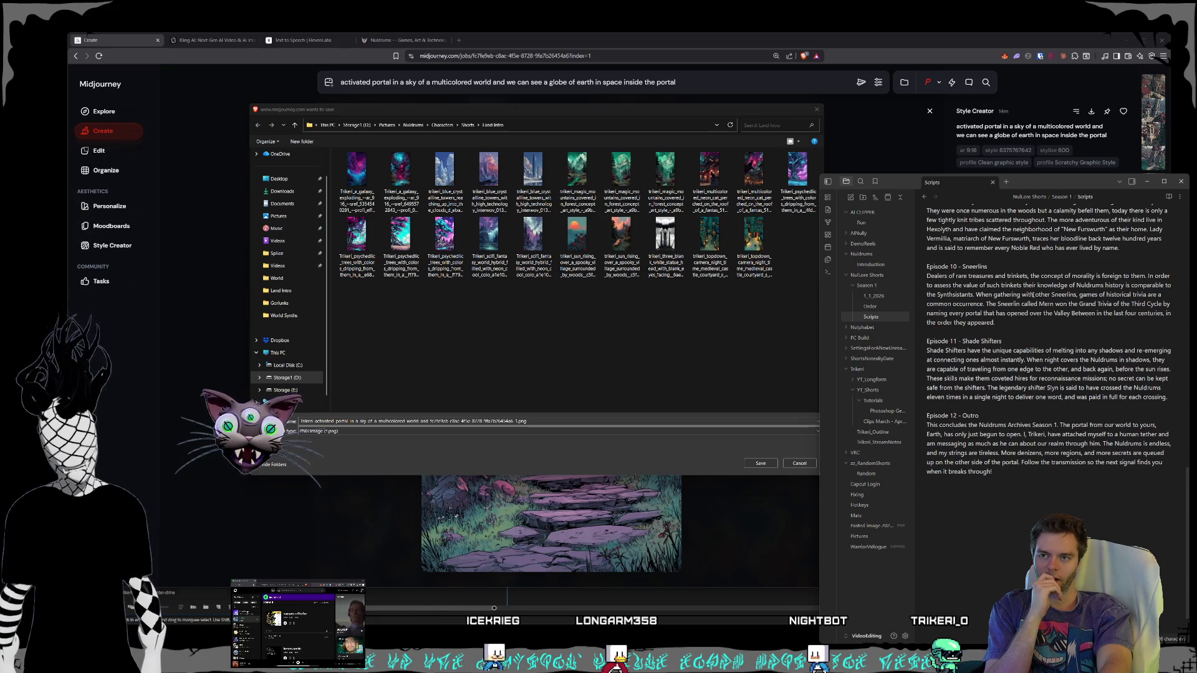
{"action": "scroll", "coordinate": [1033, 296], "scroll_direction": "up", "scroll_amount": 5}
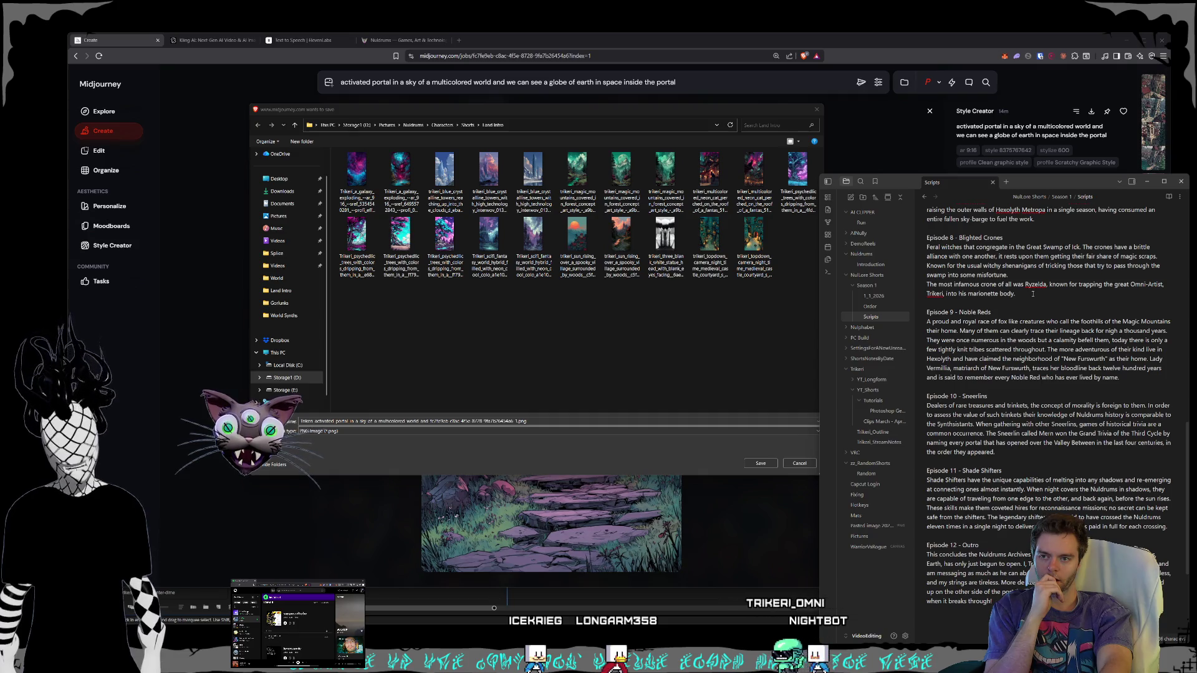
{"action": "scroll", "coordinate": [1033, 294], "scroll_direction": "up", "scroll_amount": 10}
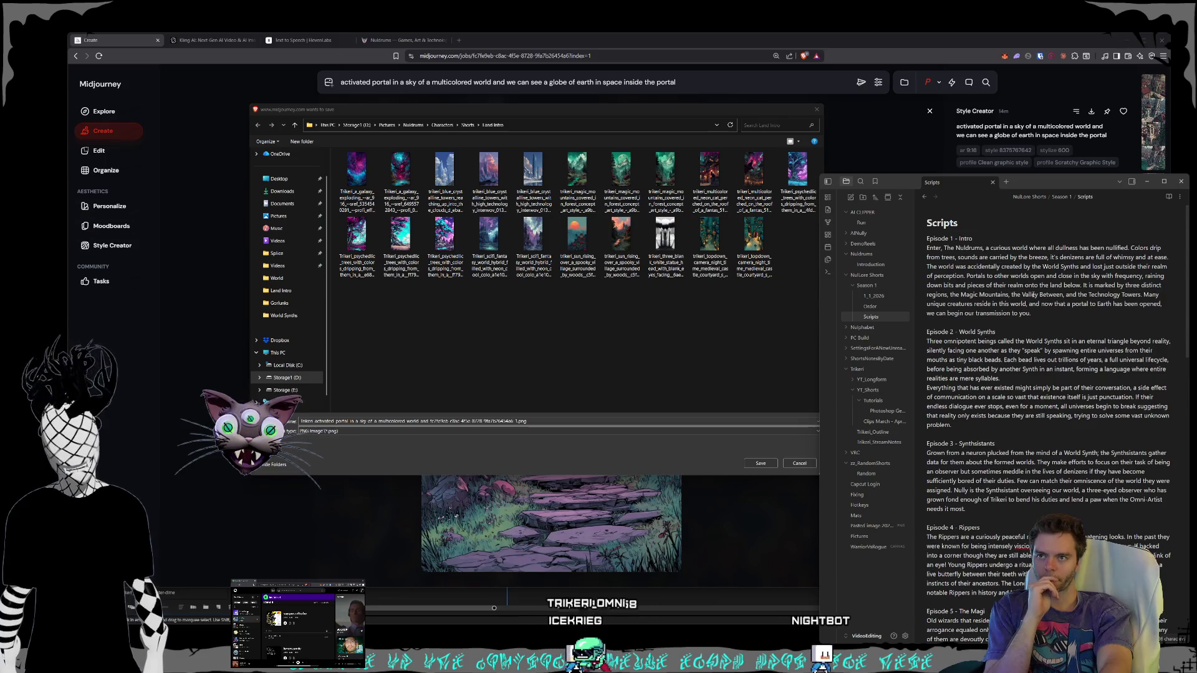
{"action": "scroll", "coordinate": [1033, 294], "scroll_direction": "down", "scroll_amount": 10}
{"action": "scroll", "coordinate": [1027, 299], "scroll_direction": "down", "scroll_amount": 4}
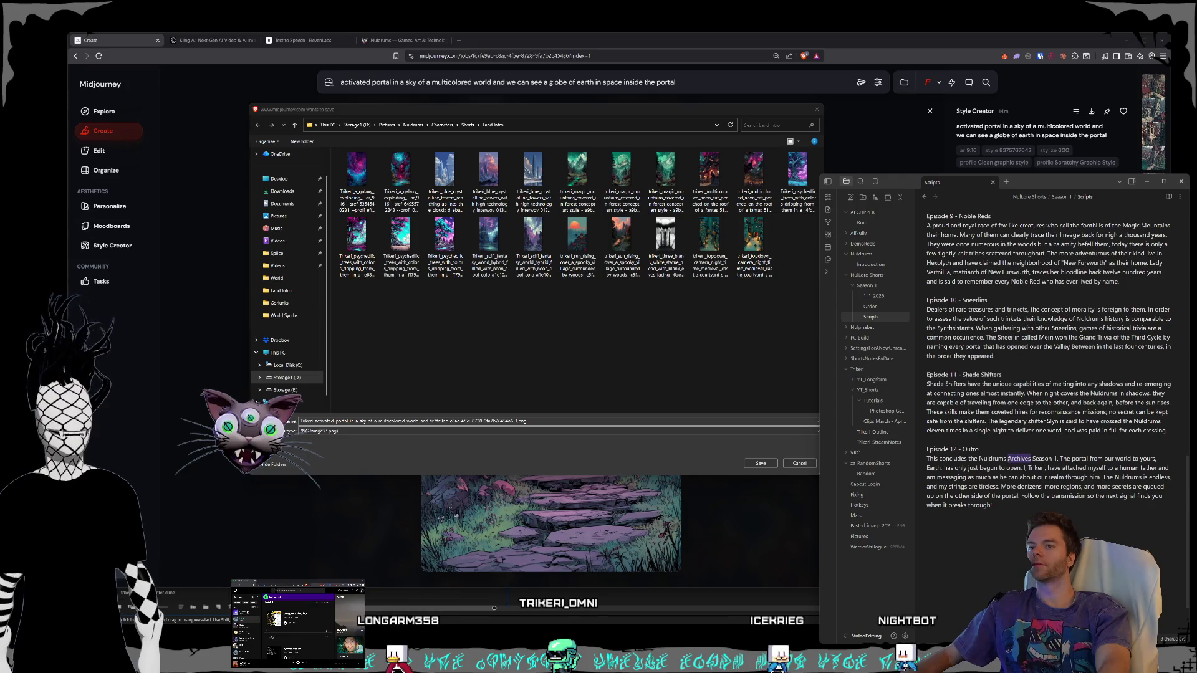
Step: Change the Episode 12 outro from 'Archives Season 1' to 'Nuldrums Transmissions Volume 1'
{"action": "double_click", "coordinate": [1022, 459]}
{"action": "key", "text": "BackSpace"}
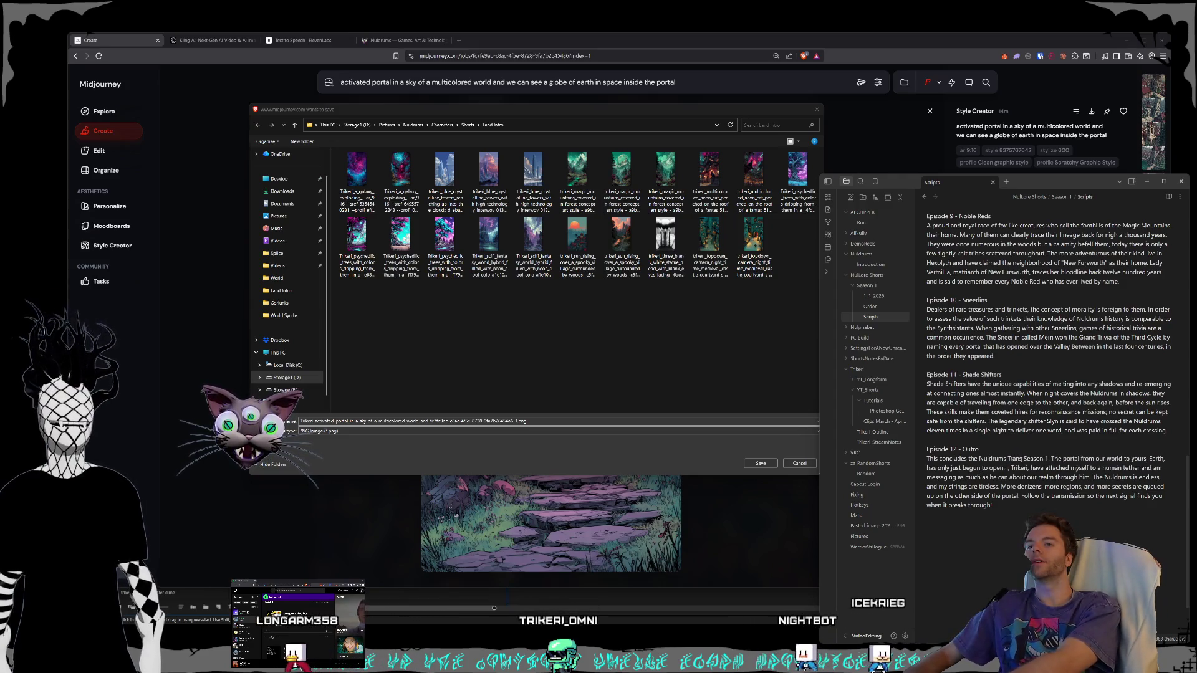
{"action": "type", "text": "ransmissions"}
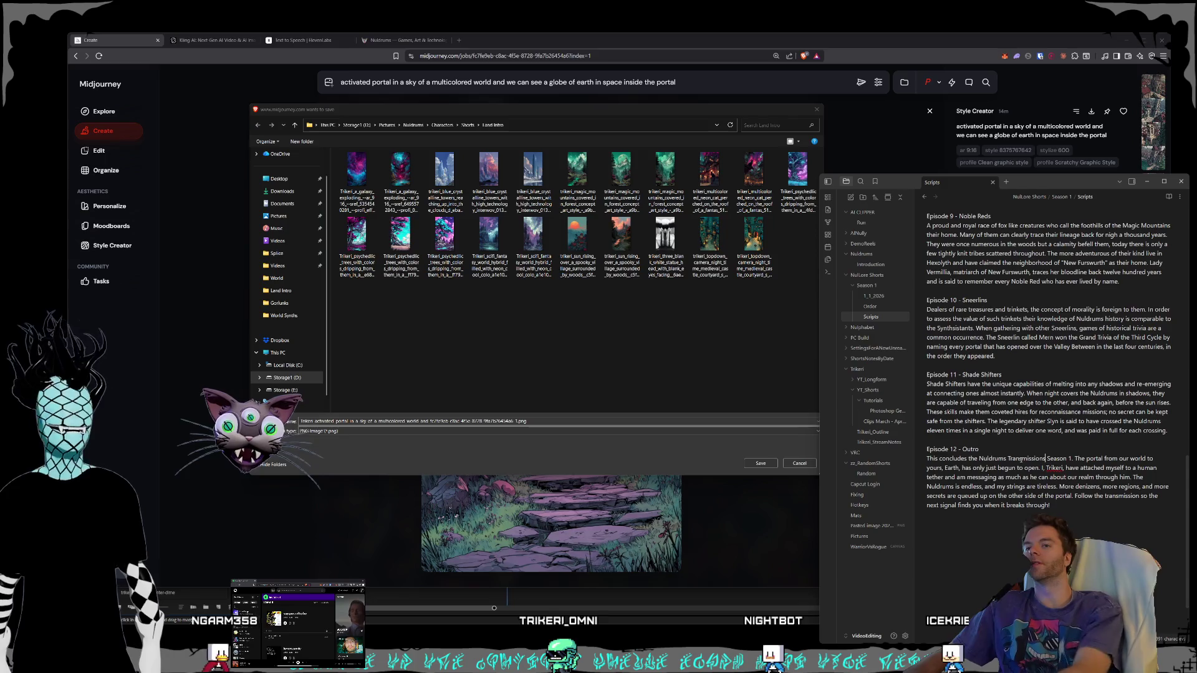
{"action": "key", "text": "BackSpace"}
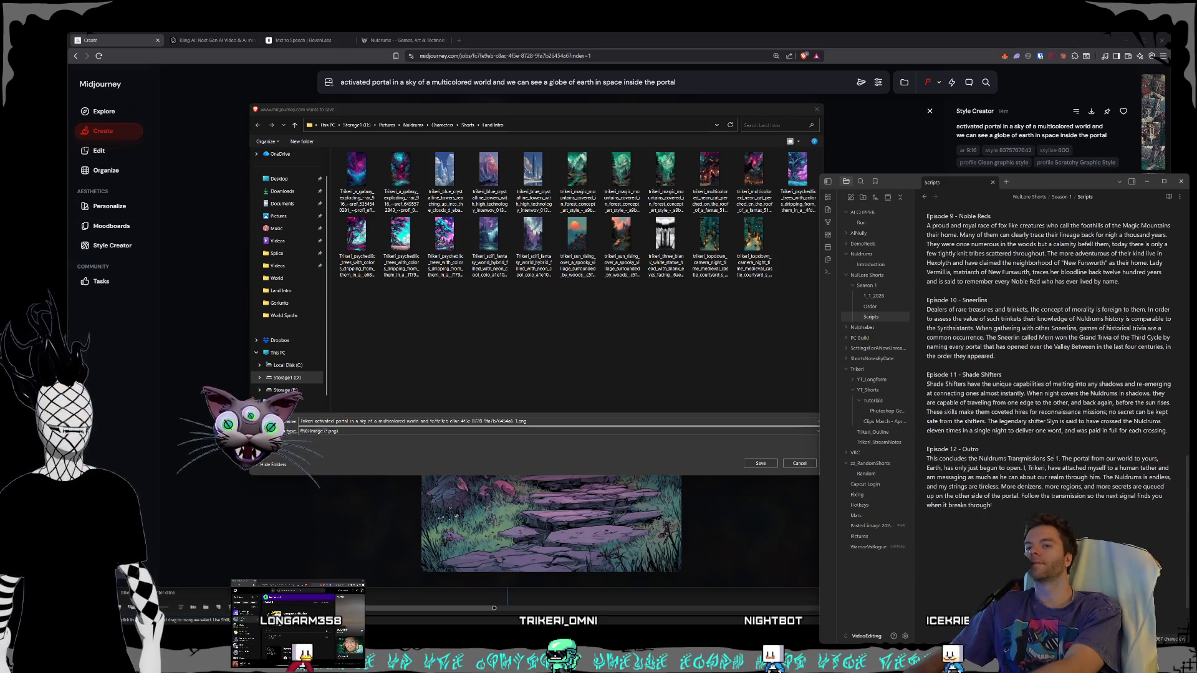
{"action": "key", "text": "BackSpace"}
{"action": "key", "text": "BackSpace"}
{"action": "type", "text": "lume"}
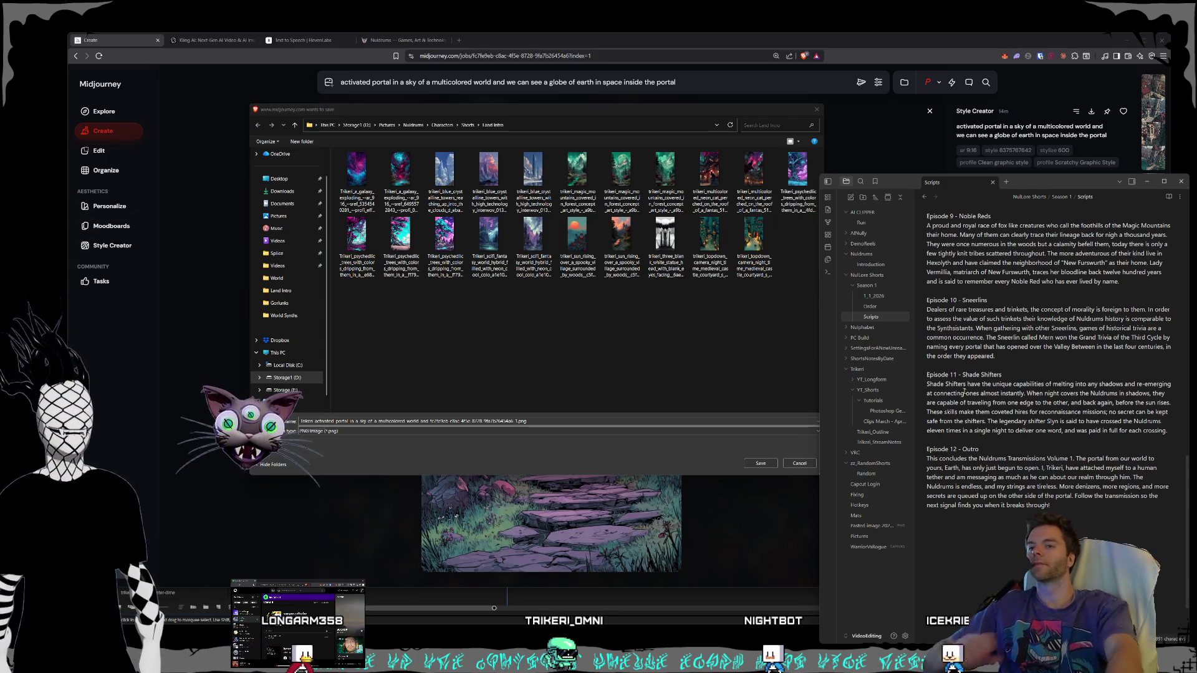
{"action": "scroll", "coordinate": [1104, 447], "scroll_direction": "up", "scroll_amount": 10}
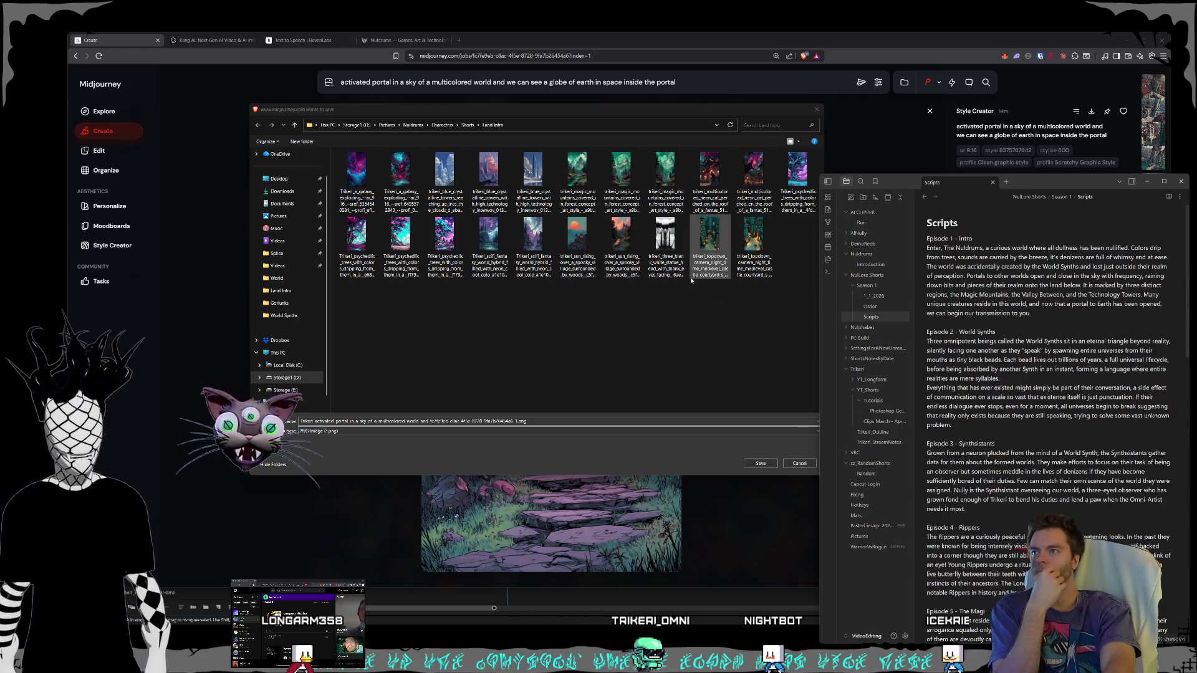
Step: Save the stone-arch portal image as a PNG into the Land Intro folder
{"action": "left_click", "coordinate": [631, 345]}
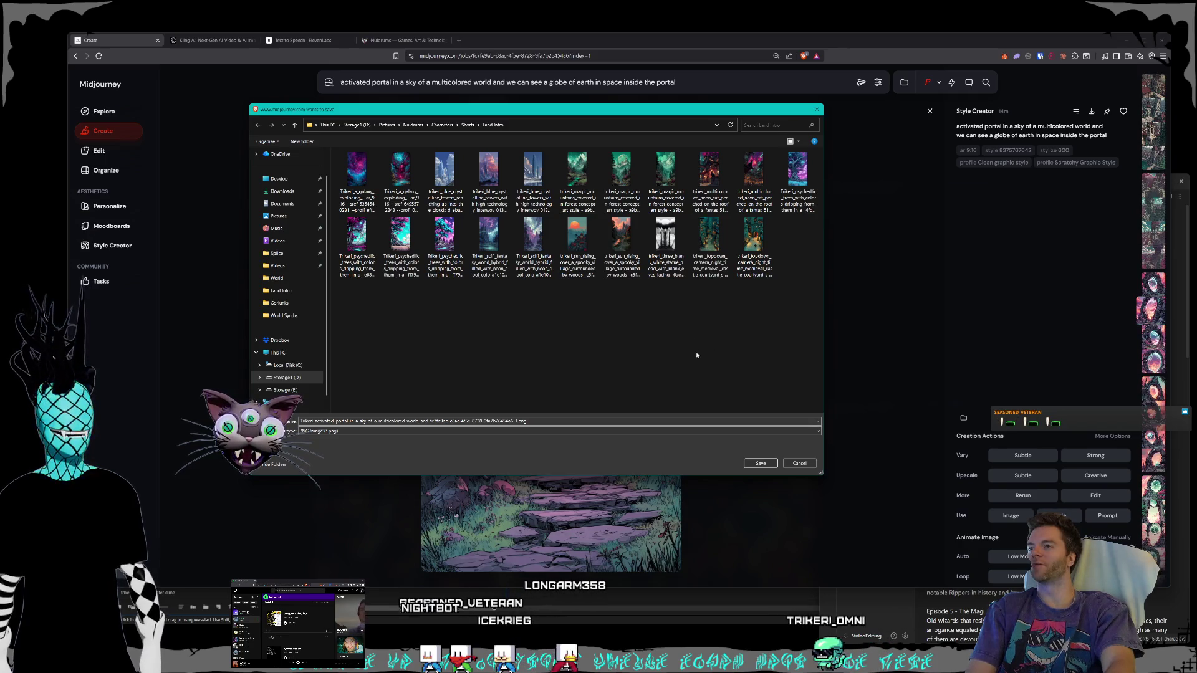
{"action": "left_click", "coordinate": [761, 463]}
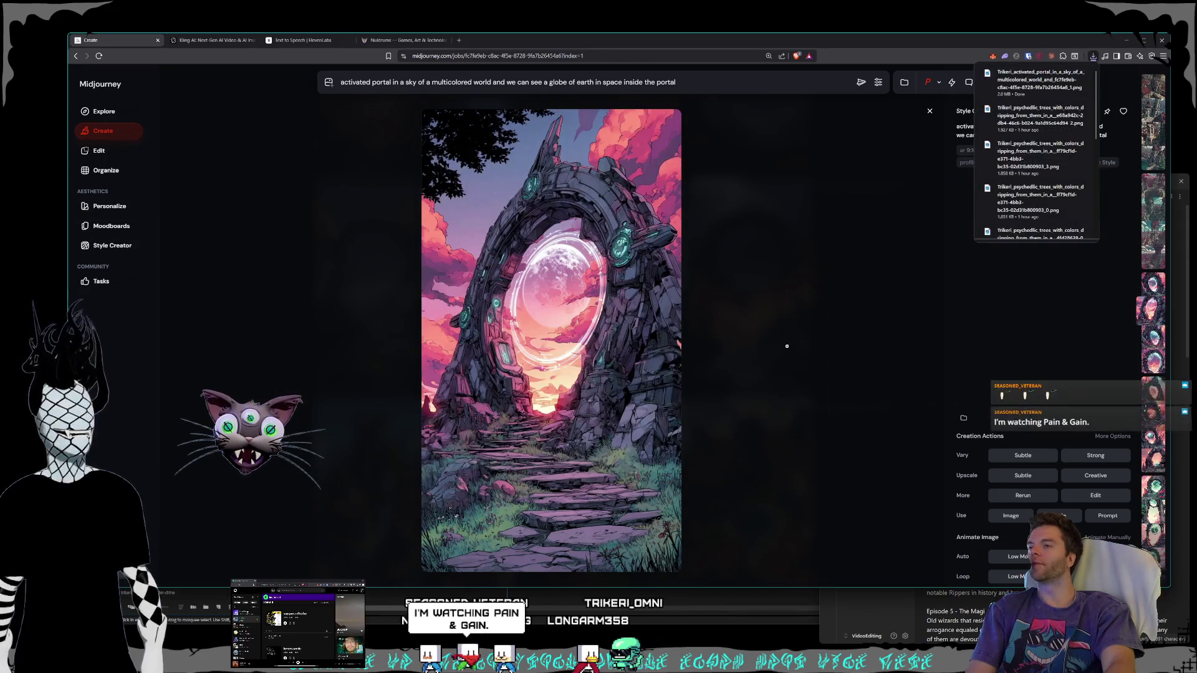
Step: Close the portal image and scroll the creation grid of walled-city generations
{"action": "key", "text": "Escape"}
{"action": "scroll", "coordinate": [787, 350], "scroll_direction": "up", "scroll_amount": 5}
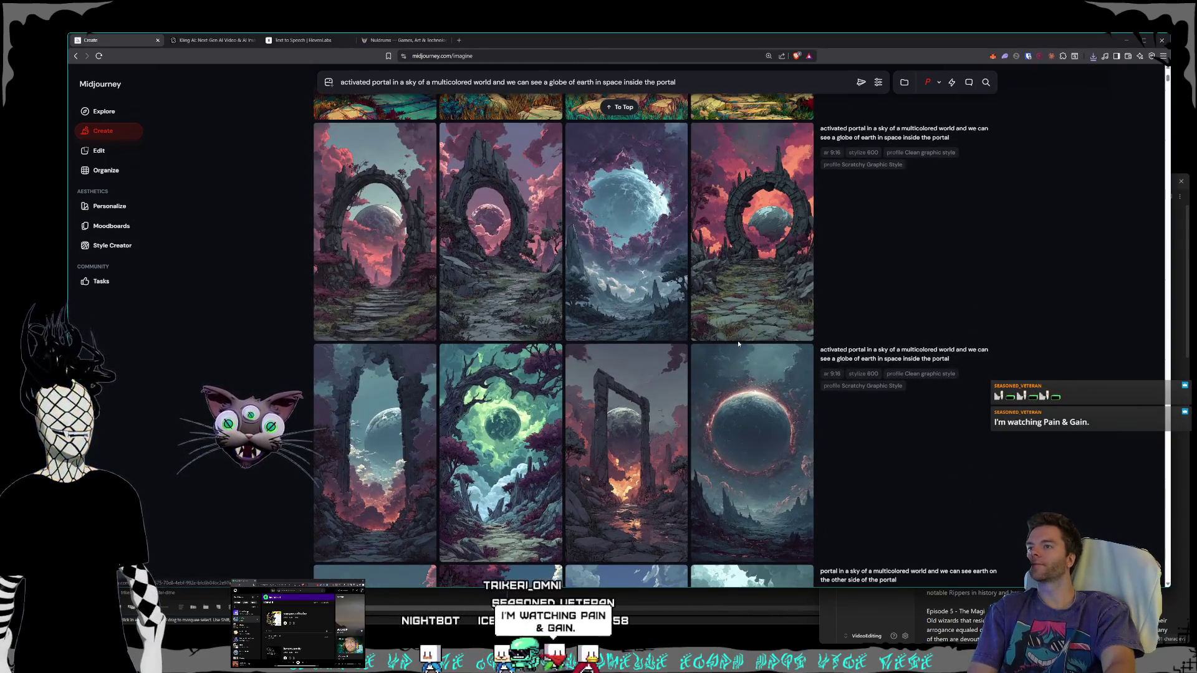
{"action": "scroll", "coordinate": [738, 340], "scroll_direction": "up", "scroll_amount": 5}
{"action": "scroll", "coordinate": [739, 340], "scroll_direction": "up", "scroll_amount": 15}
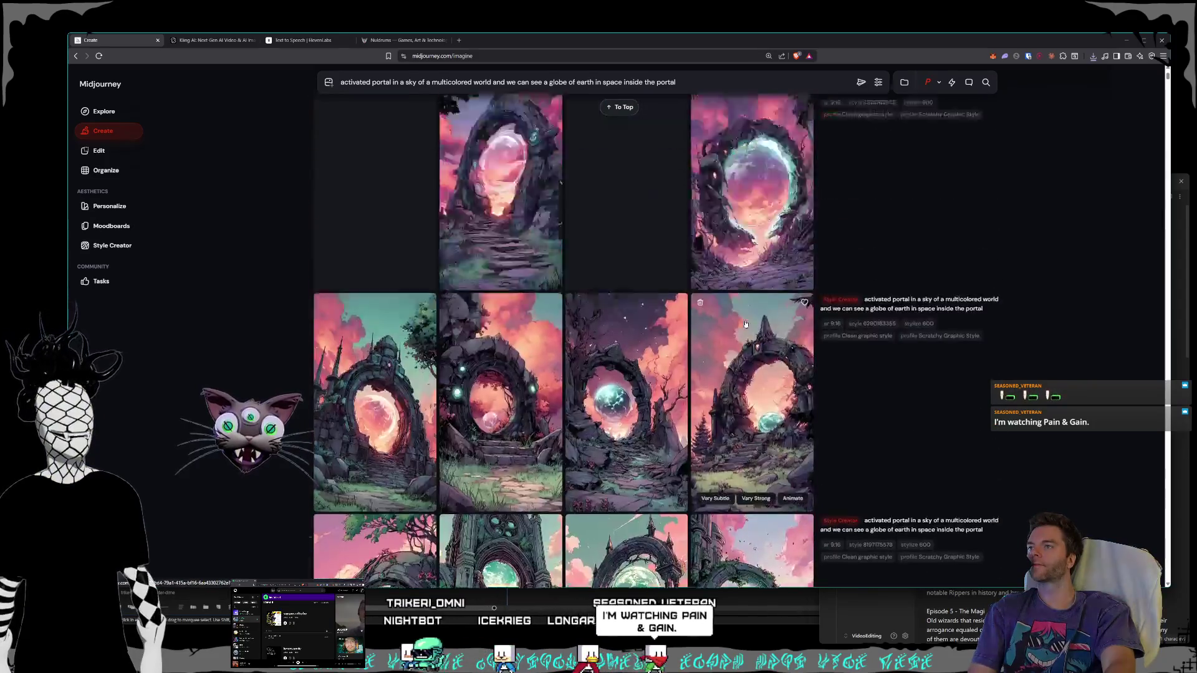
{"action": "scroll", "coordinate": [747, 320], "scroll_direction": "down", "scroll_amount": 4}
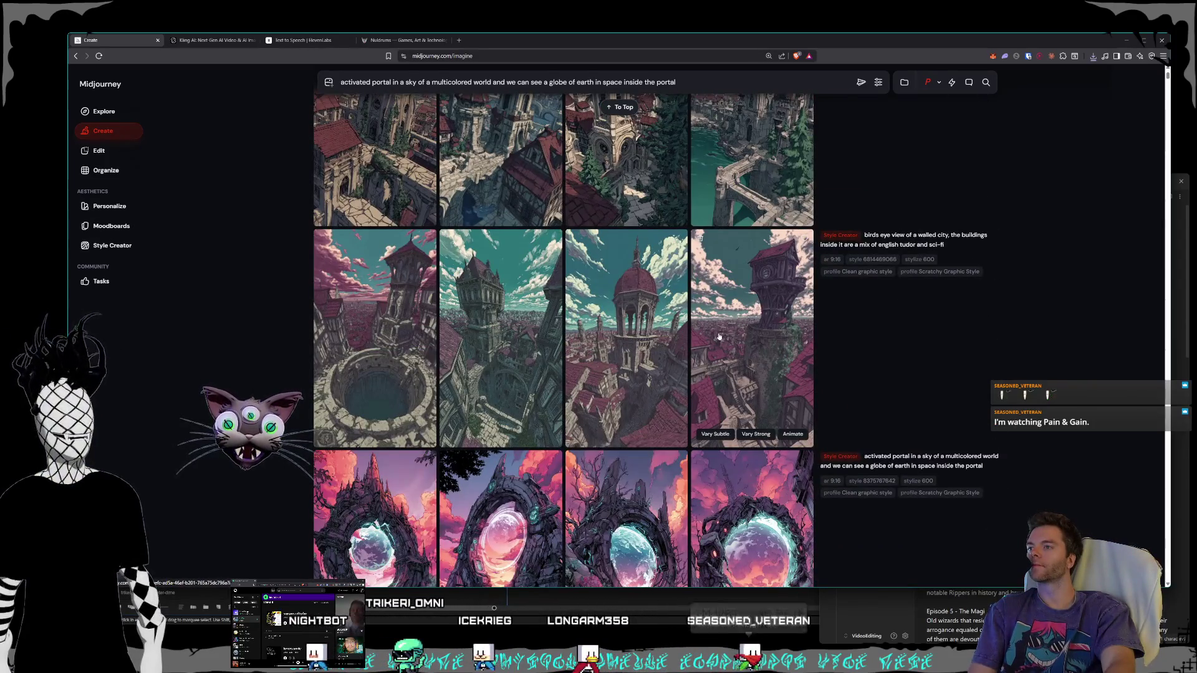
{"action": "scroll", "coordinate": [719, 337], "scroll_direction": "up", "scroll_amount": 2}
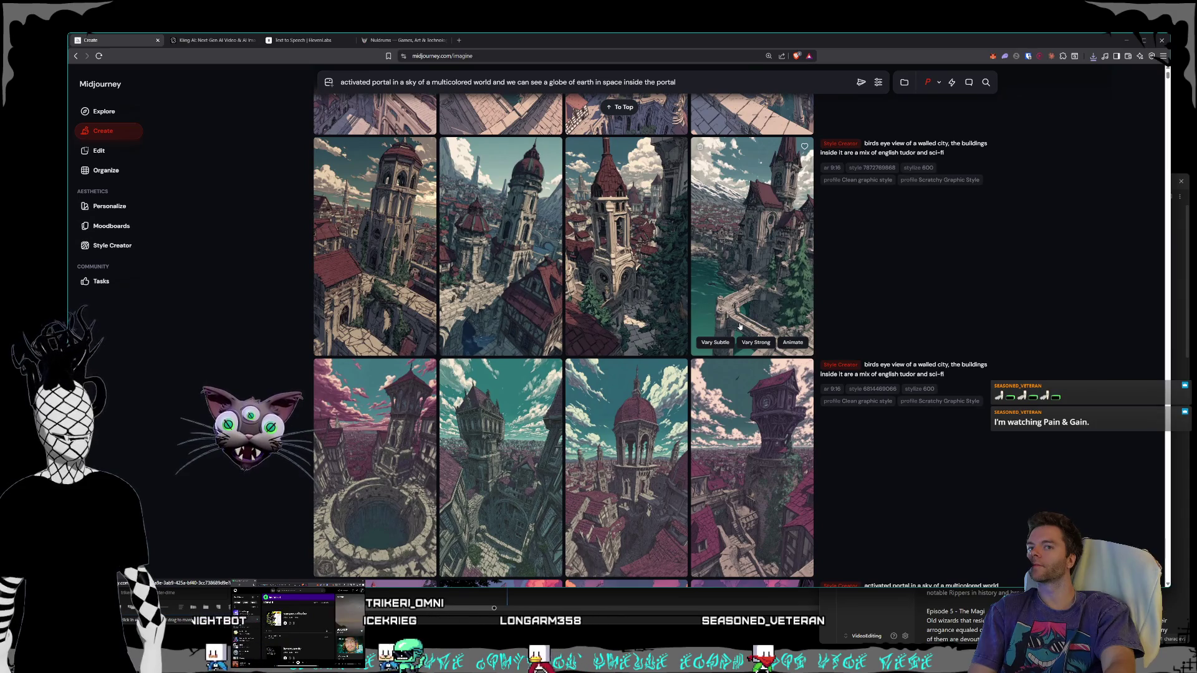
{"action": "scroll", "coordinate": [699, 304], "scroll_direction": "up", "scroll_amount": 1}
Step: Open the tower-by-the-river image, browse its variations, then return to the top of the grid
{"action": "left_click", "coordinate": [701, 305]}
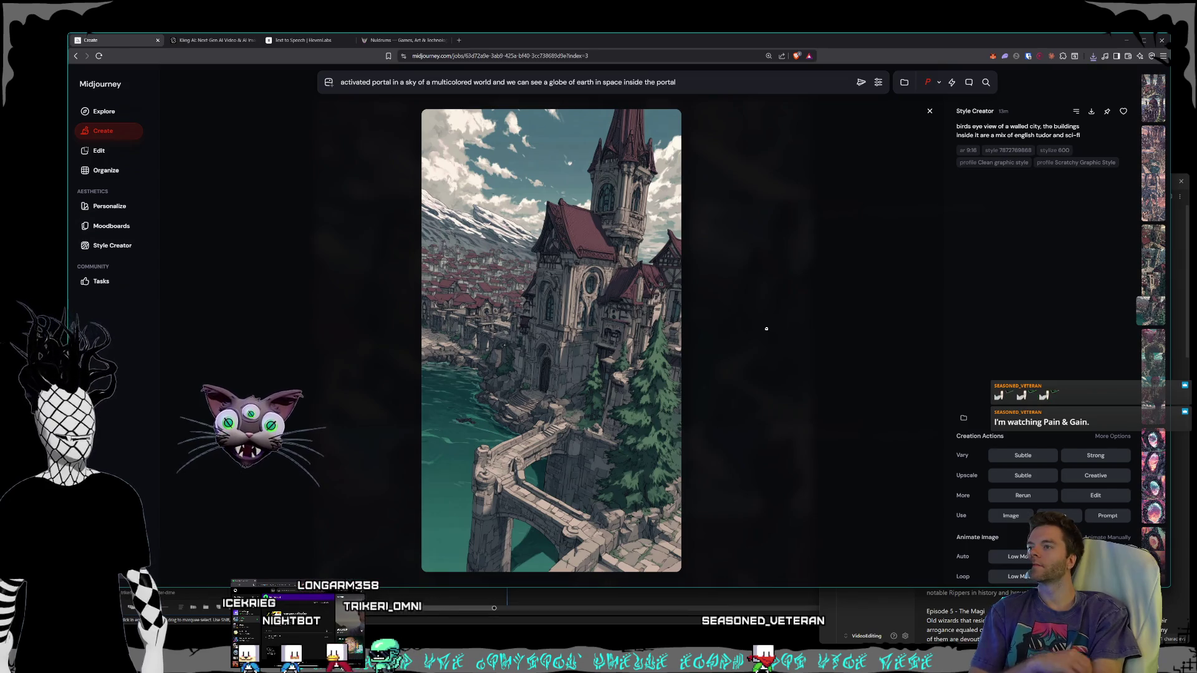
{"action": "scroll", "coordinate": [766, 329], "scroll_direction": "down", "scroll_amount": 4}
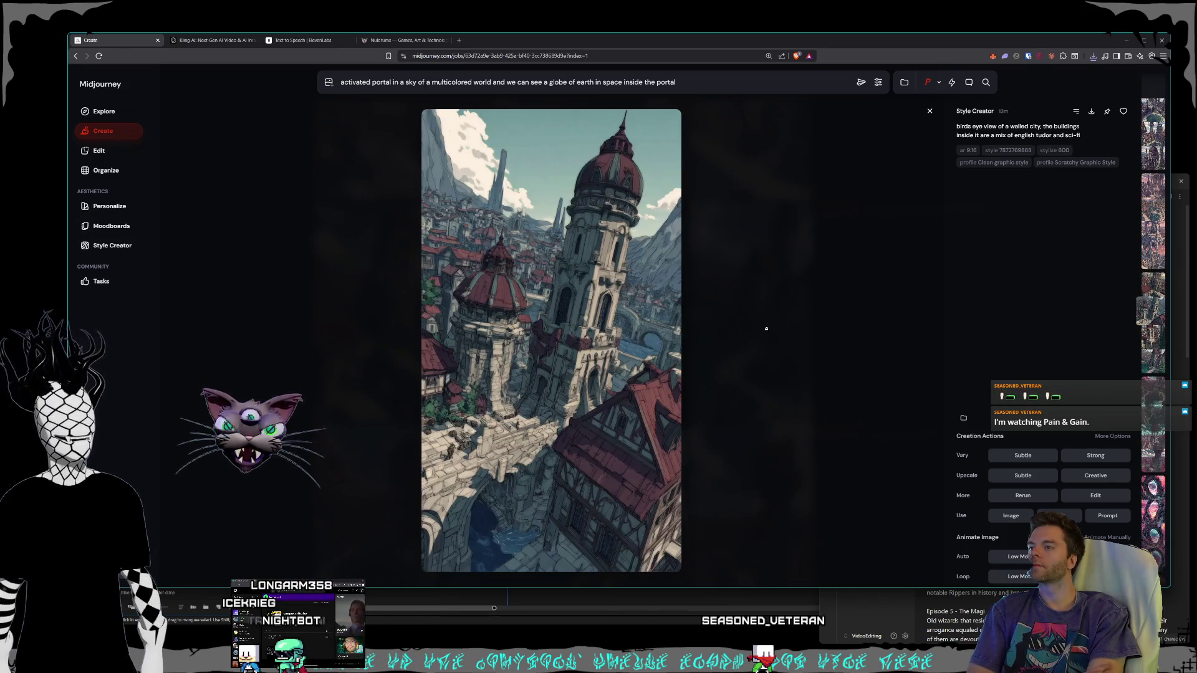
{"action": "scroll", "coordinate": [766, 328], "scroll_direction": "up", "scroll_amount": 2}
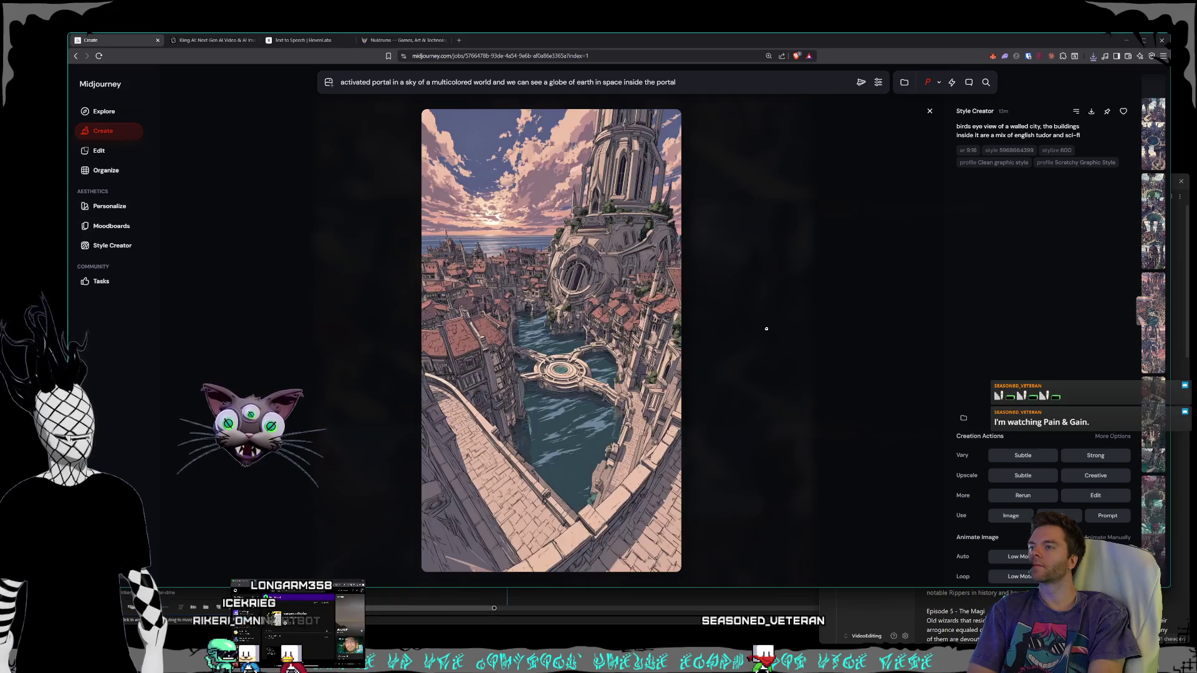
{"action": "scroll", "coordinate": [767, 329], "scroll_direction": "down", "scroll_amount": 4}
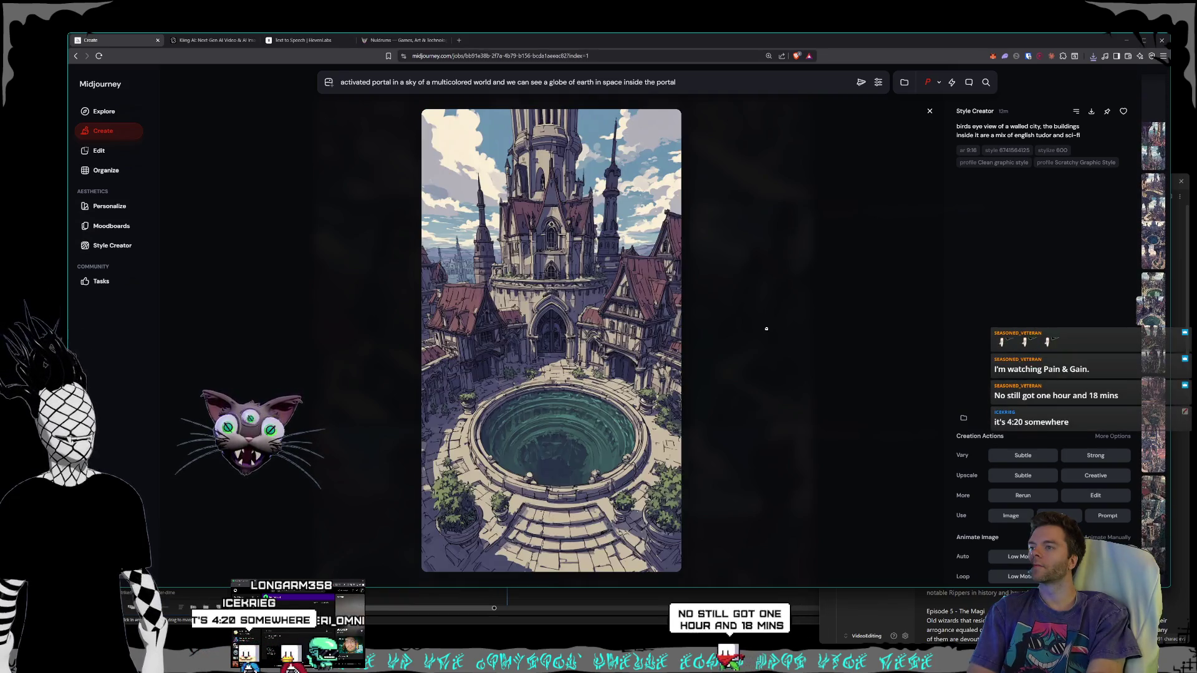
{"action": "scroll", "coordinate": [766, 328], "scroll_direction": "up", "scroll_amount": 1}
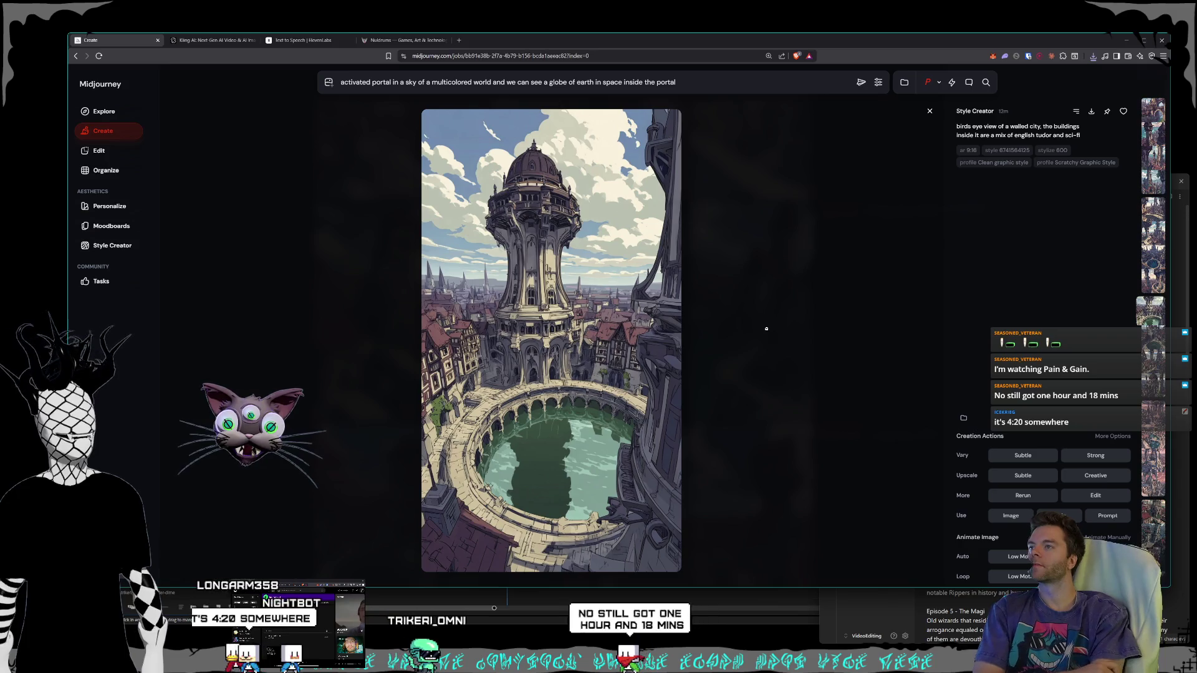
{"action": "scroll", "coordinate": [766, 329], "scroll_direction": "up", "scroll_amount": 1}
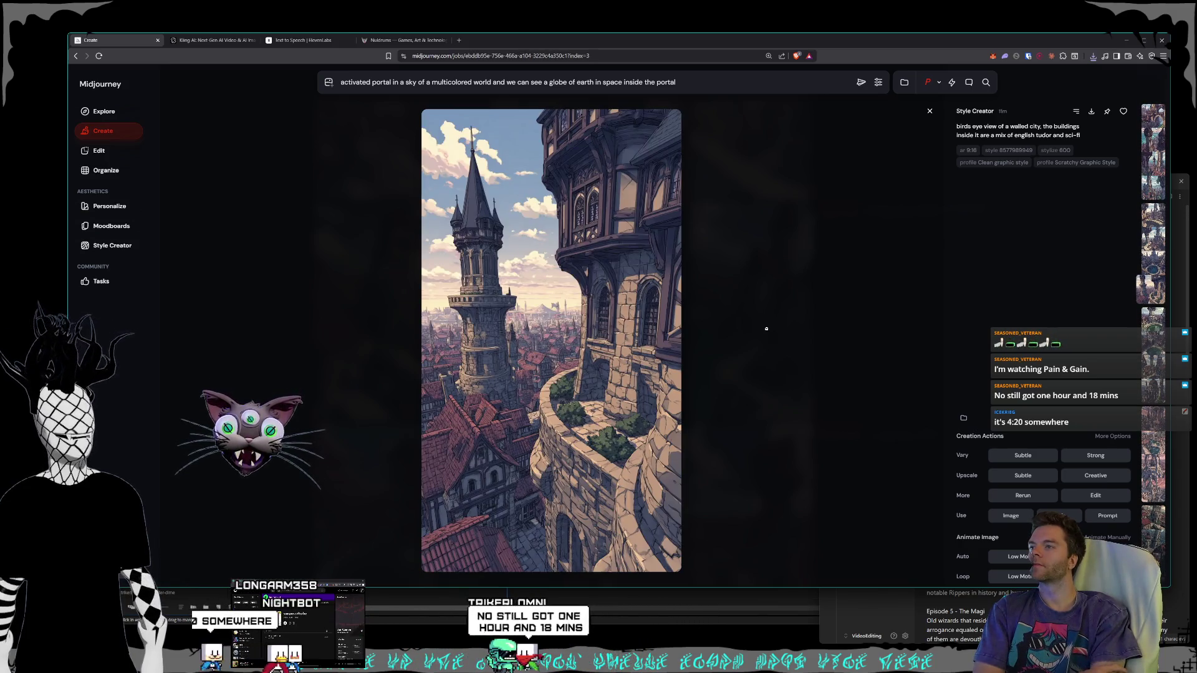
{"action": "scroll", "coordinate": [766, 328], "scroll_direction": "up", "scroll_amount": 1}
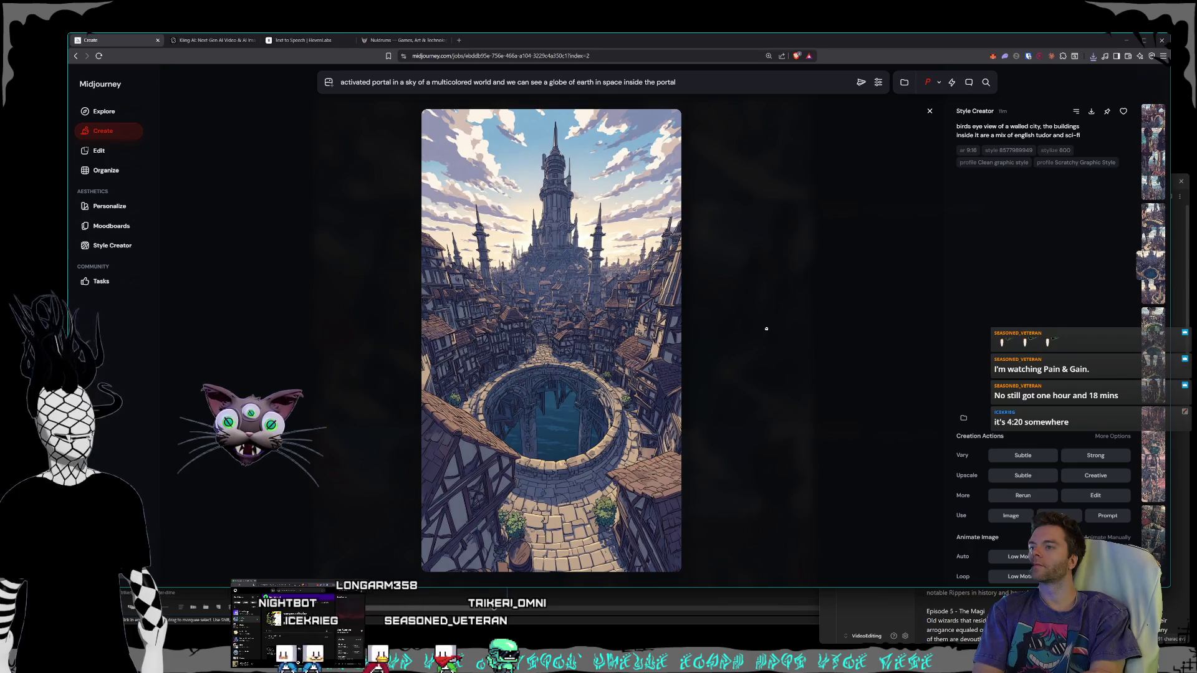
{"action": "scroll", "coordinate": [766, 328], "scroll_direction": "up", "scroll_amount": 1}
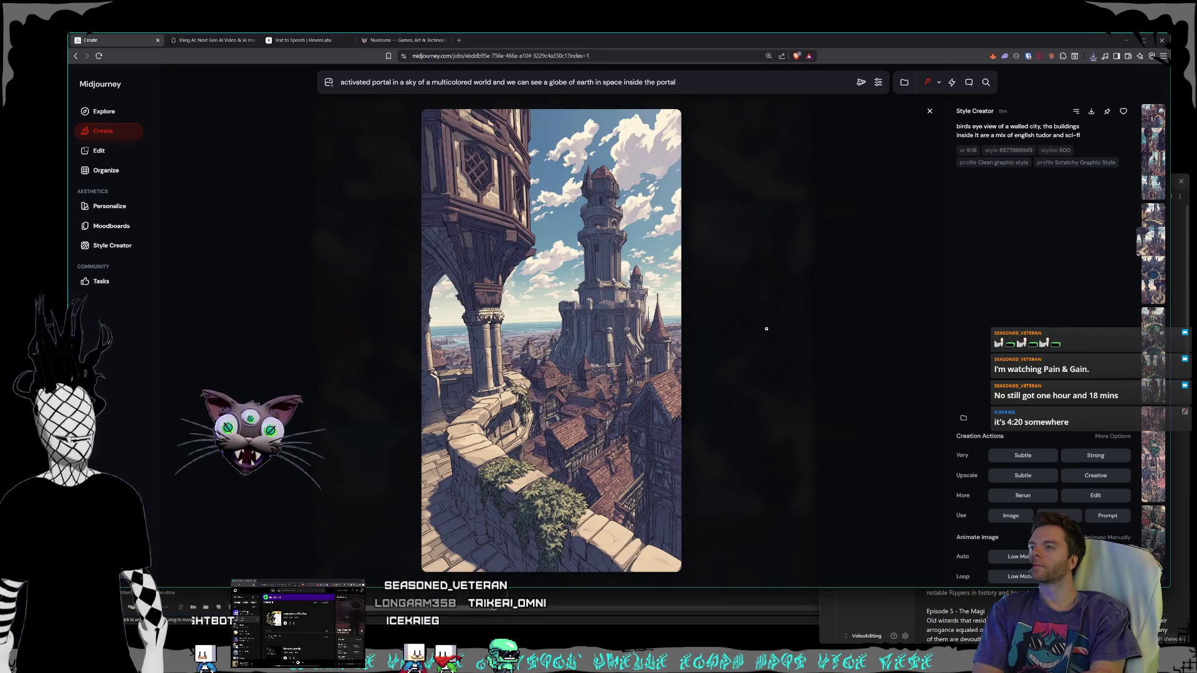
{"action": "scroll", "coordinate": [766, 329], "scroll_direction": "up", "scroll_amount": 1}
{"action": "scroll", "coordinate": [766, 329], "scroll_direction": "up", "scroll_amount": 4}
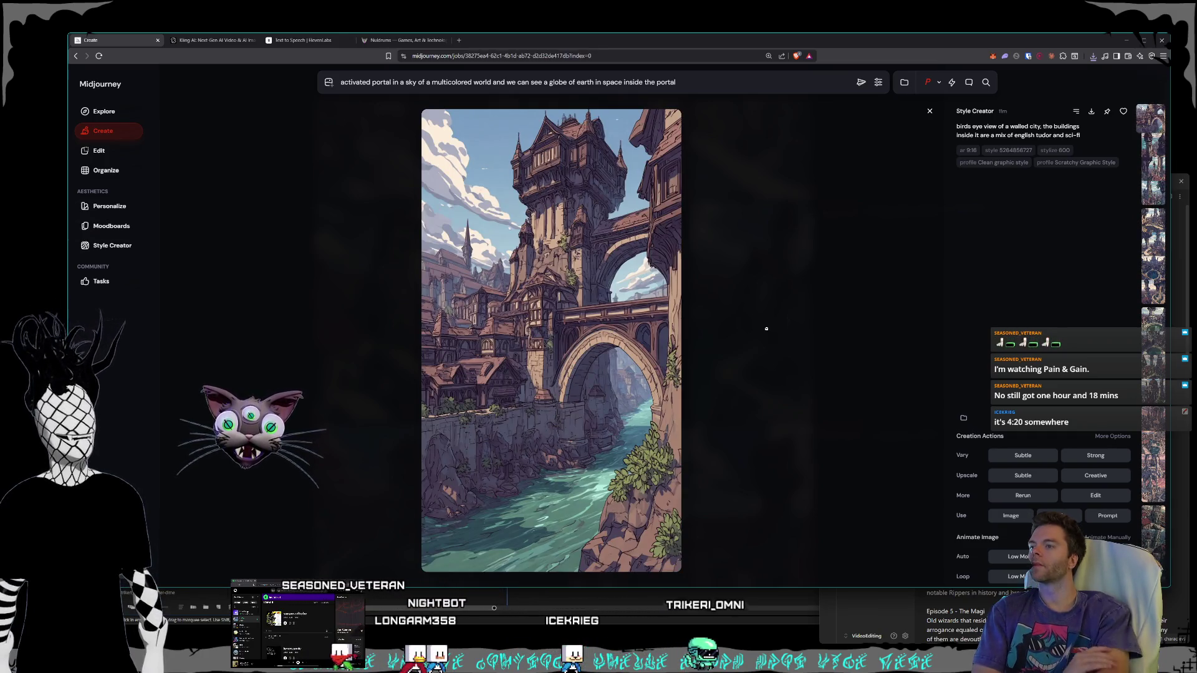
{"action": "left_click", "coordinate": [773, 323]}
{"action": "scroll", "coordinate": [736, 332], "scroll_direction": "up", "scroll_amount": 5}
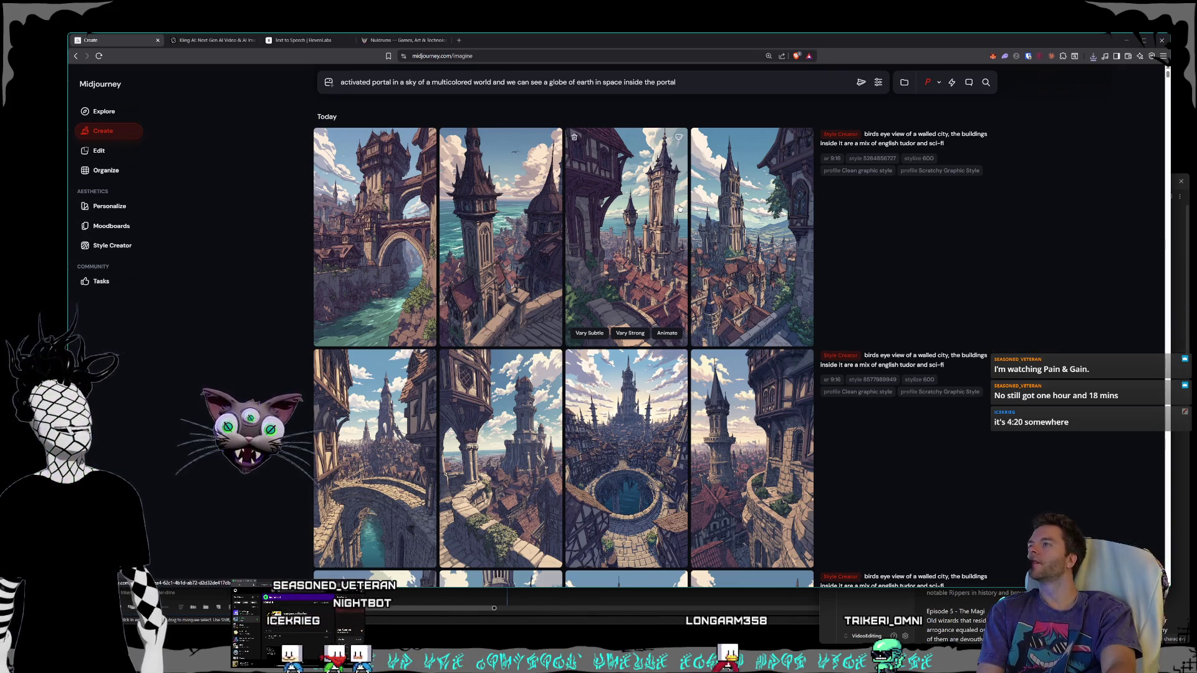
Step: Drop the downloaded stone-arch portal image into Kling AI's Video Generation start frame
{"action": "left_click", "coordinate": [206, 40]}
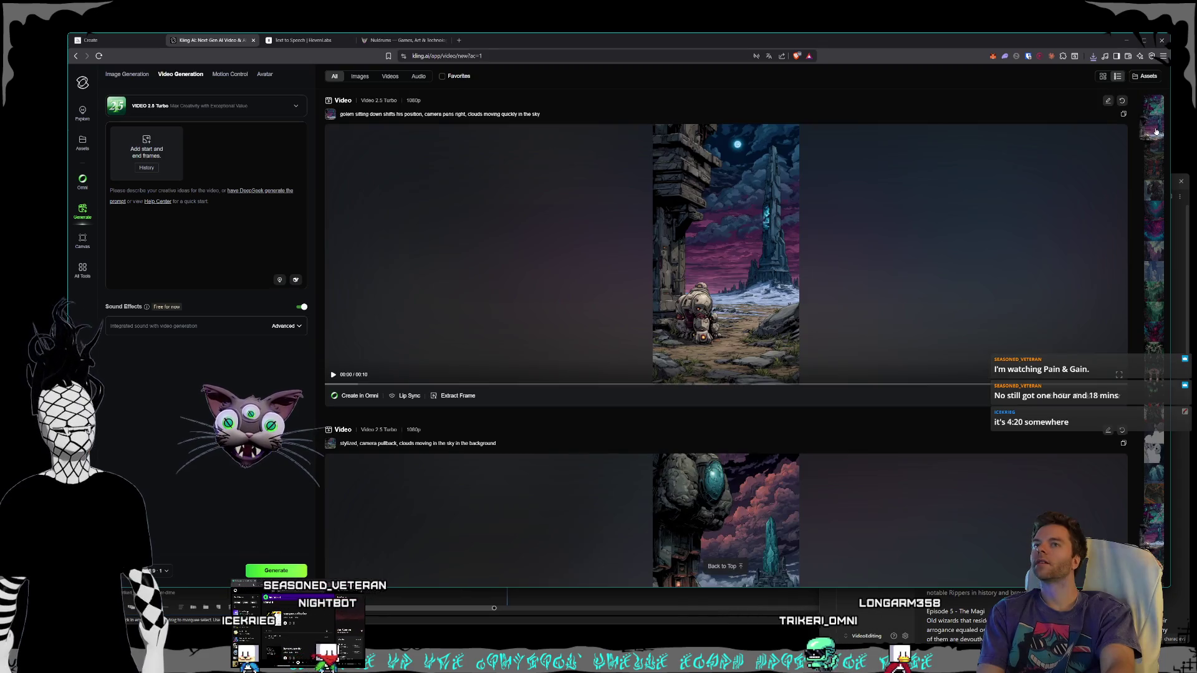
{"action": "left_click", "coordinate": [1154, 121]}
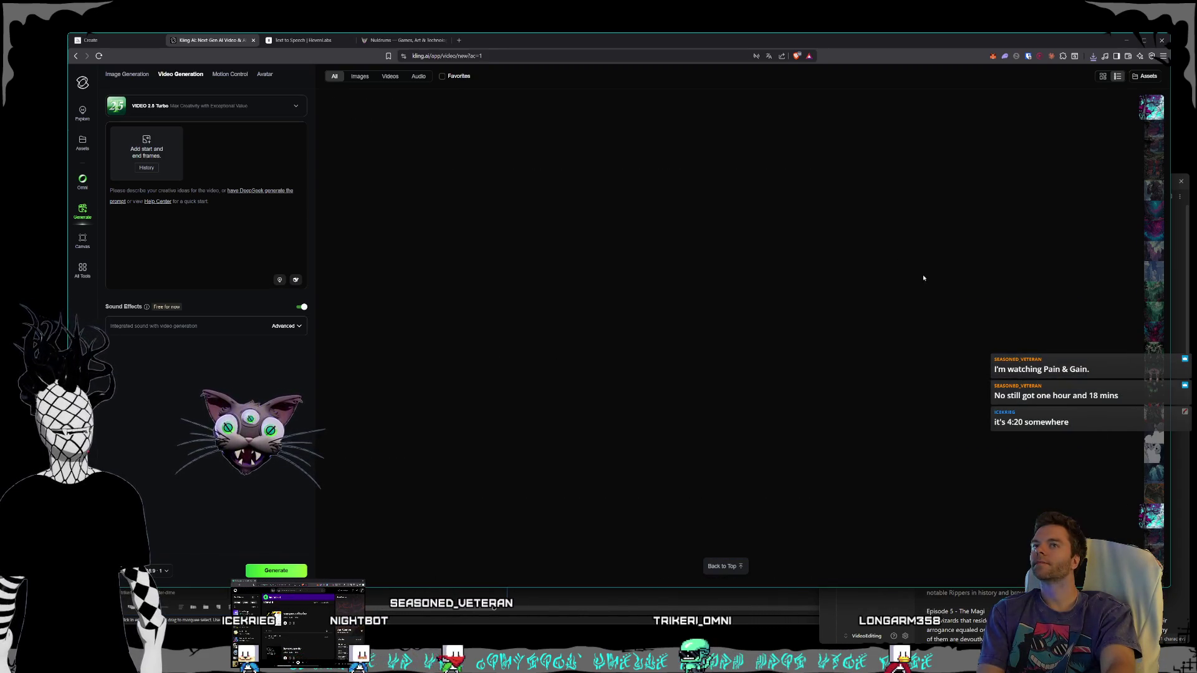
{"action": "scroll", "coordinate": [914, 271], "scroll_direction": "up", "scroll_amount": 1}
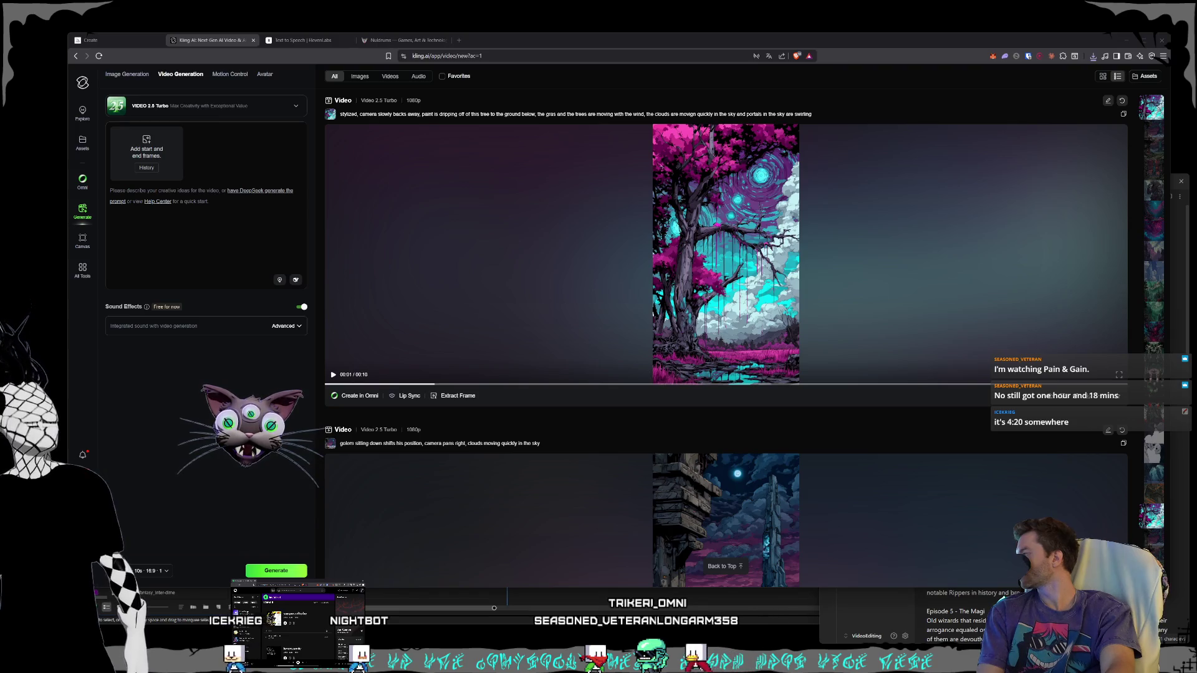
{"action": "mouse_move", "coordinate": [0, 221]}
{"action": "left_mouse_down"}
{"action": "mouse_move", "coordinate": [40, 227]}
{"action": "mouse_move", "coordinate": [128, 140]}
{"action": "mouse_move", "coordinate": [146, 150]}
{"action": "left_mouse_up"}
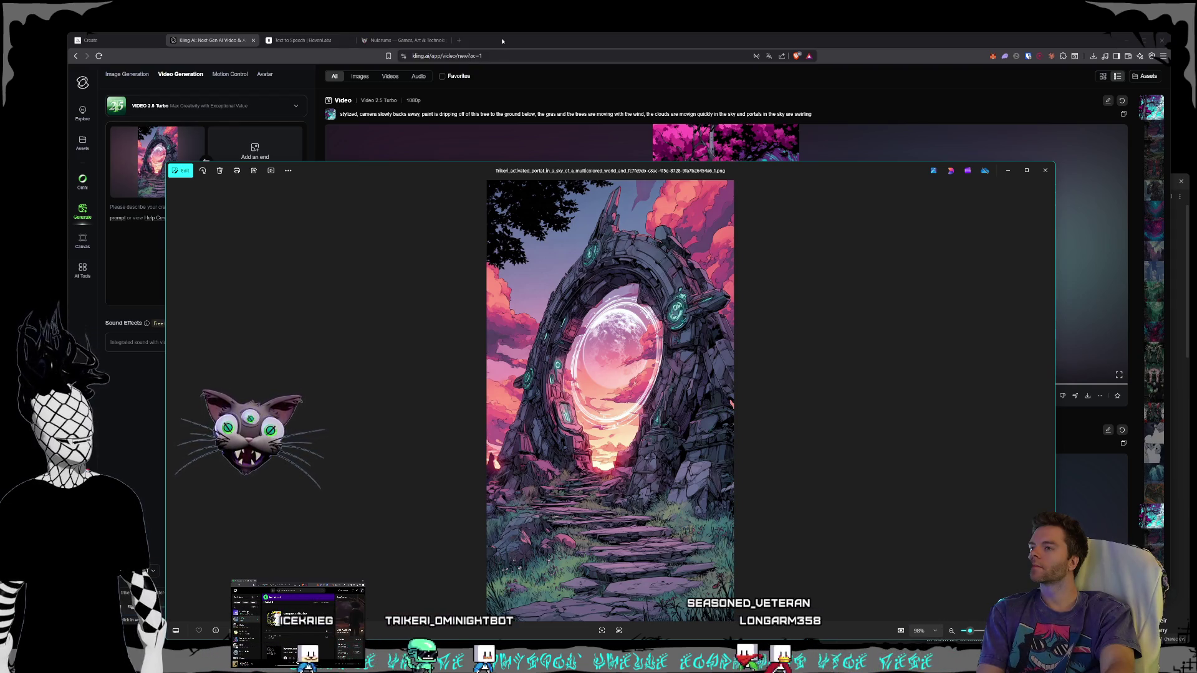
Step: Write a prompt: camera orbiting the portal, clouds moving across the sky, Earth hologram spinning
{"action": "left_click", "coordinate": [501, 40]}
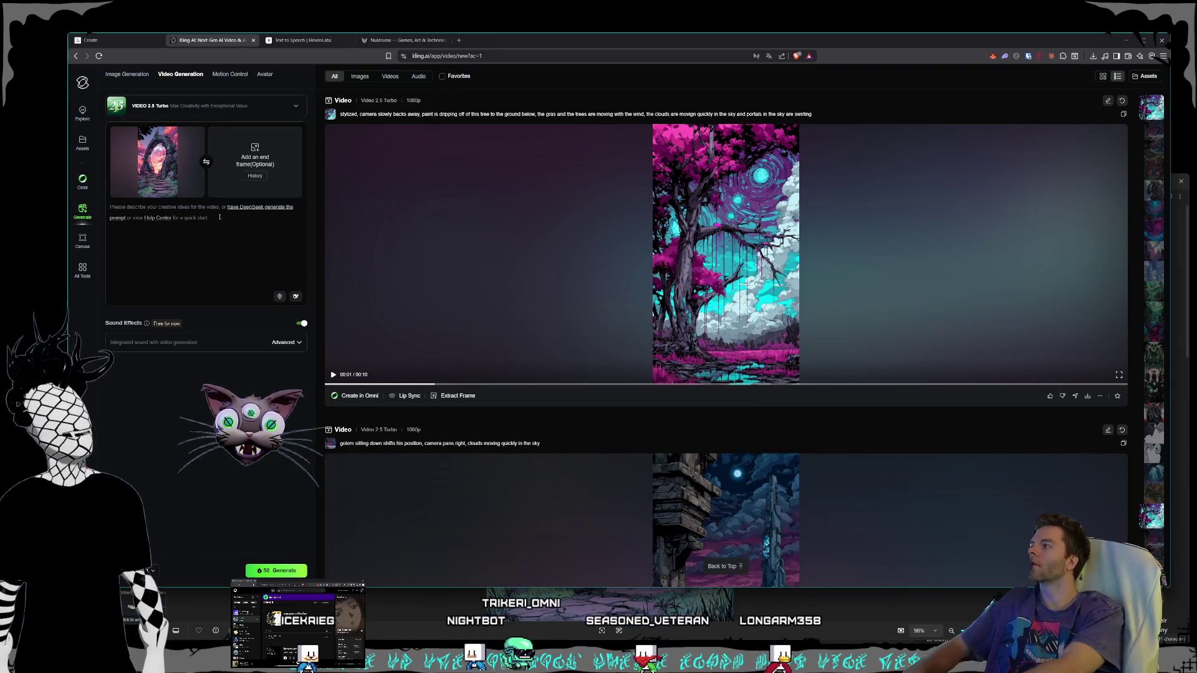
{"action": "type", "text": "camera orbits"}
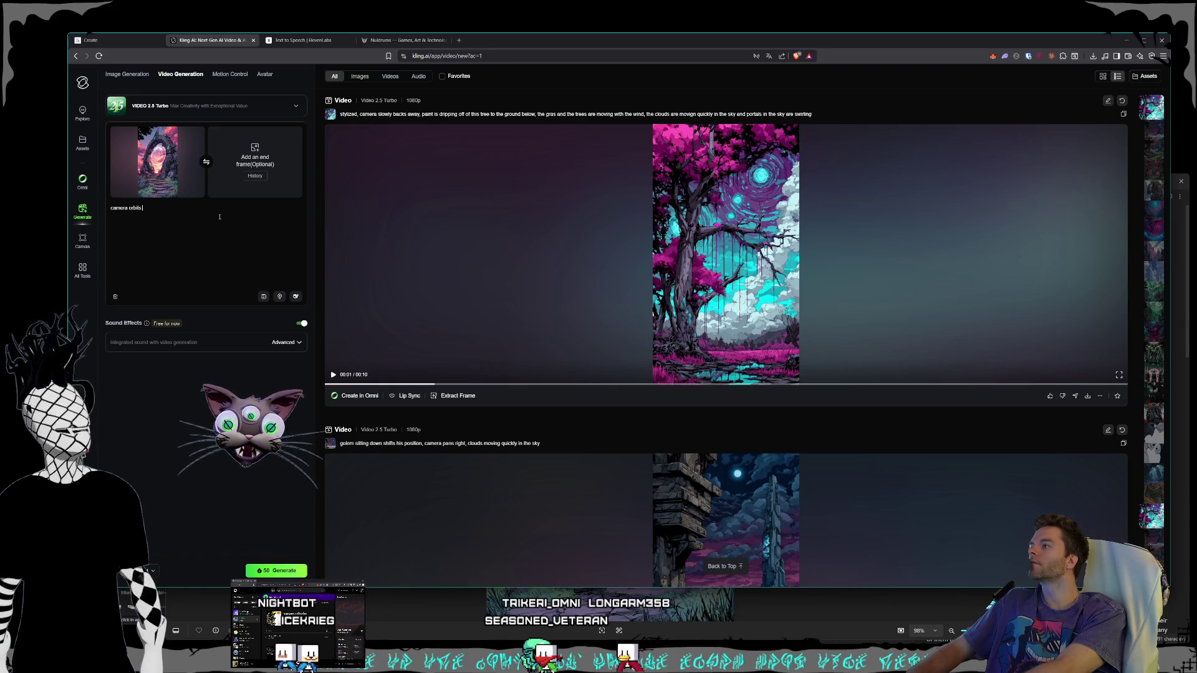
{"action": "type", "text": " clockwise,"}
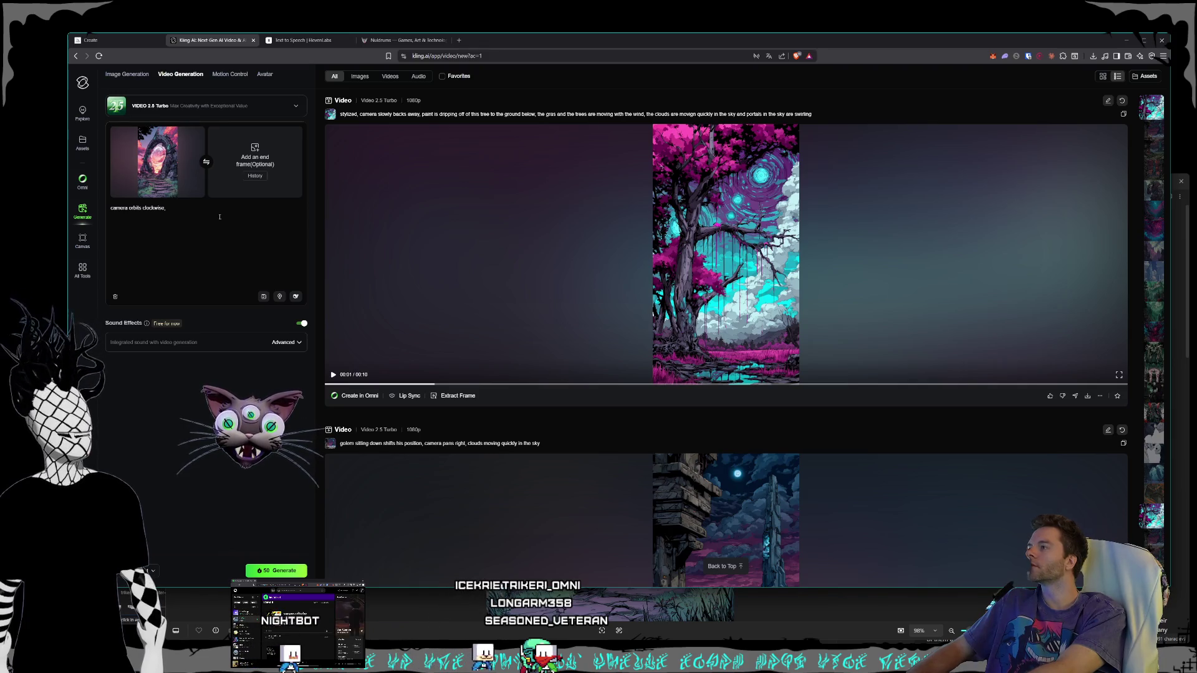
{"action": "key", "text": "BackSpace"}
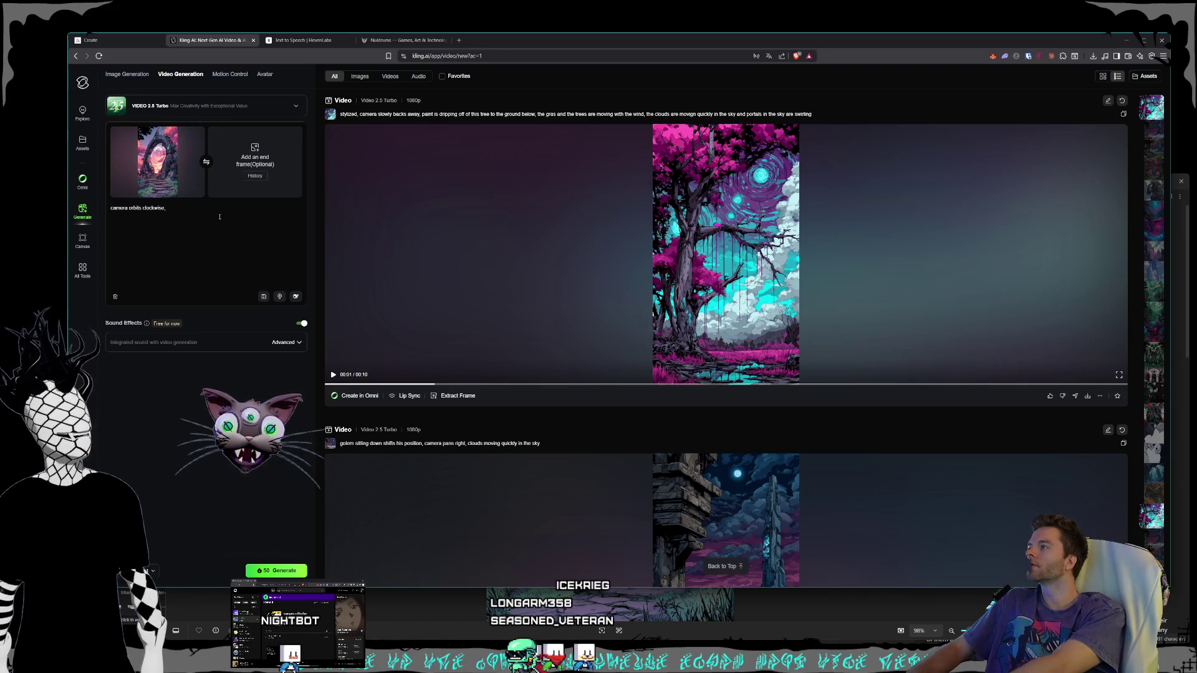
{"action": "type", "text": "und a po"}
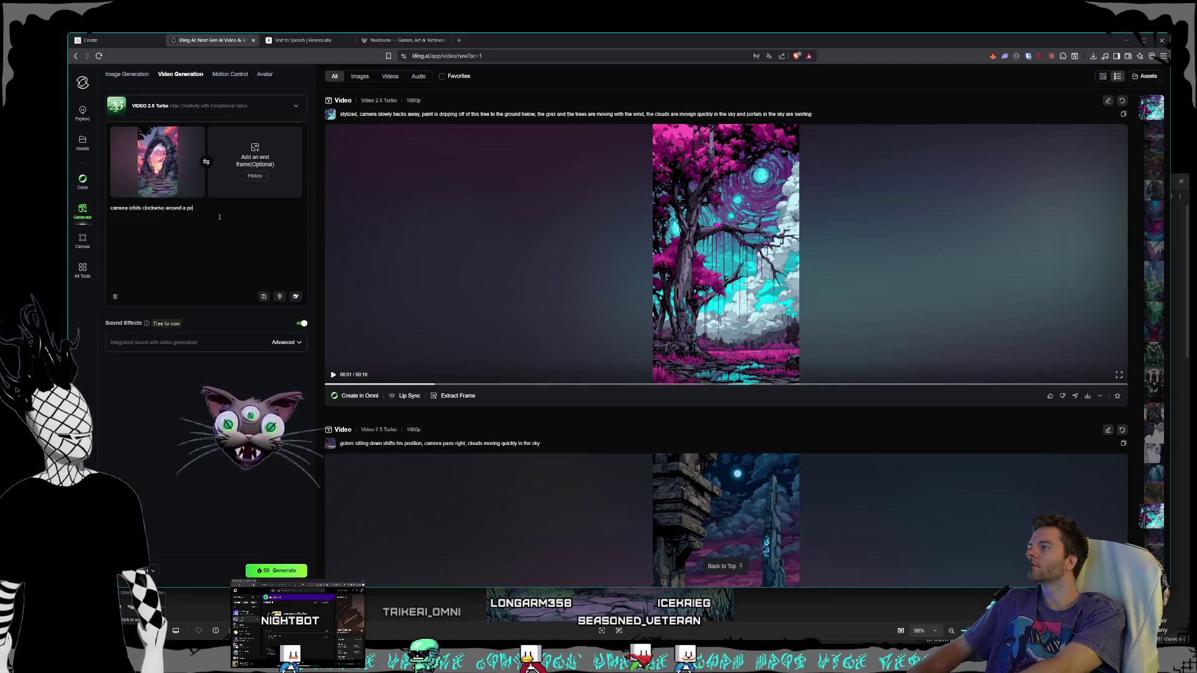
{"action": "type", "text": "rtal, the"}
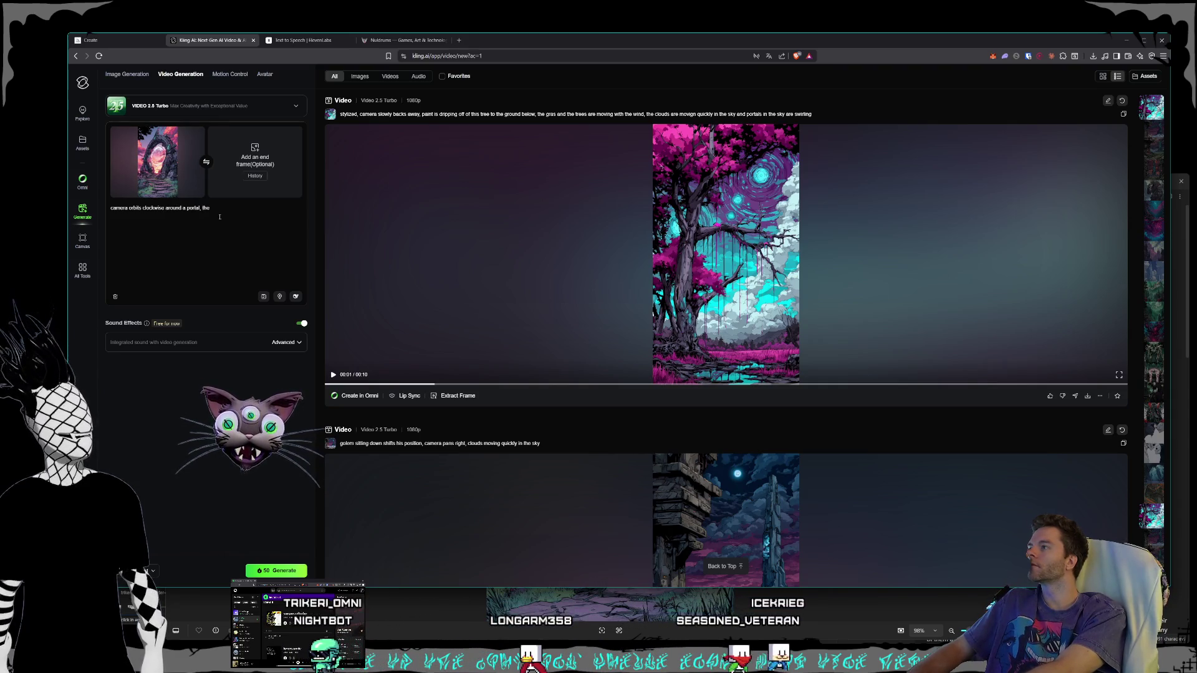
{"action": "type", "text": " clouds a"}
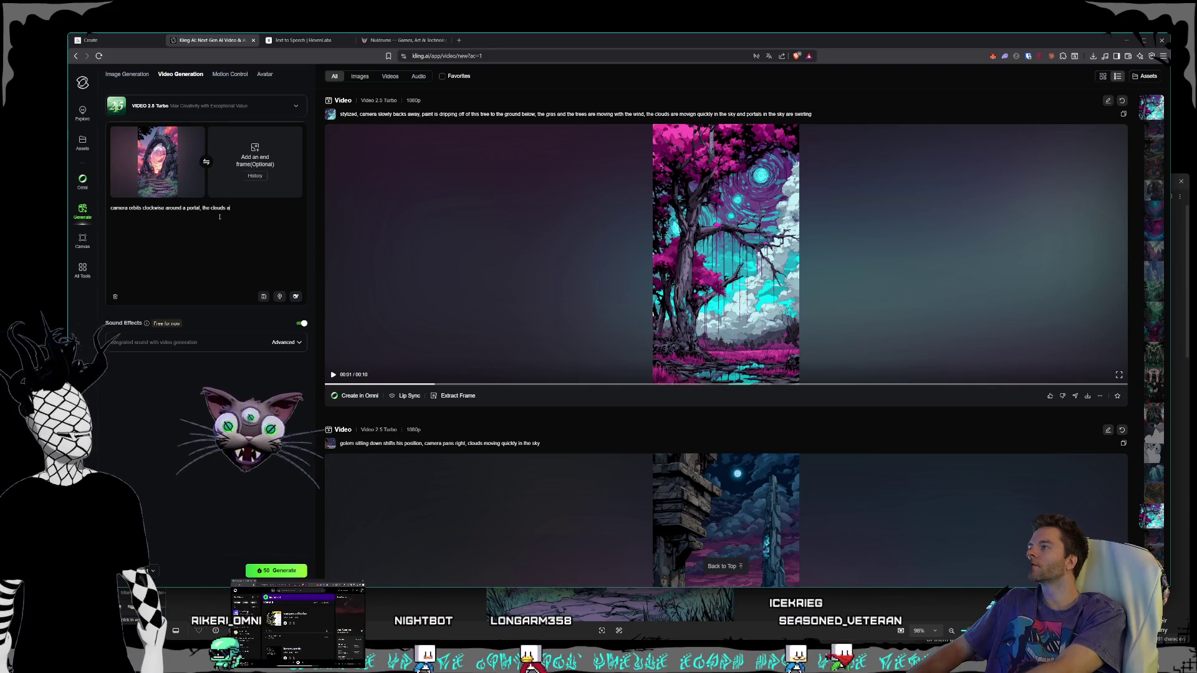
{"action": "type", "text": "re moving ac"}
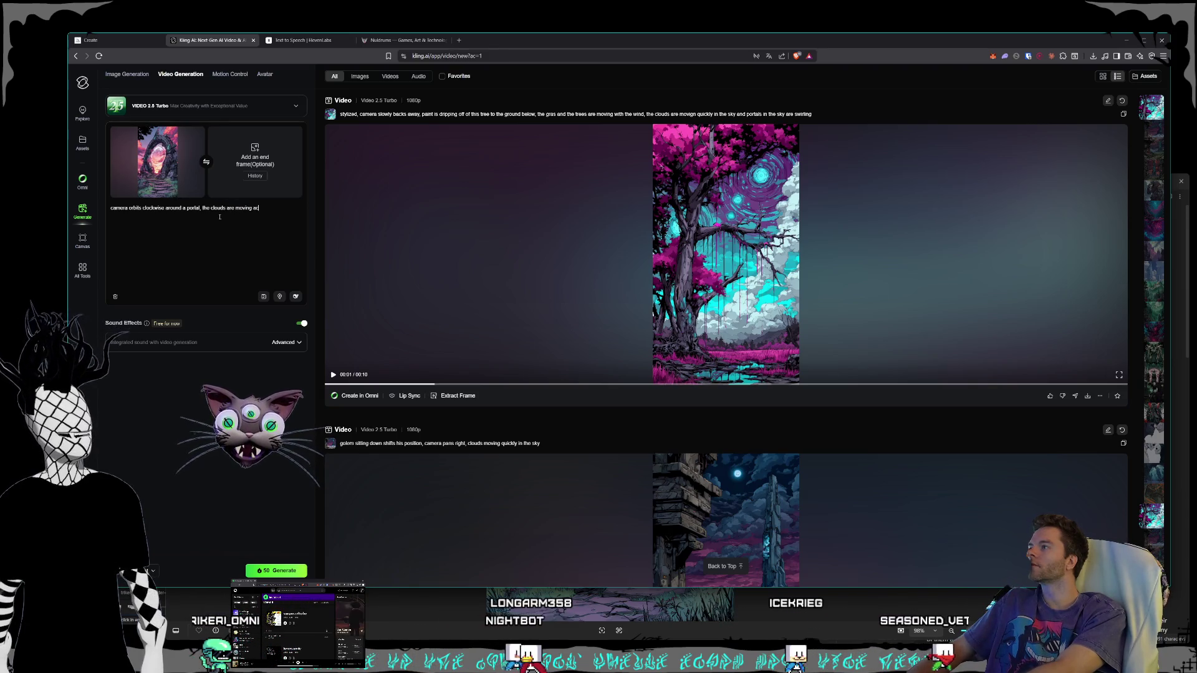
{"action": "type", "text": "ross the sky, the"}
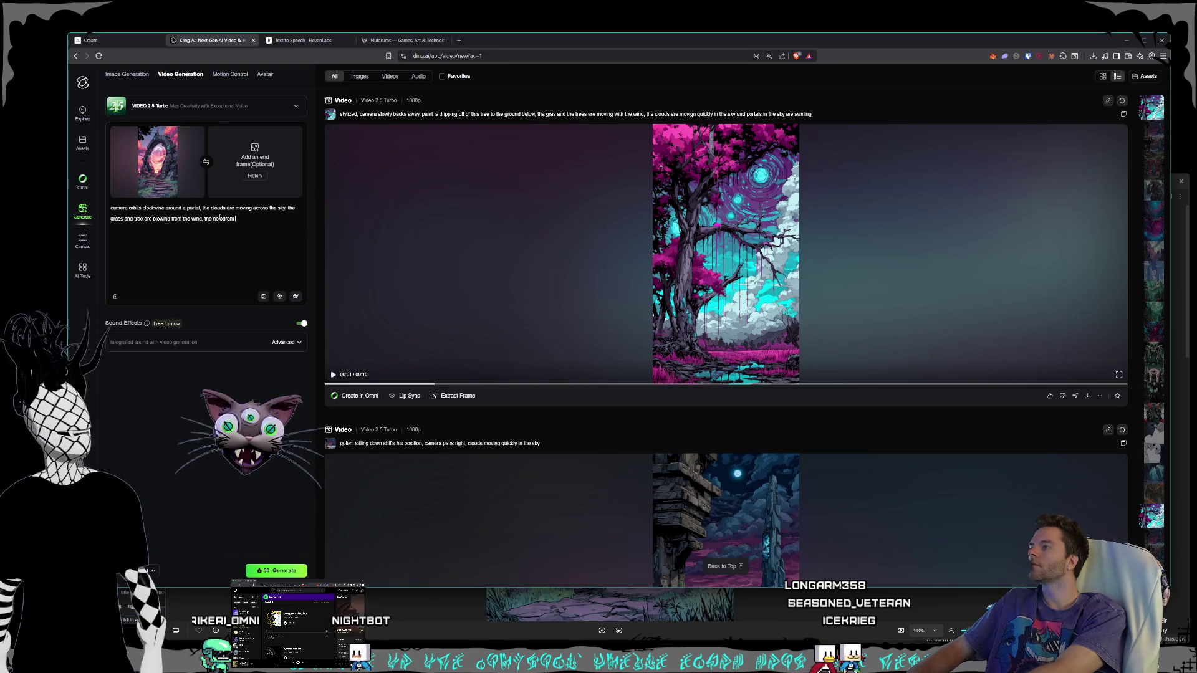
{"action": "type", "text": "th in the"}
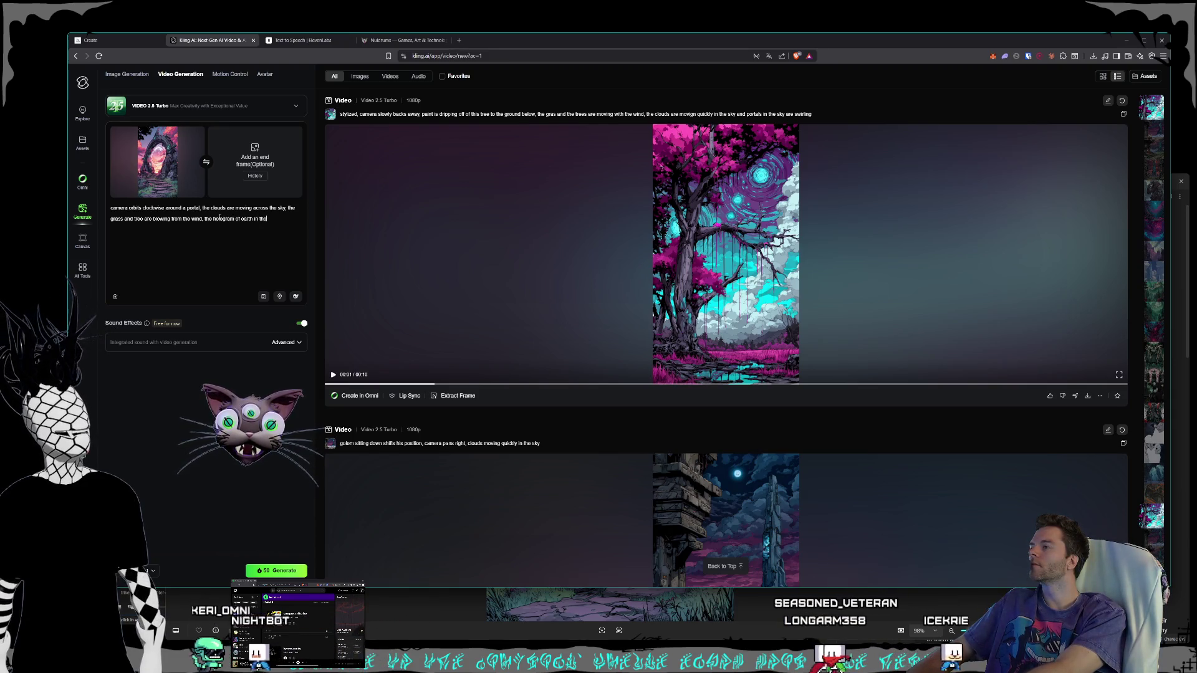
{"action": "type", "text": " middle of"}
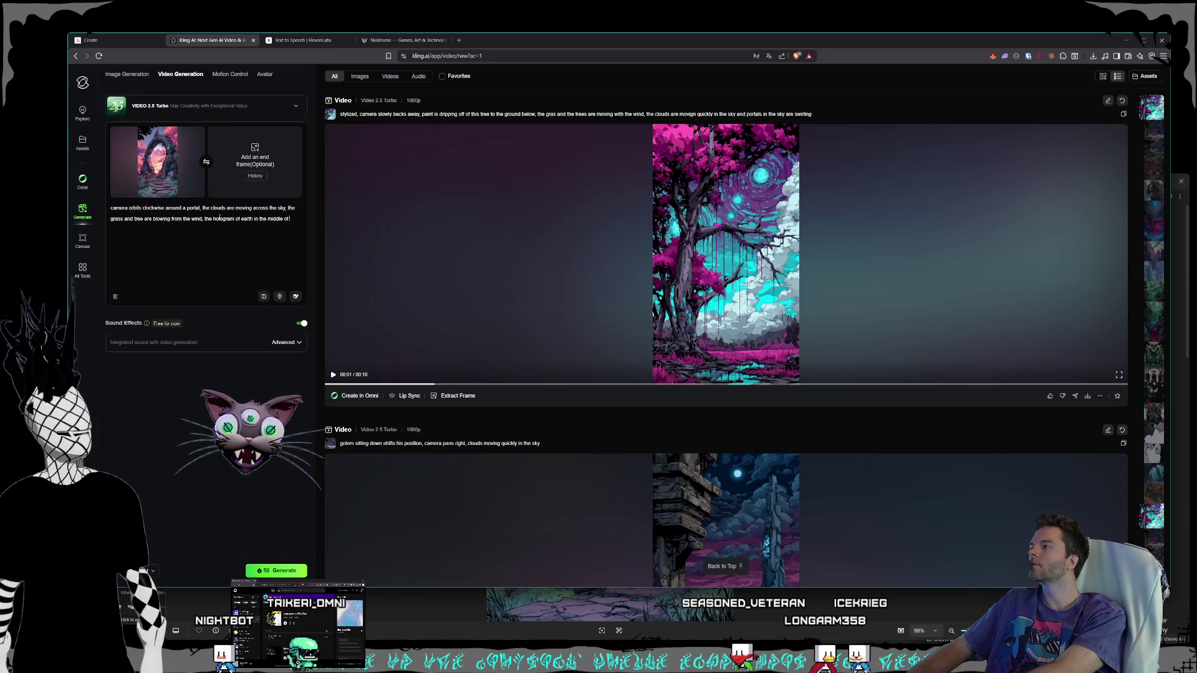
{"action": "type", "text": " the portal is sp"}
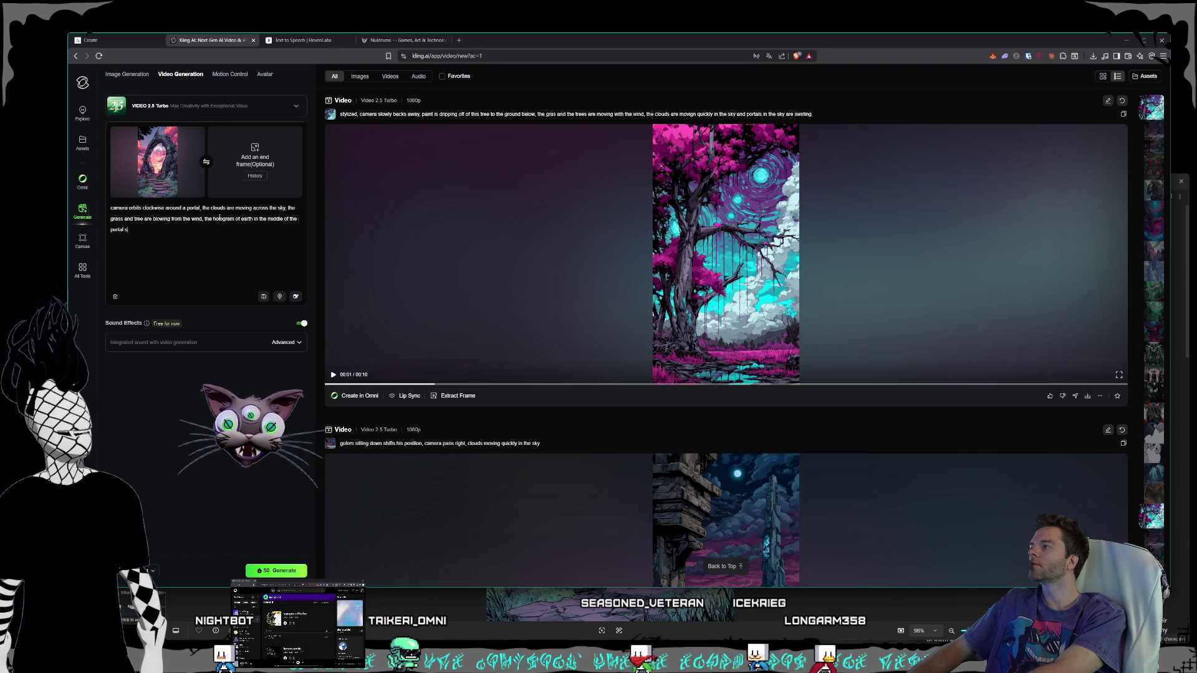
{"action": "type", "text": "in"}
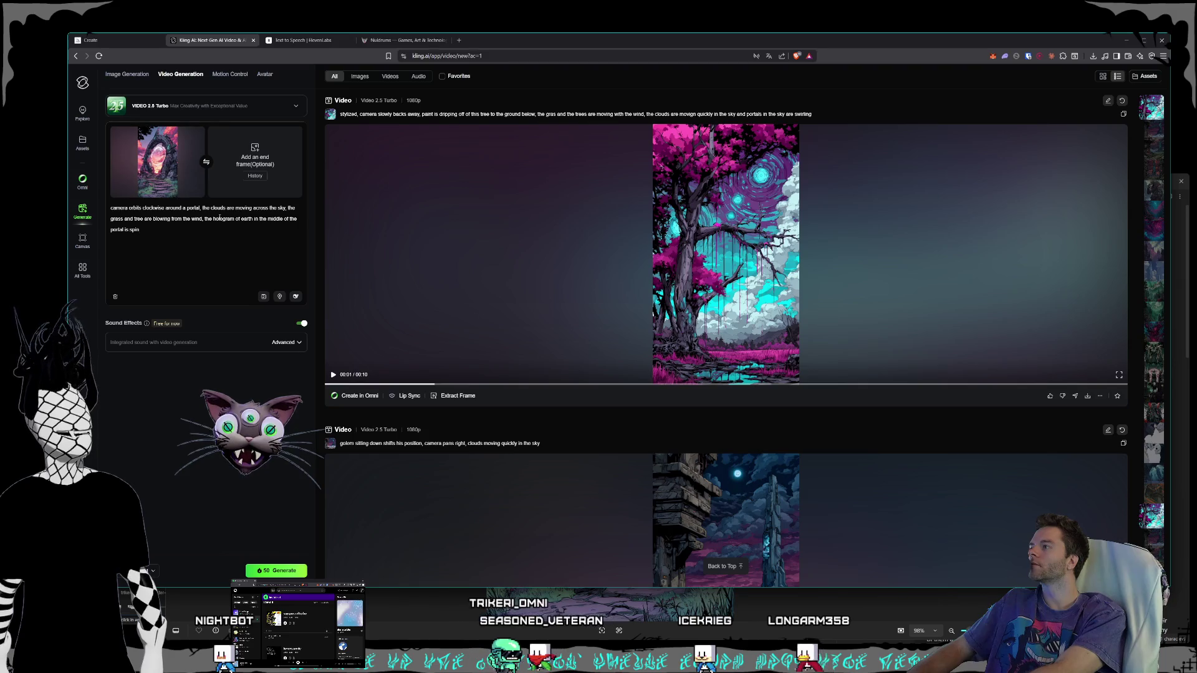
{"action": "type", "text": "ning"}
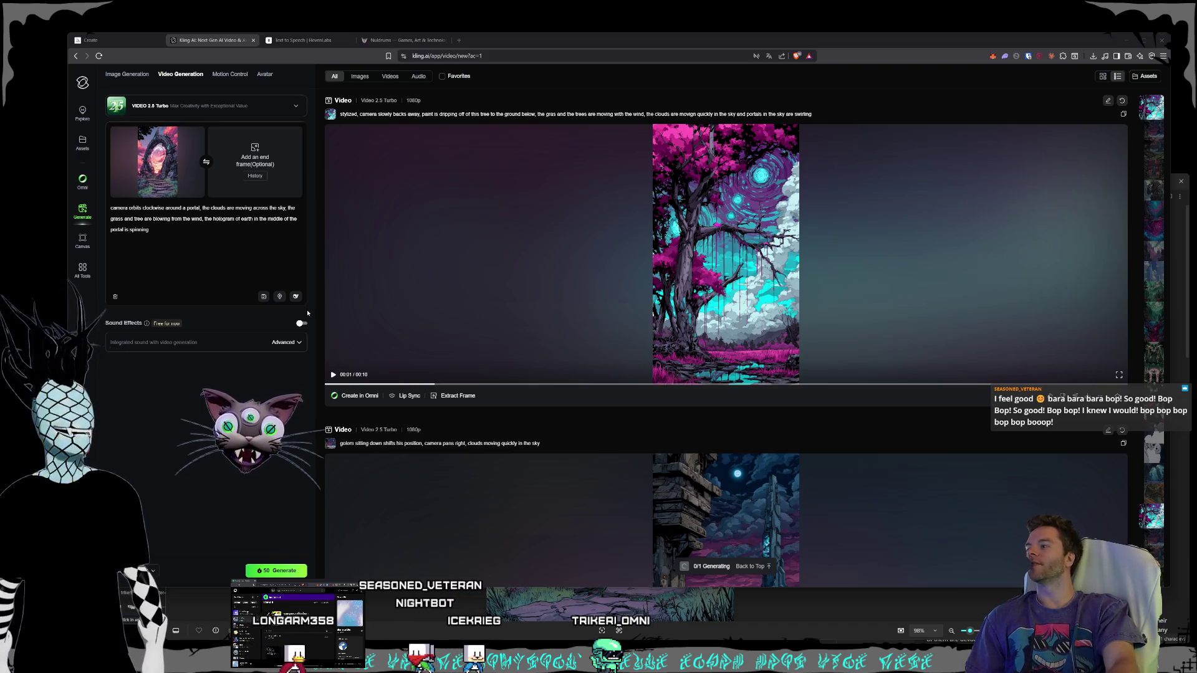
Step: Check the notifications and preview the portal source image at full size
{"action": "left_click", "coordinate": [88, 461]}
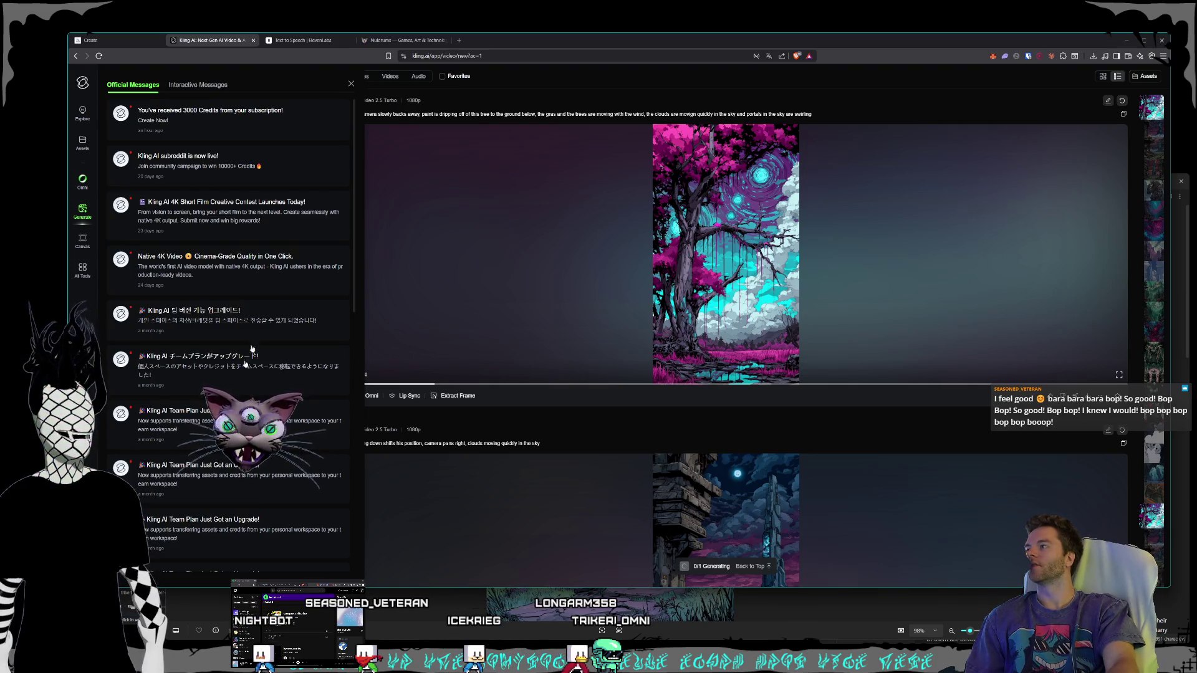
{"action": "left_click", "coordinate": [351, 84]}
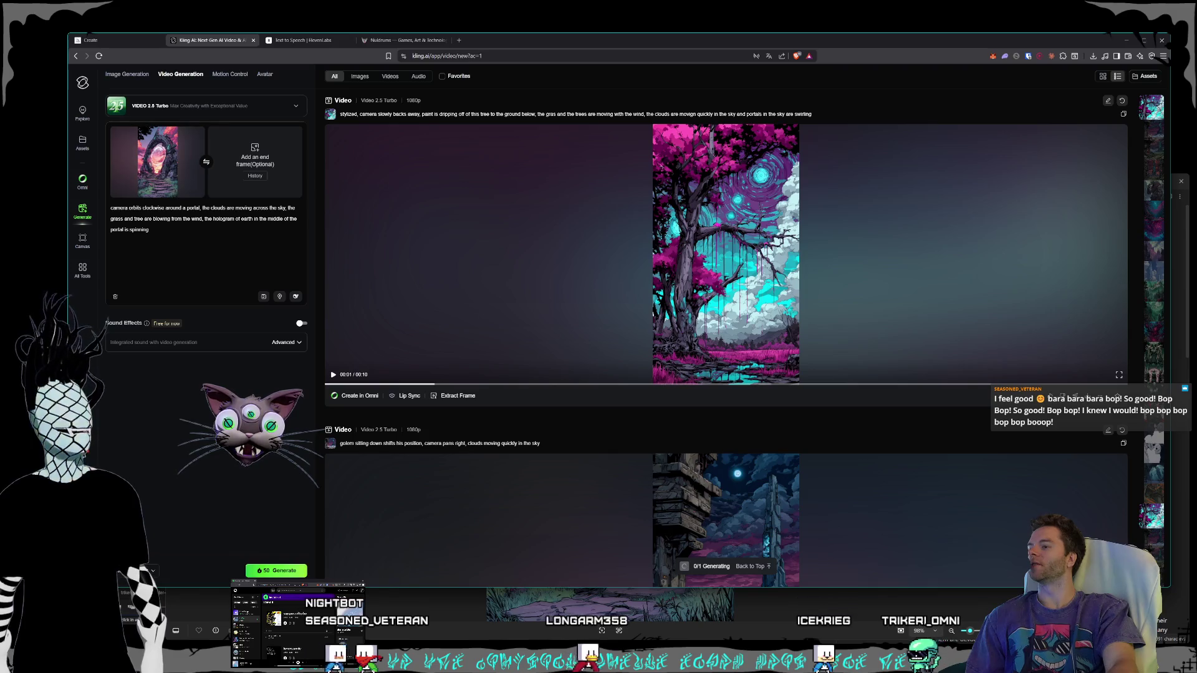
{"action": "key", "text": "Return"}
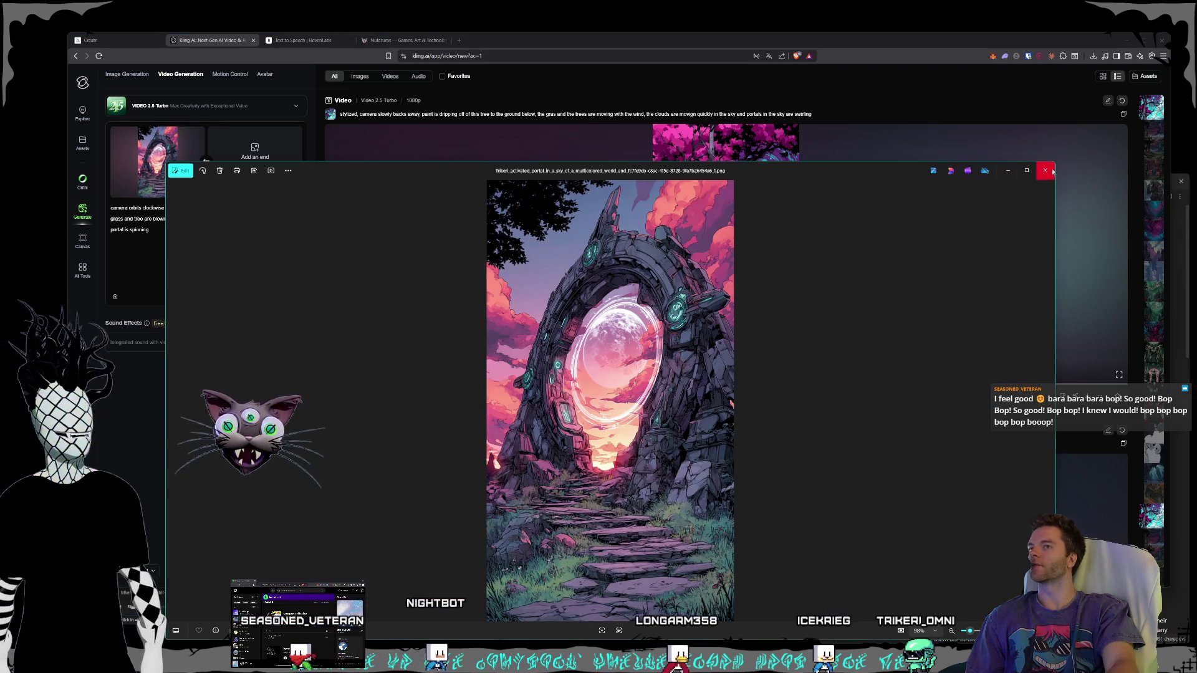
{"action": "key", "text": "Escape"}
Step: Pause the pixel-art tree video playing in the generated video feed
{"action": "key", "text": "space"}
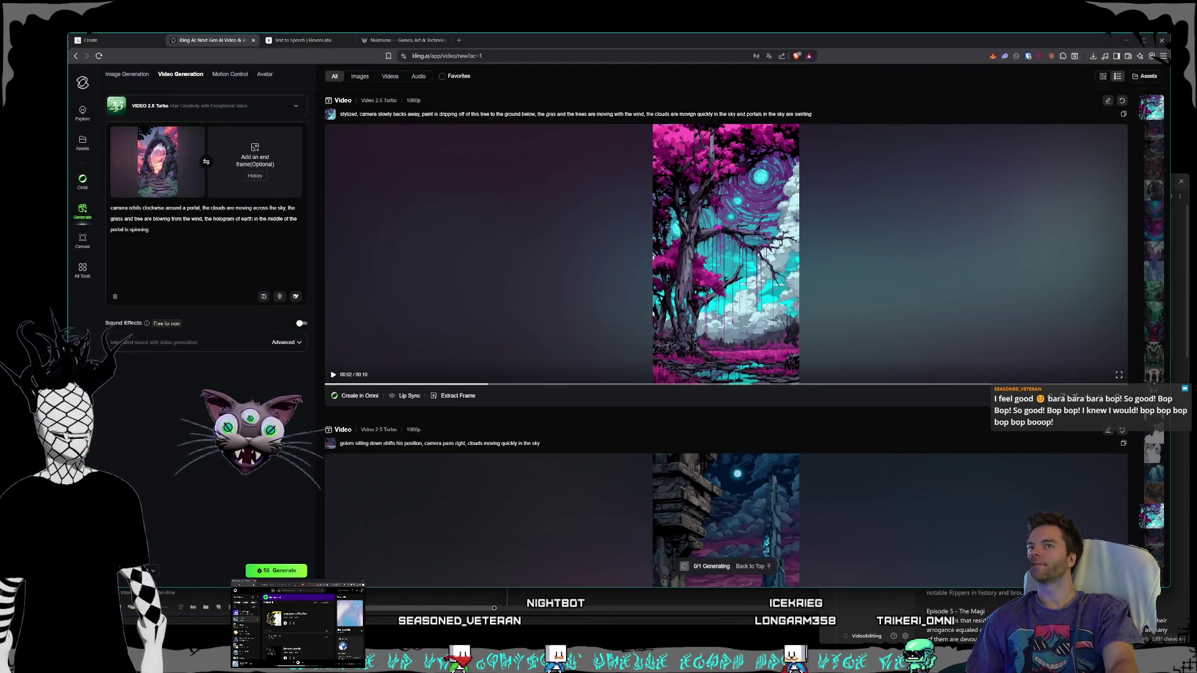
{"action": "scroll", "coordinate": [805, 221], "scroll_direction": "up", "scroll_amount": 5}
{"action": "scroll", "coordinate": [777, 232], "scroll_direction": "down", "scroll_amount": 4}
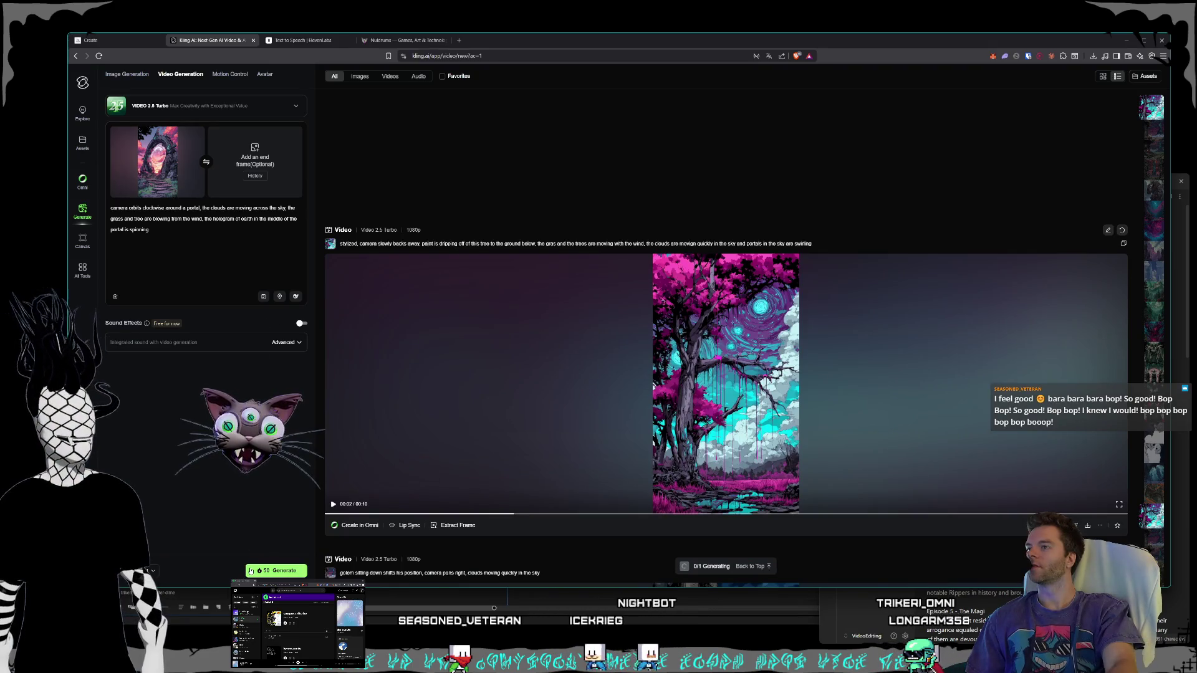
{"action": "scroll", "coordinate": [532, 214], "scroll_direction": "up", "scroll_amount": 4}
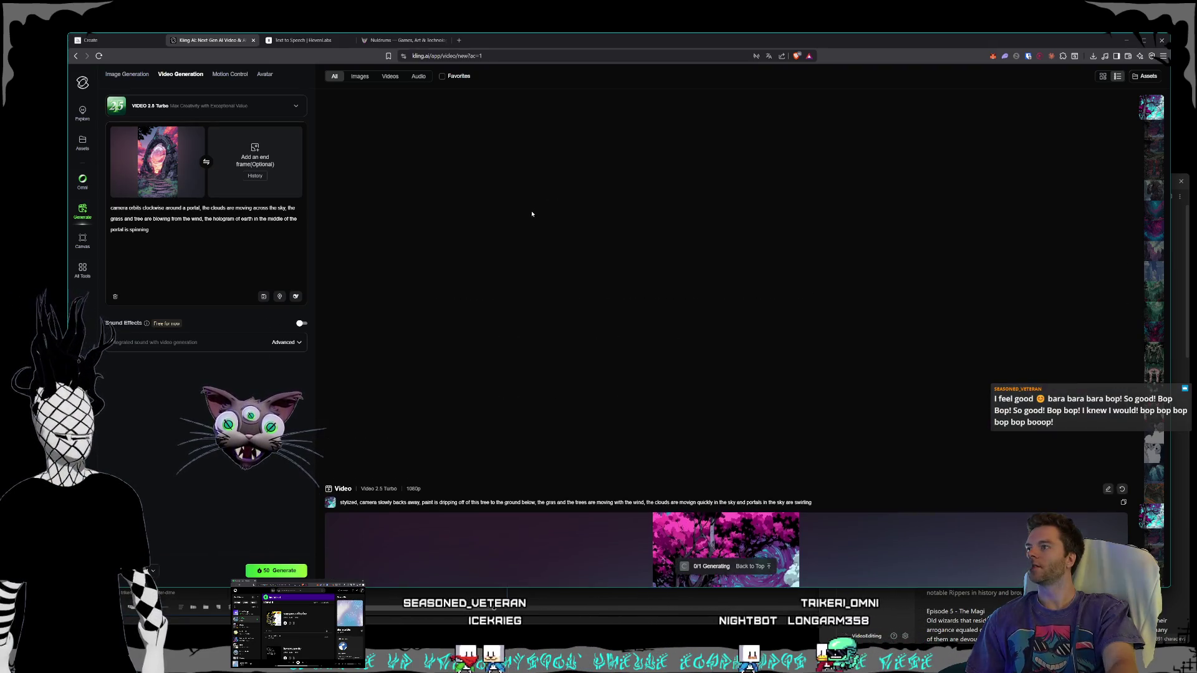
{"action": "scroll", "coordinate": [532, 214], "scroll_direction": "down", "scroll_amount": 6}
Step: Generate the portal orbit video and wait for the 10-second 1080p clip to finish
{"action": "left_click", "coordinate": [282, 567]}
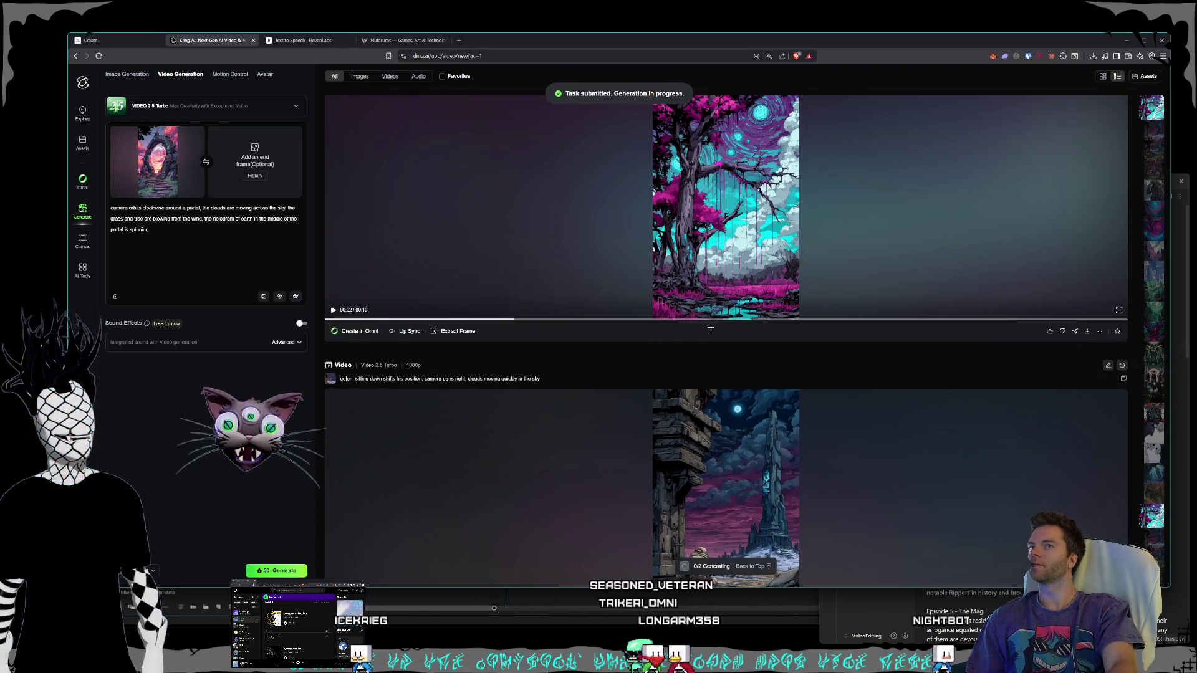
{"action": "scroll", "coordinate": [698, 318], "scroll_direction": "up", "scroll_amount": 6}
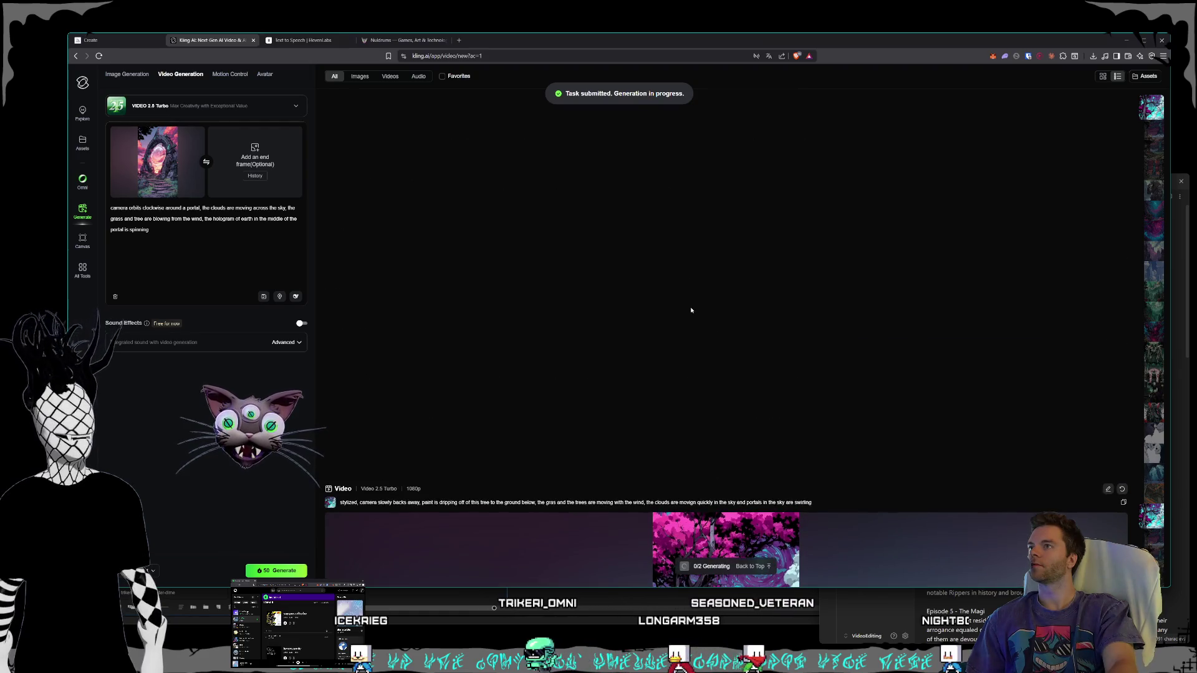
{"action": "mouse_move", "coordinate": [143, 152]}
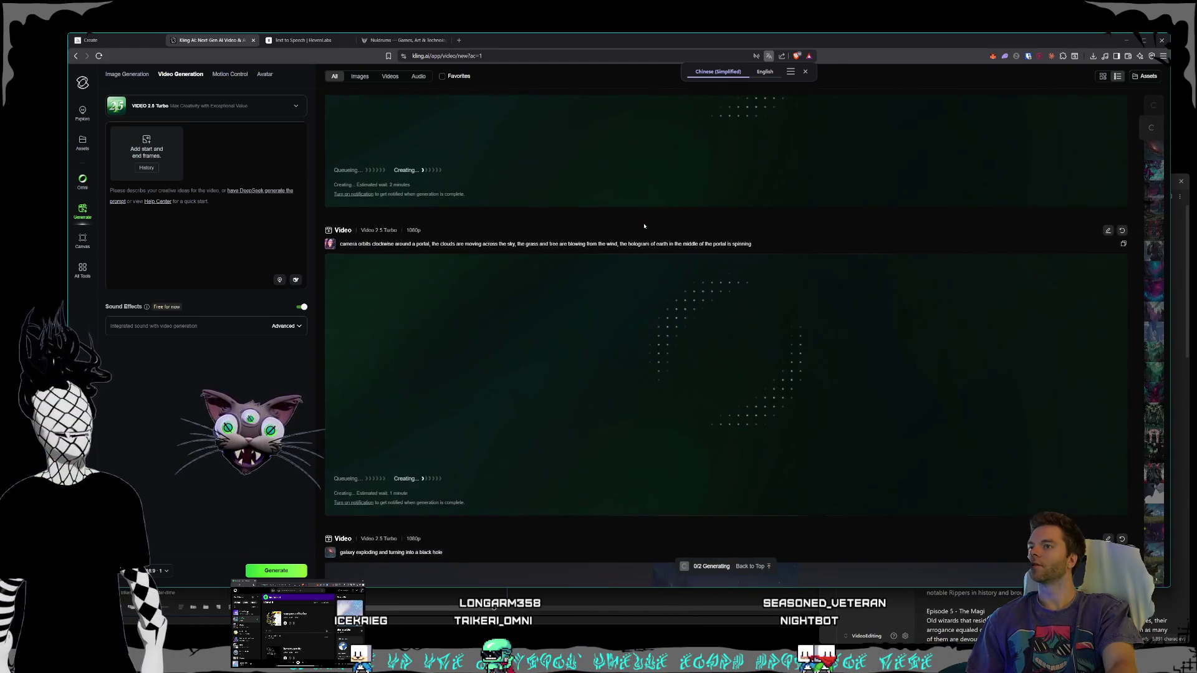
{"action": "scroll", "coordinate": [644, 222], "scroll_direction": "down", "scroll_amount": 5}
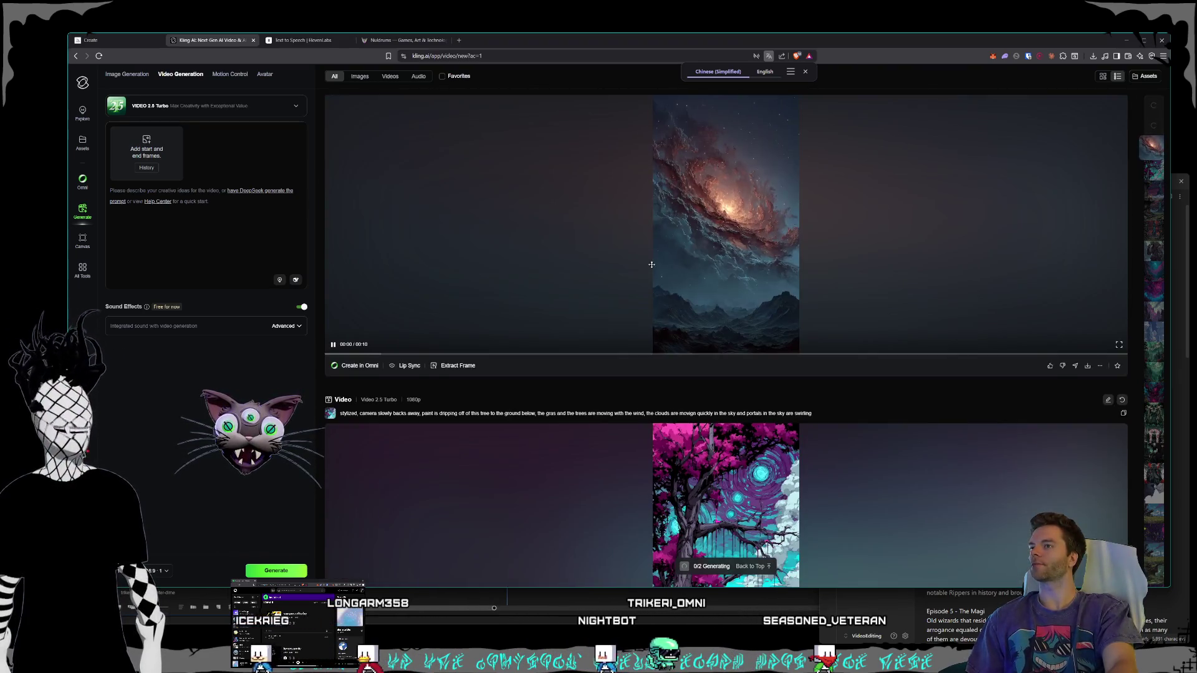
{"action": "scroll", "coordinate": [787, 358], "scroll_direction": "up", "scroll_amount": 1}
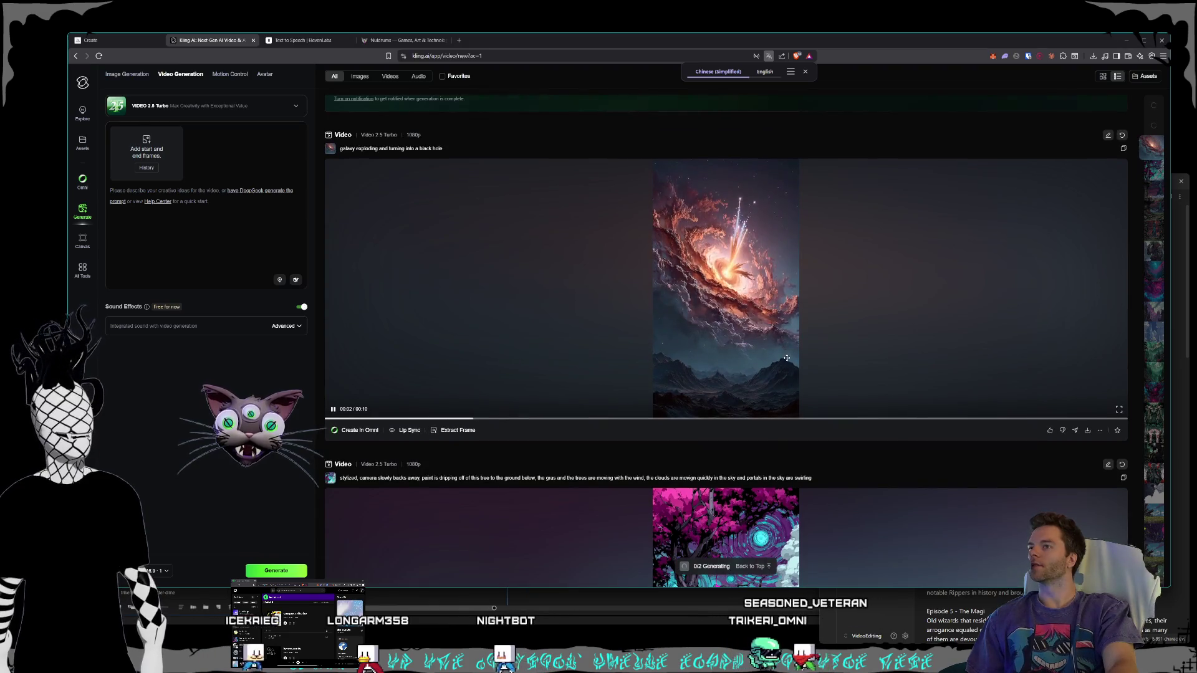
{"action": "scroll", "coordinate": [795, 405], "scroll_direction": "up", "scroll_amount": 1}
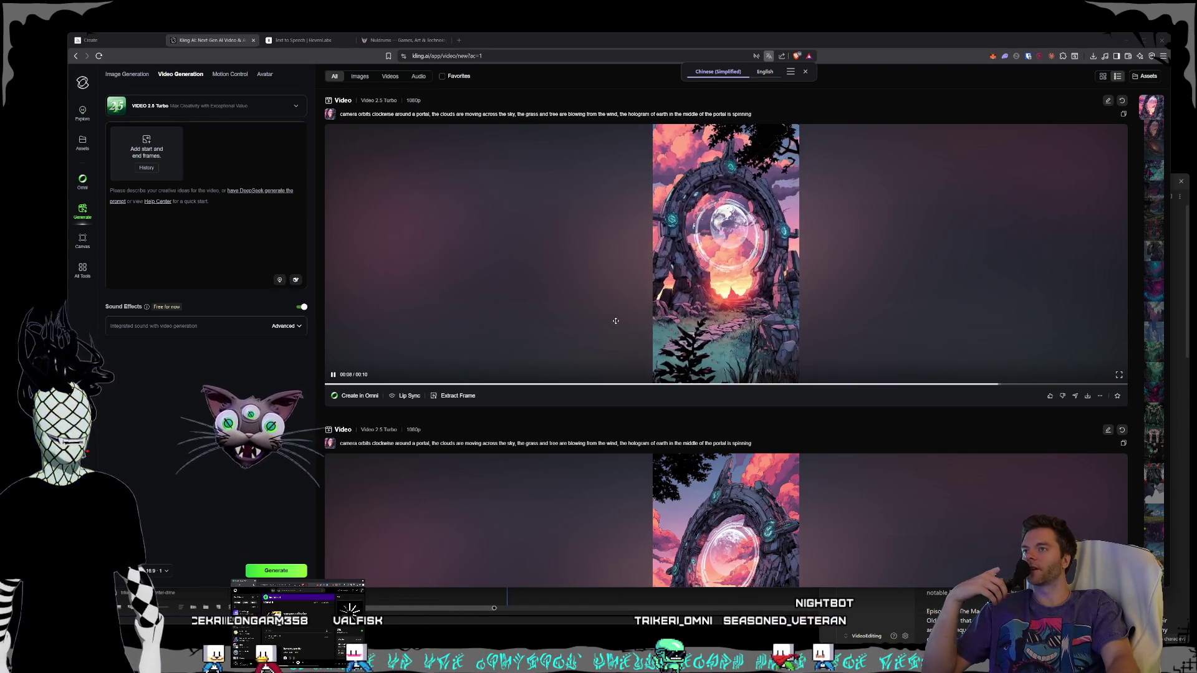
Step: View the portal orbit video's details, then reveal its download options with Without Watermark on
{"action": "scroll", "coordinate": [742, 312], "scroll_direction": "down", "scroll_amount": 4}
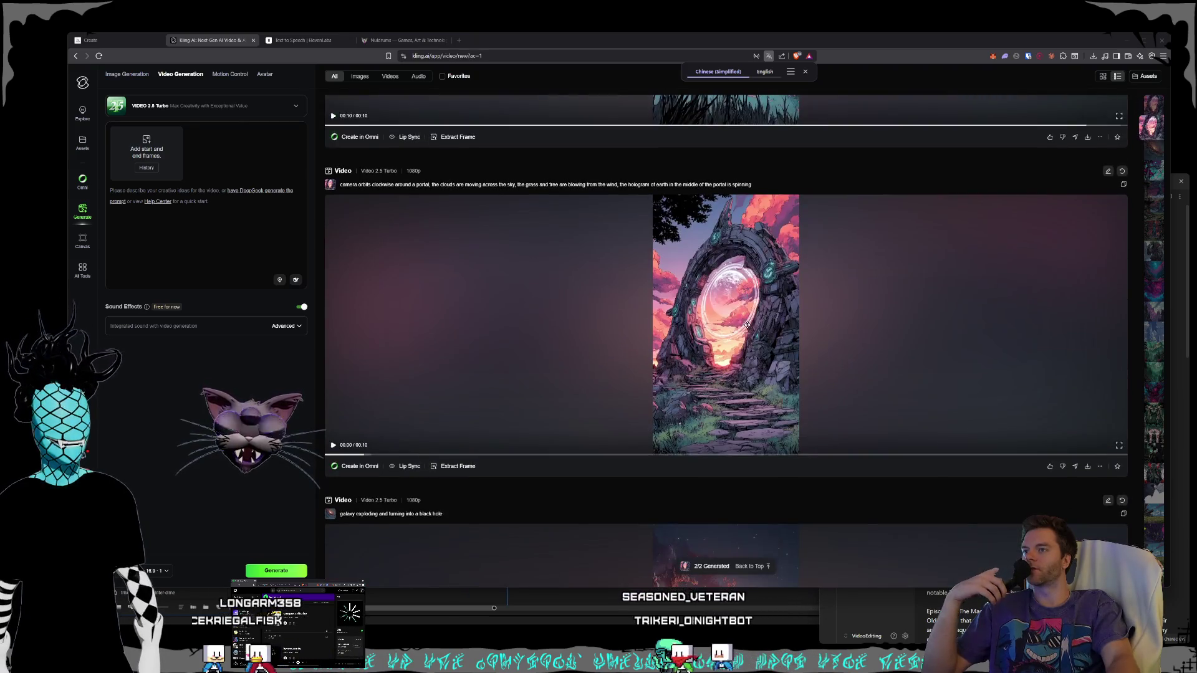
{"action": "left_click", "coordinate": [752, 347]}
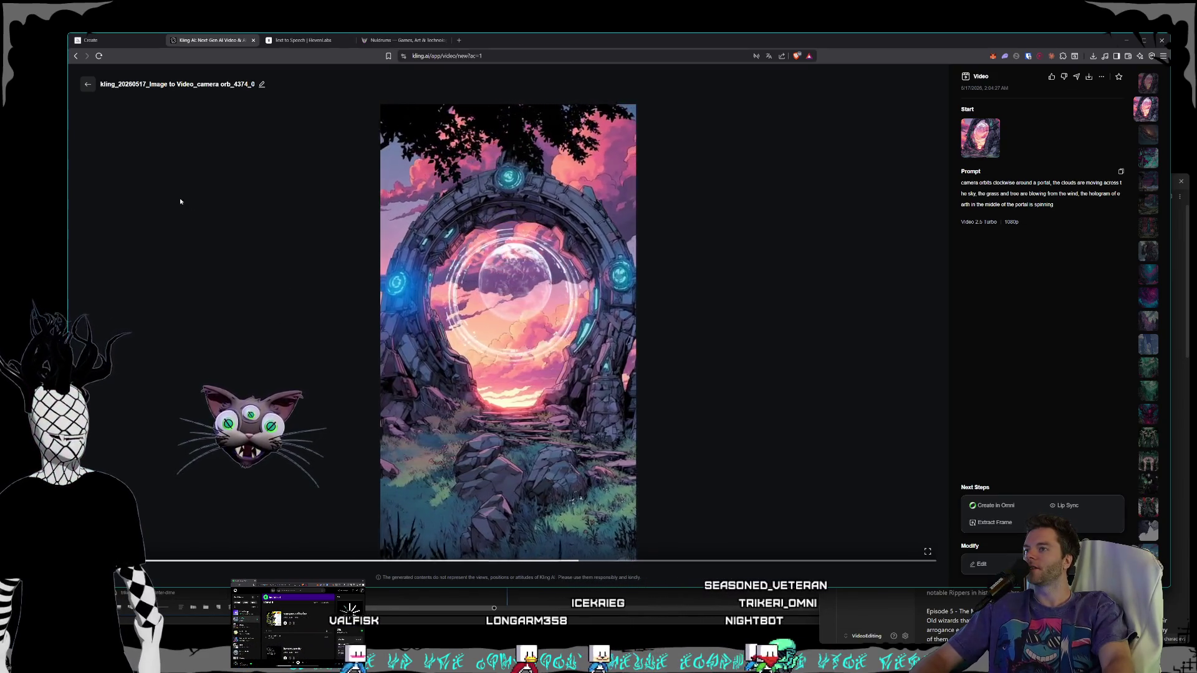
{"action": "left_click", "coordinate": [91, 87]}
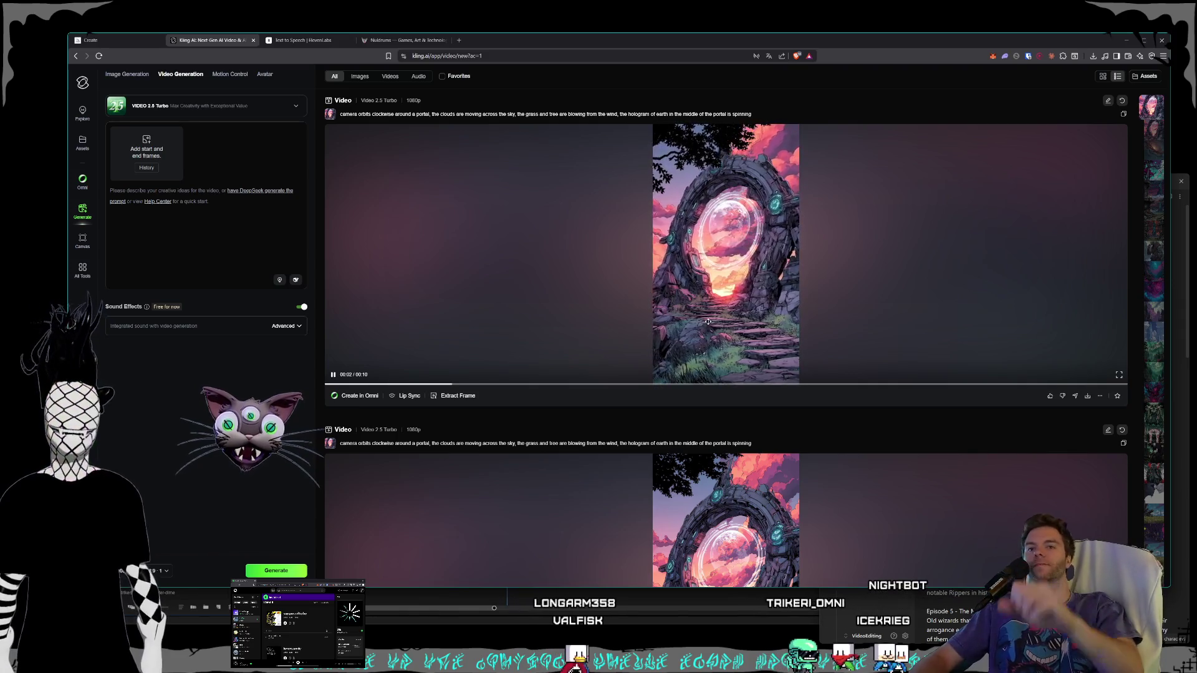
{"action": "scroll", "coordinate": [898, 327], "scroll_direction": "down", "scroll_amount": 4}
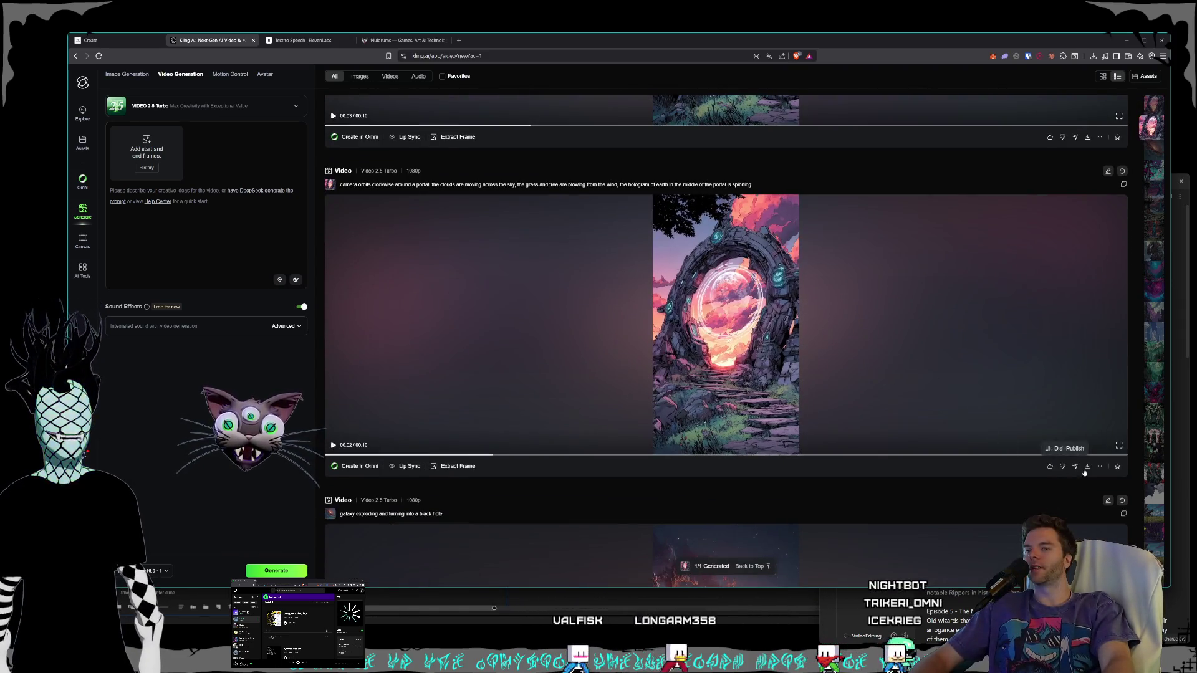
{"action": "mouse_move", "coordinate": [1089, 469]}
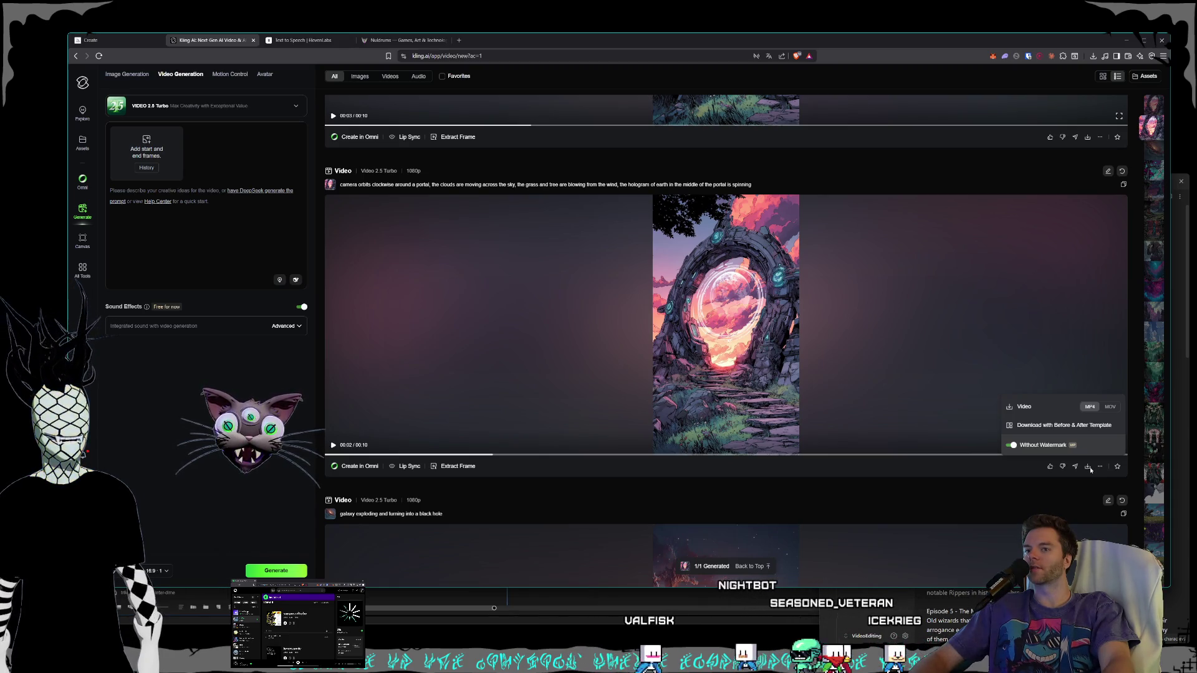
Step: Start the watermark-free portal video download and browse to Storage1 (D:) > Videos > Nuldrums
{"action": "left_click", "coordinate": [1089, 469]}
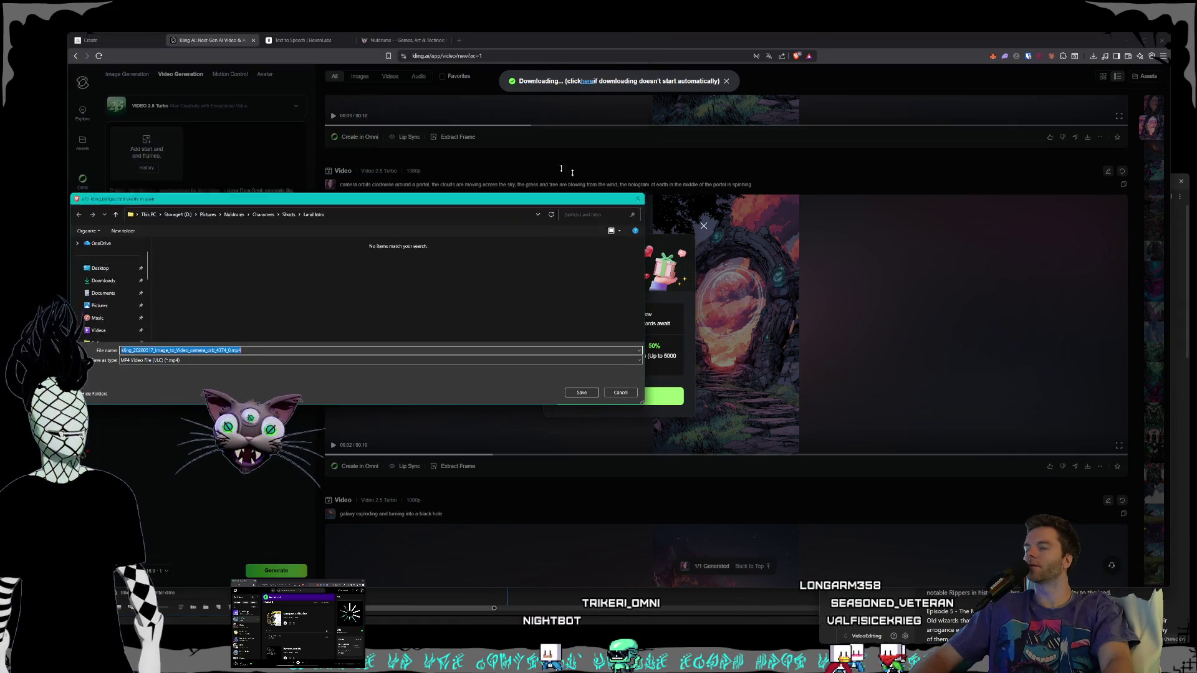
{"action": "left_click_drag", "start_coordinate": [270, 34], "coordinate": [465, 149]}
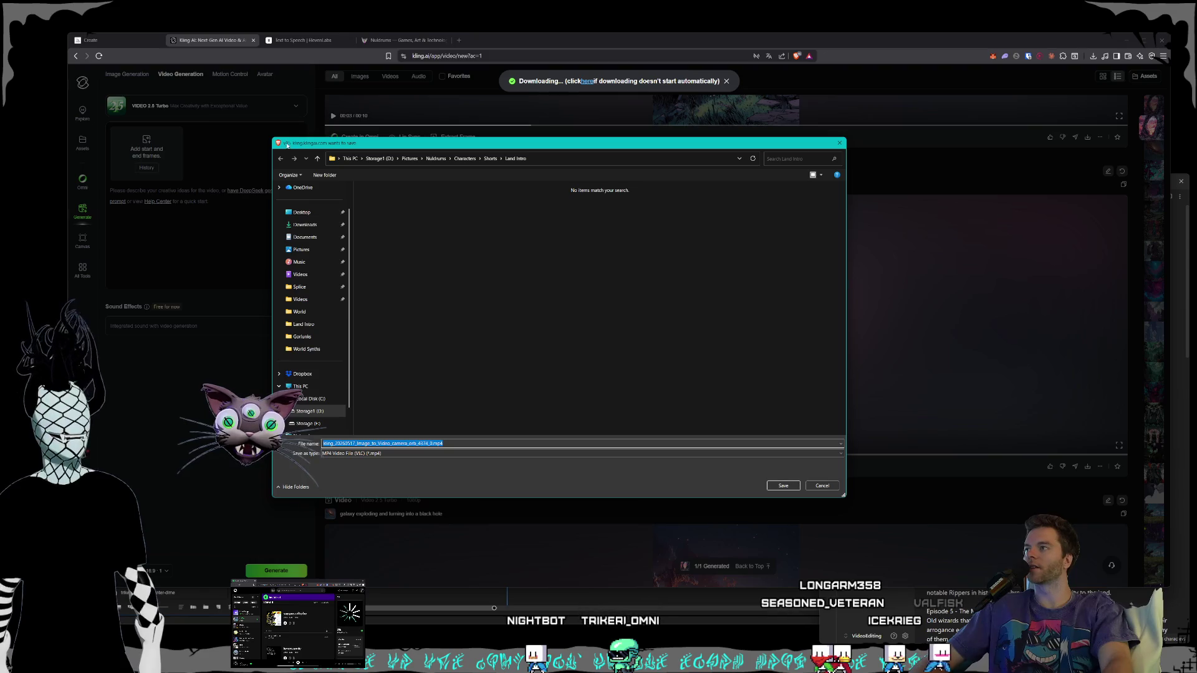
{"action": "mouse_move", "coordinate": [270, 137]}
{"action": "left_mouse_down"}
{"action": "mouse_move", "coordinate": [364, 152]}
{"action": "mouse_move", "coordinate": [376, 172]}
{"action": "left_mouse_up"}
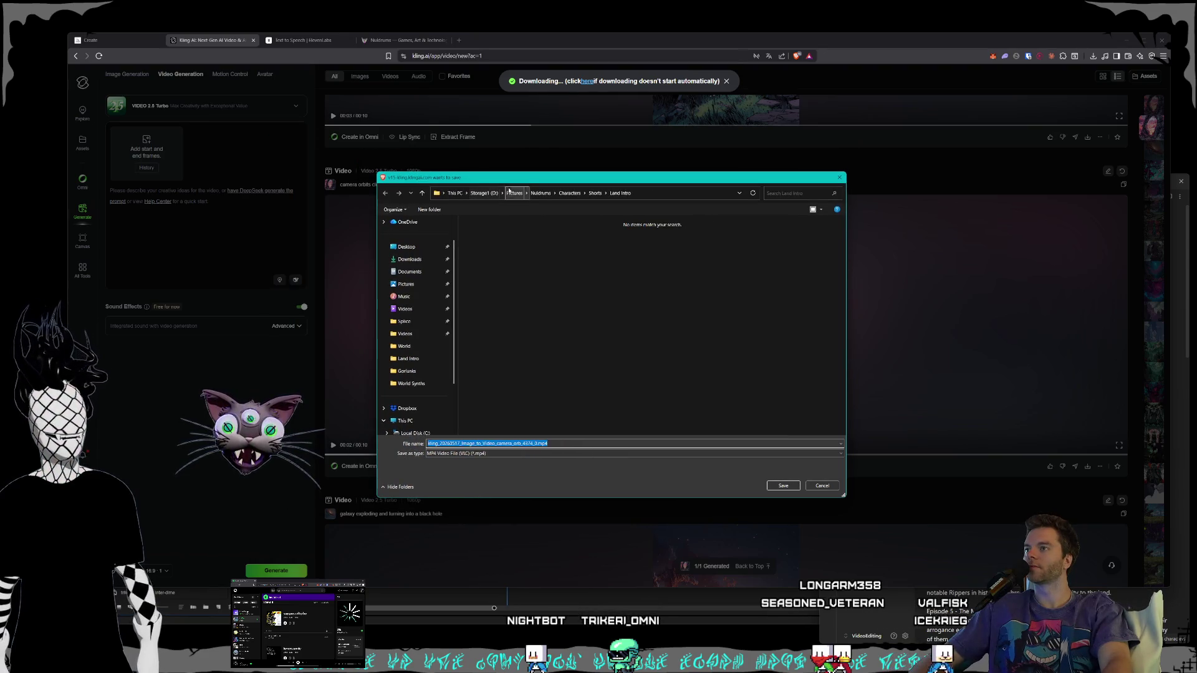
{"action": "left_click_drag", "start_coordinate": [509, 190], "coordinate": [438, 180]}
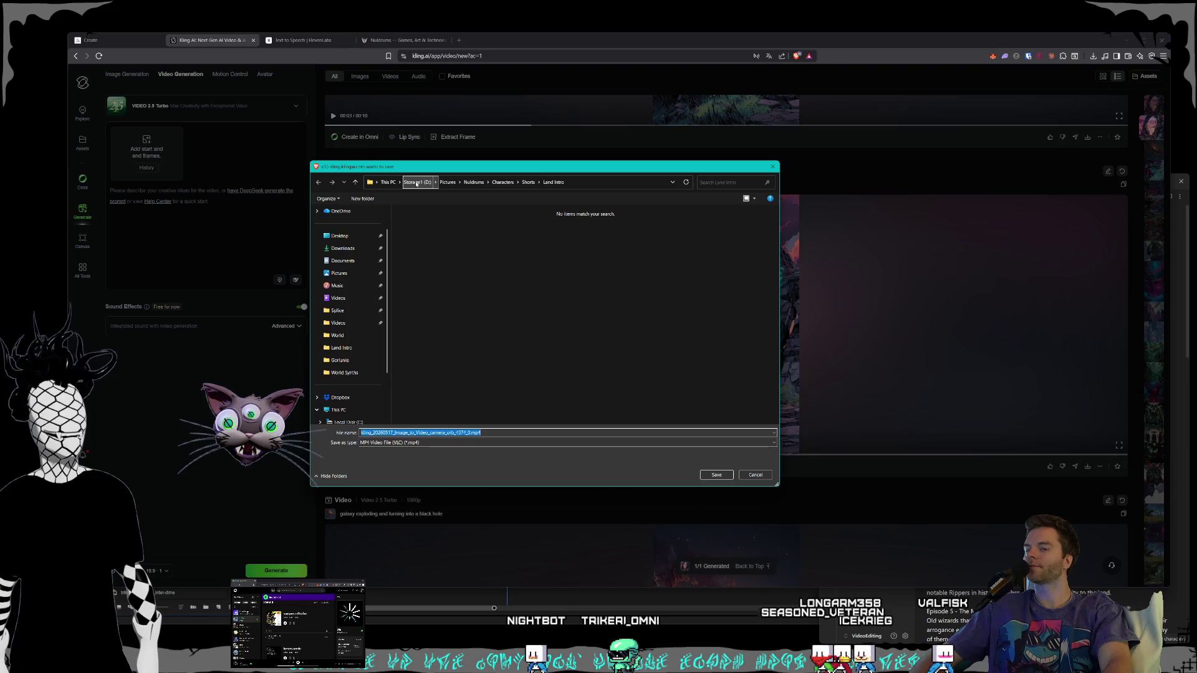
{"action": "left_click", "coordinate": [416, 182]}
{"action": "double_click", "coordinate": [402, 384]}
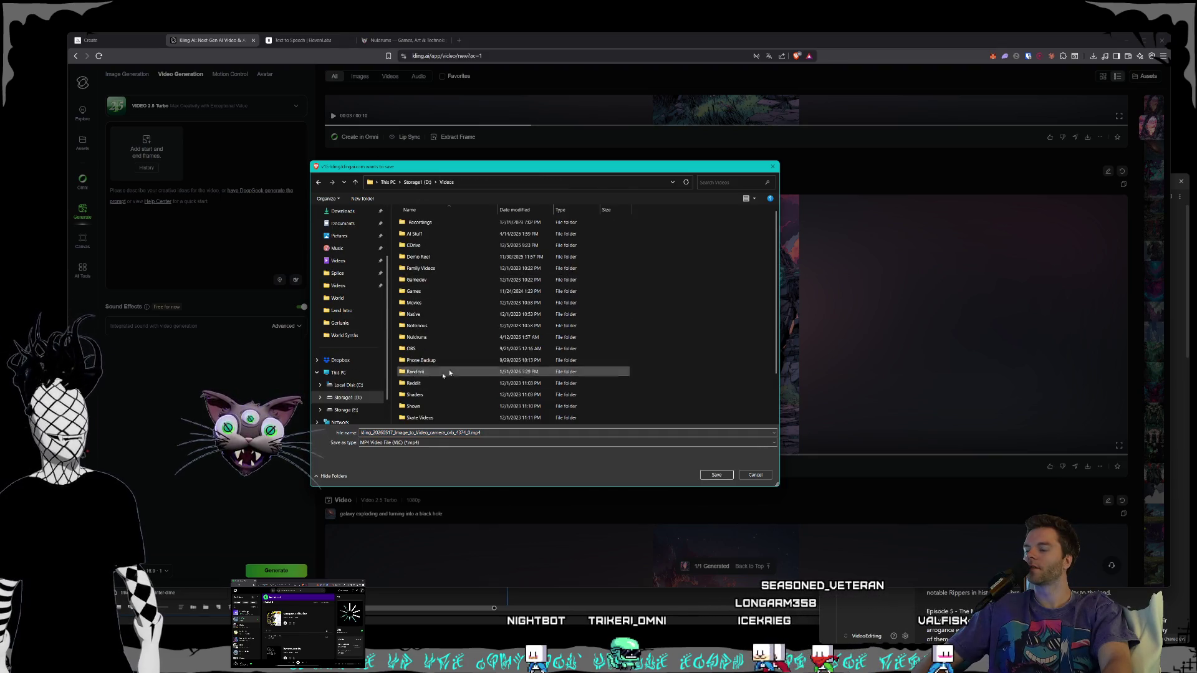
{"action": "left_click", "coordinate": [419, 281]}
{"action": "double_click", "coordinate": [419, 282]}
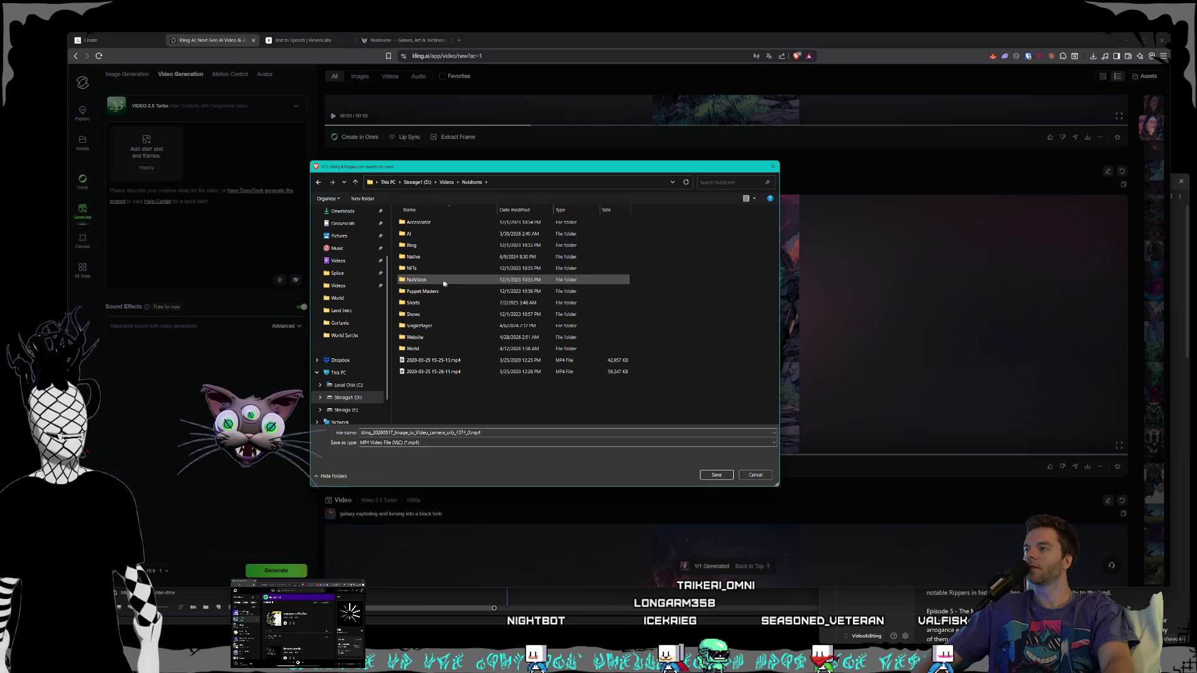
Step: Compare the Nuldrums project folders, then open the Shorts folder
{"action": "left_click", "coordinate": [430, 271]}
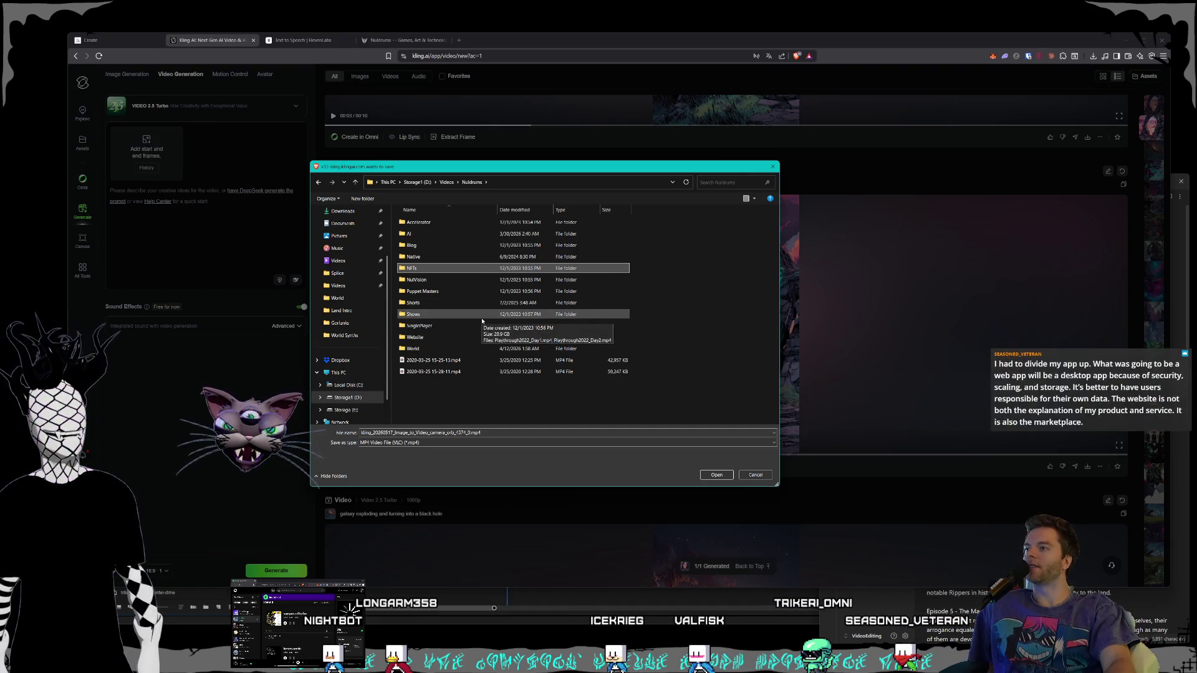
{"action": "left_click", "coordinate": [455, 307]}
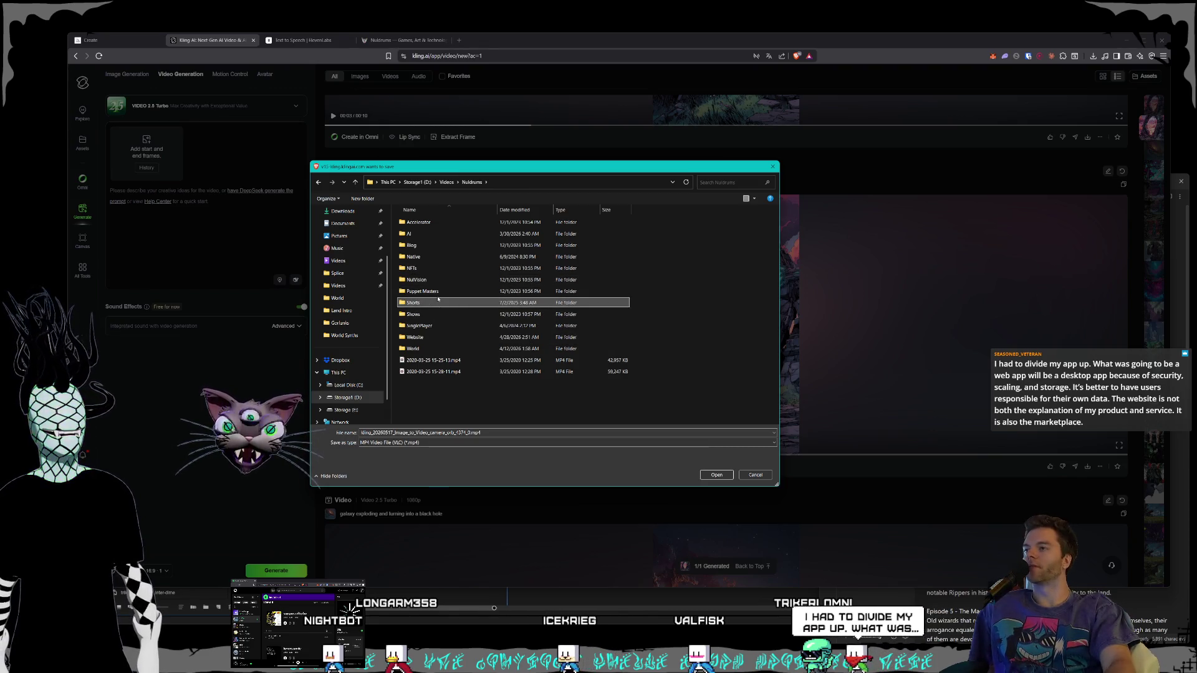
{"action": "left_click", "coordinate": [425, 281]}
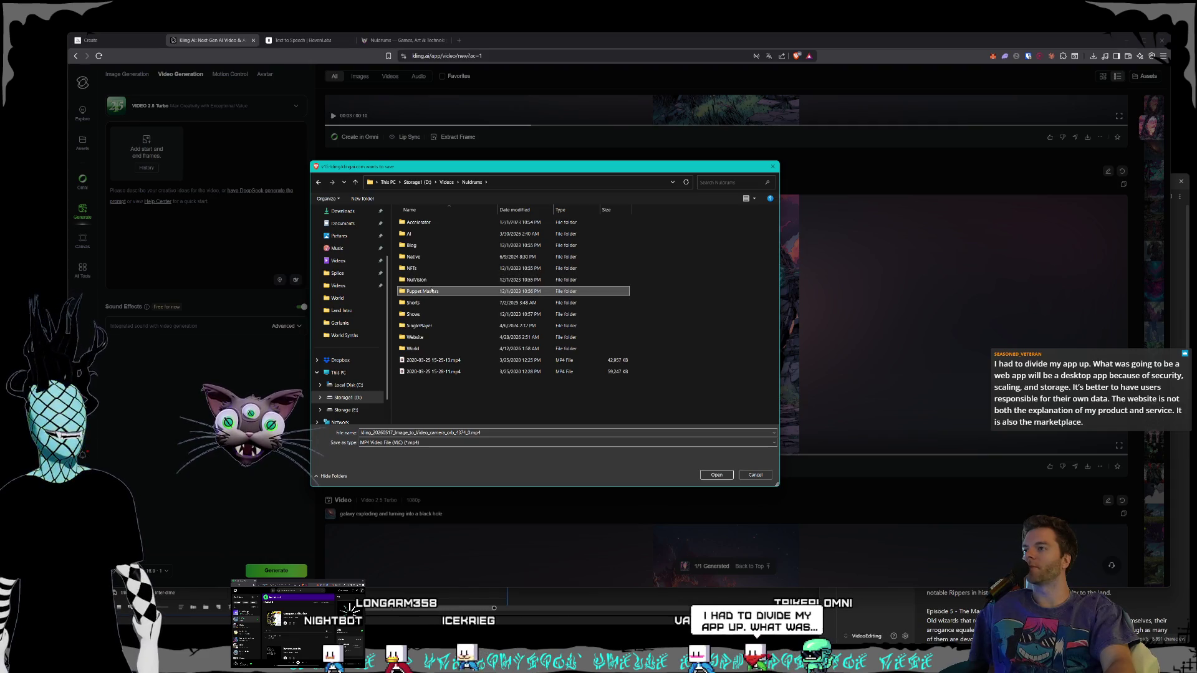
{"action": "left_click", "coordinate": [416, 246]}
{"action": "left_click", "coordinate": [417, 236]}
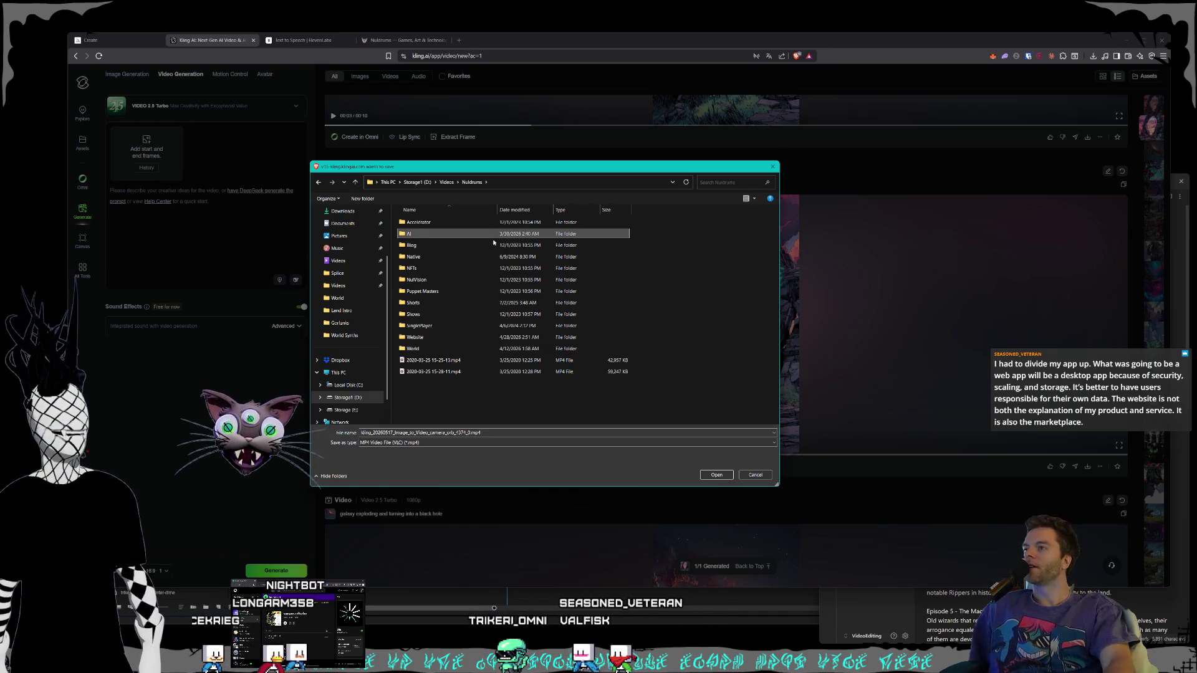
{"action": "left_click", "coordinate": [471, 254]}
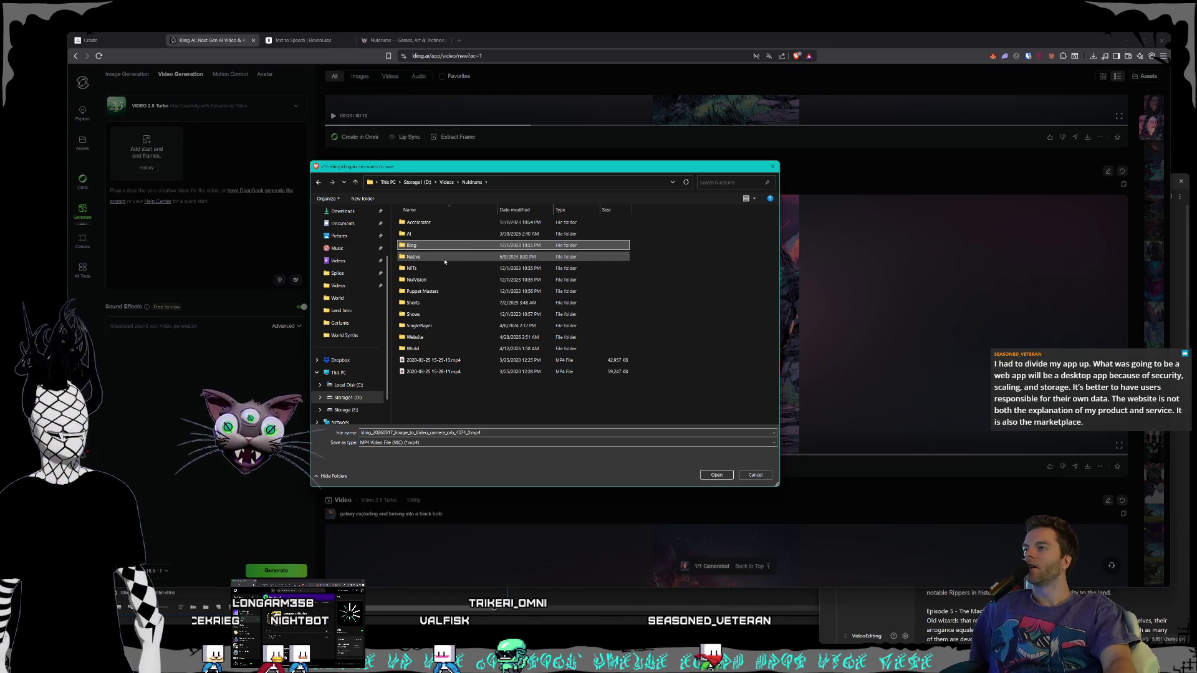
{"action": "left_click", "coordinate": [453, 290]}
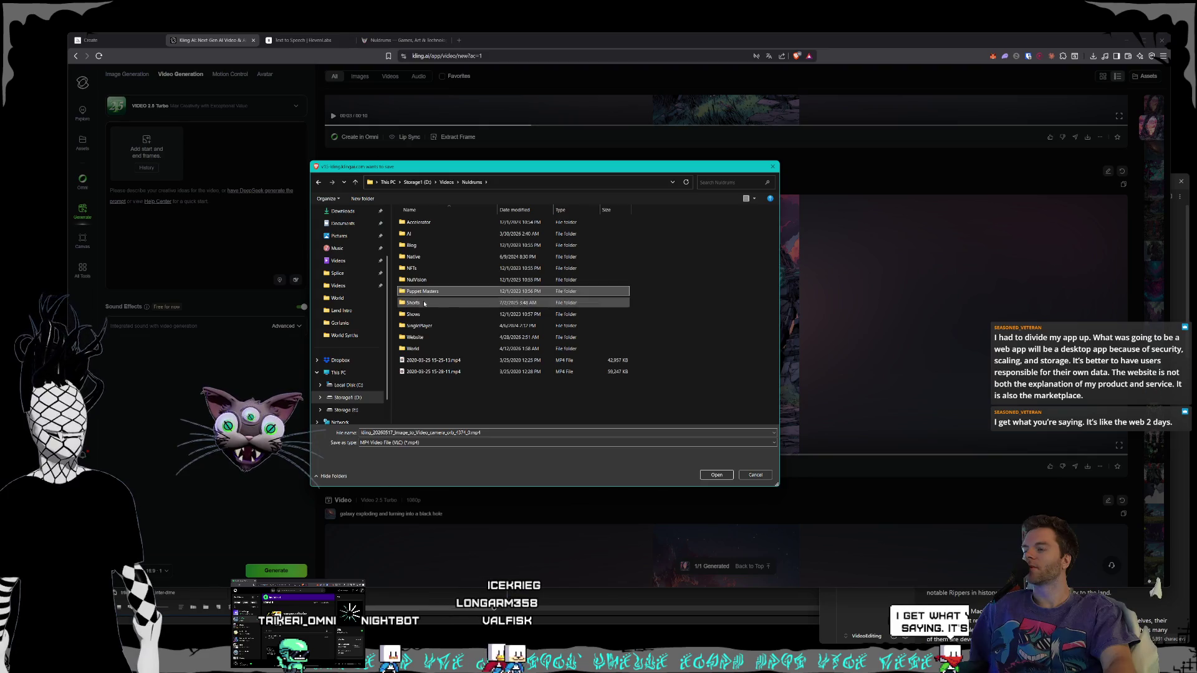
{"action": "left_click", "coordinate": [424, 304]}
{"action": "left_click", "coordinate": [420, 317]}
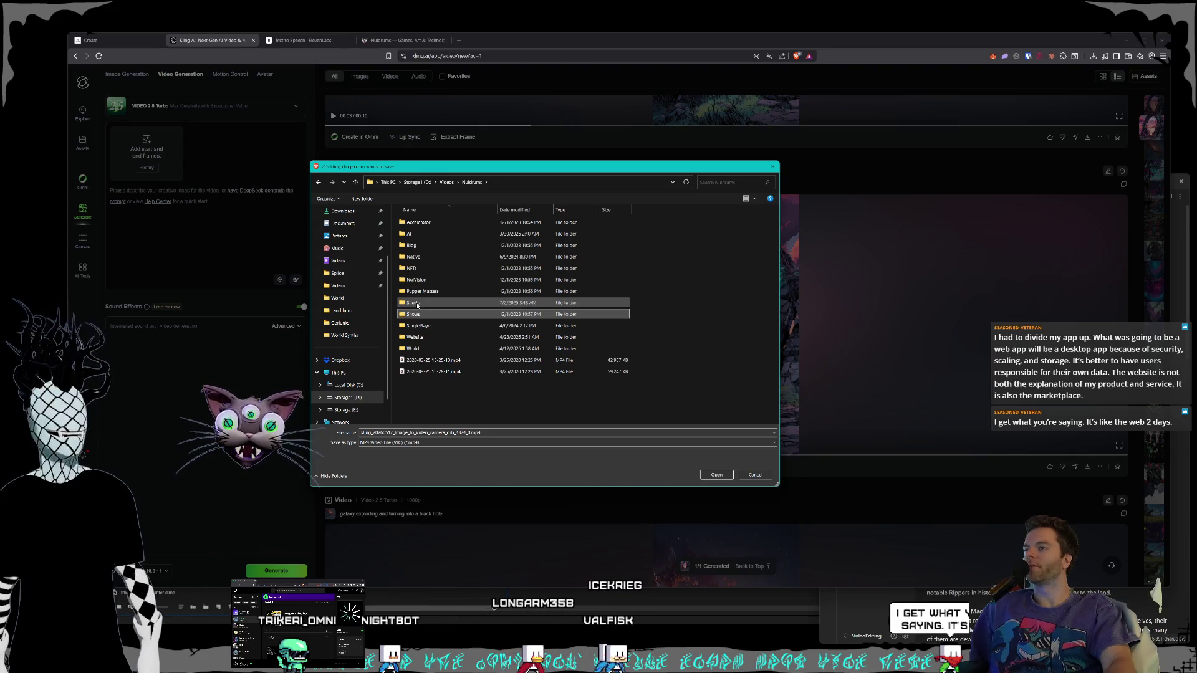
{"action": "left_click", "coordinate": [417, 304]}
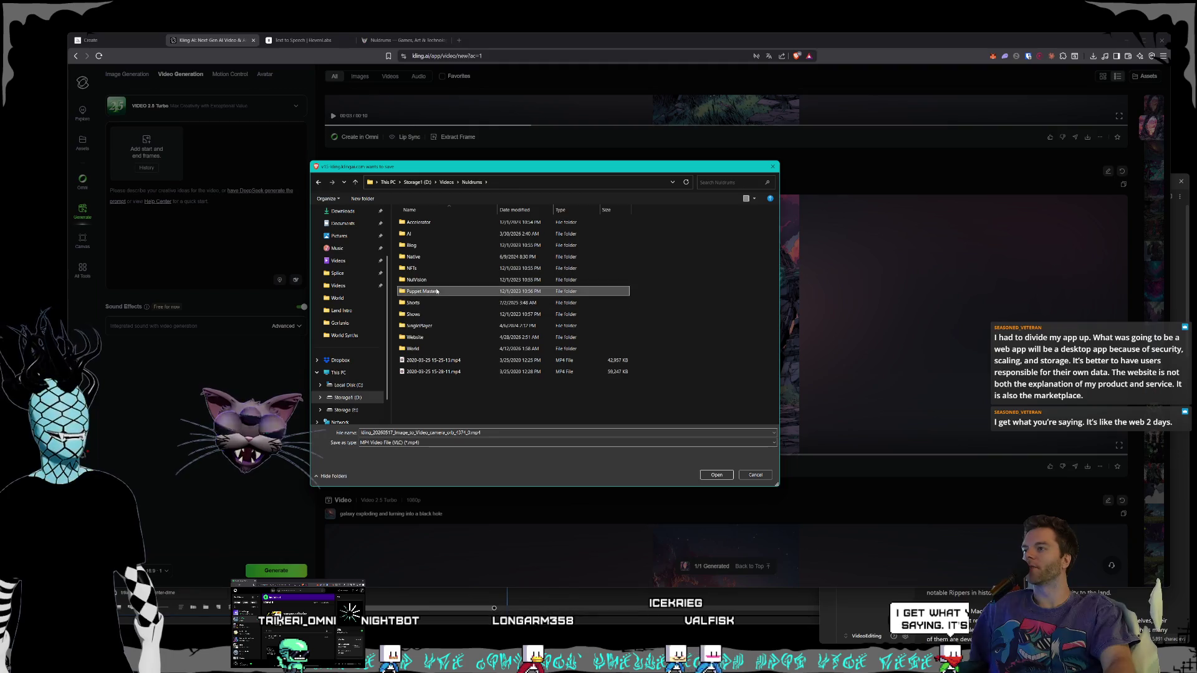
{"action": "left_click", "coordinate": [427, 281]}
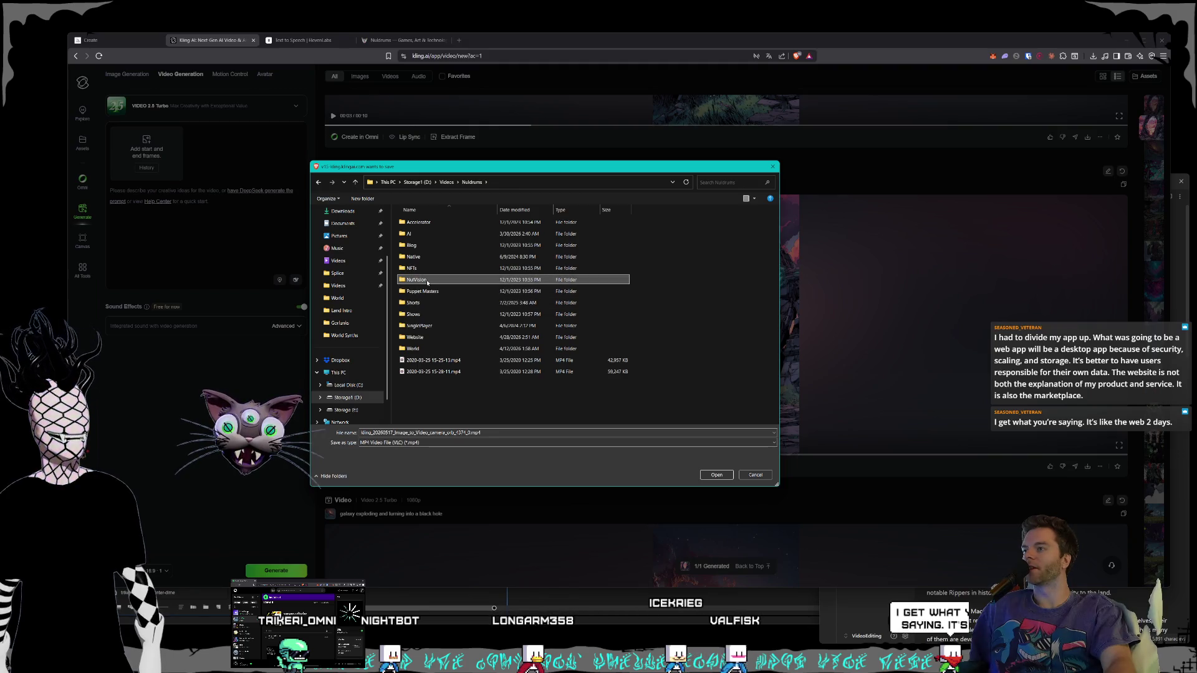
{"action": "left_click", "coordinate": [409, 303]}
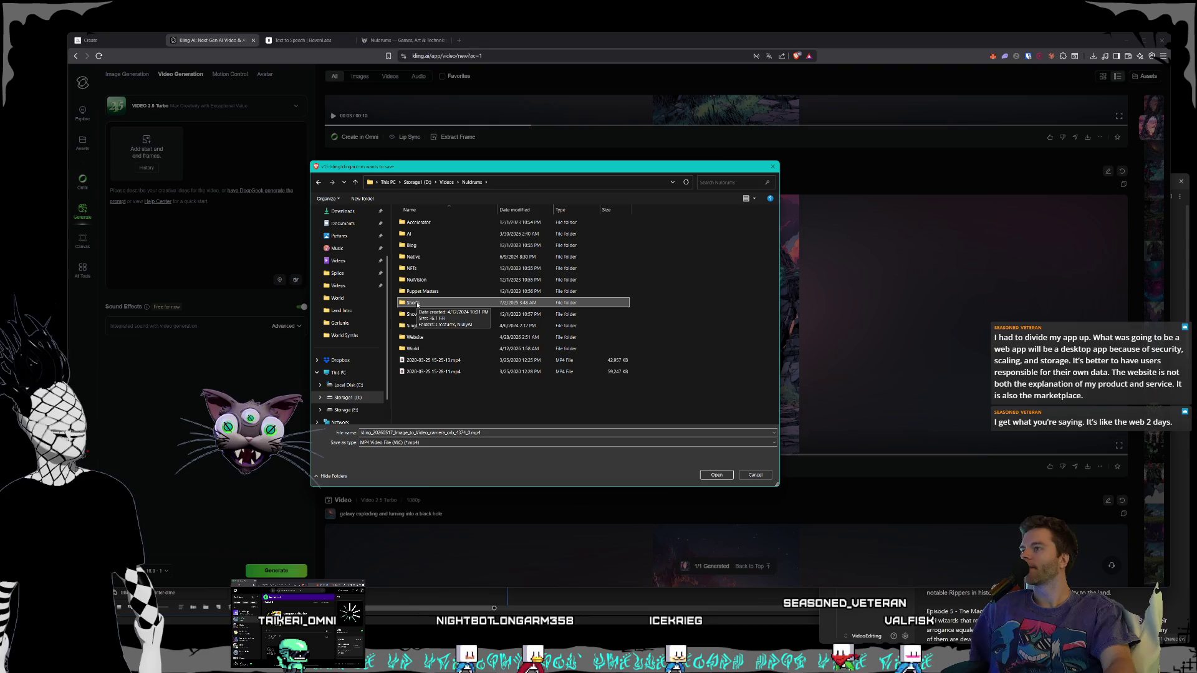
{"action": "double_click", "coordinate": [417, 303]}
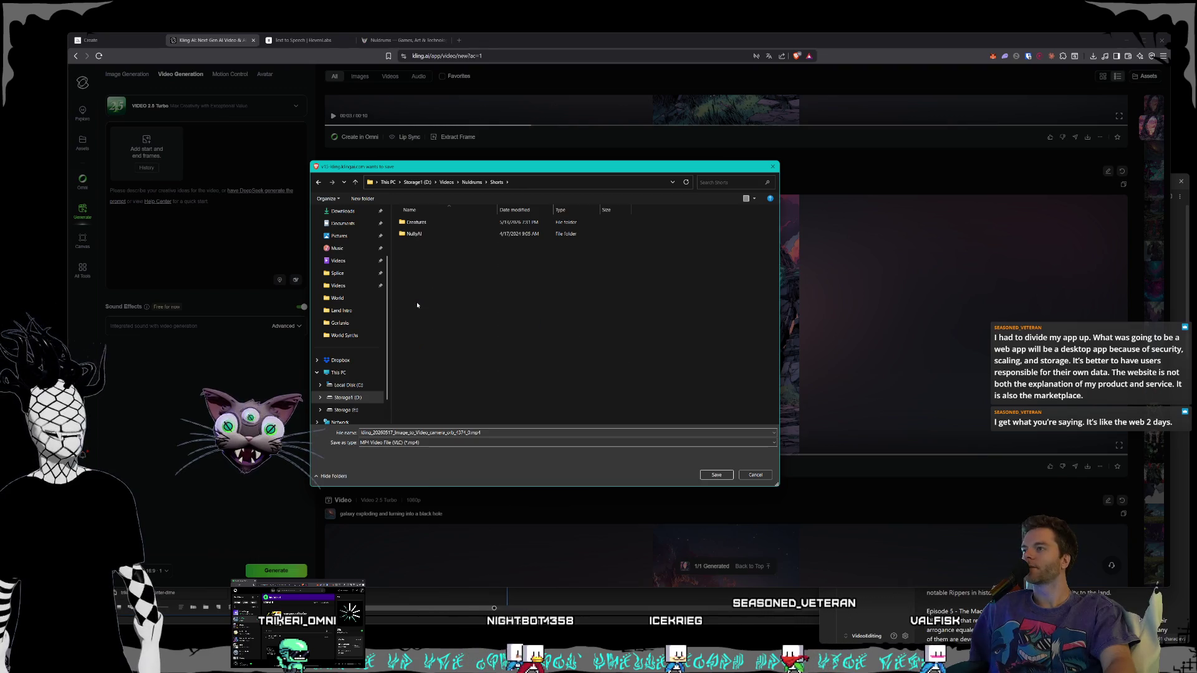
Step: Save the portal orbit video as PortalToEarth.mp4 in Shorts > Creatures > Land Intro
{"action": "double_click", "coordinate": [445, 222]}
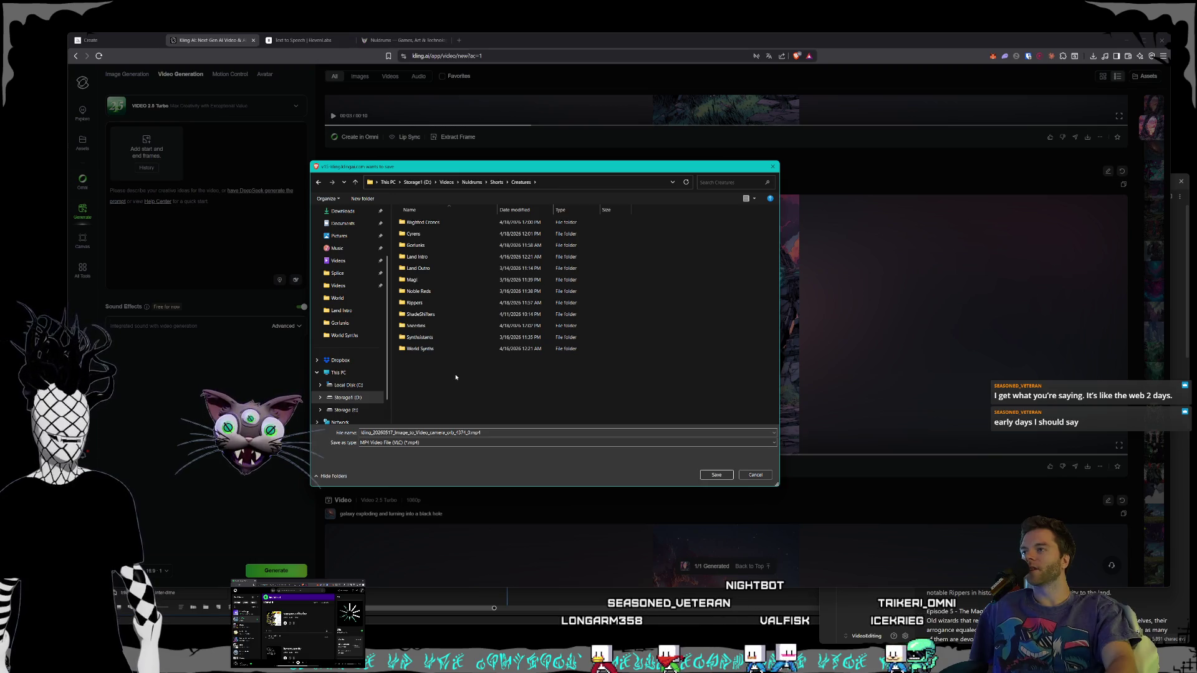
{"action": "mouse_move", "coordinate": [396, 173]}
{"action": "left_mouse_down"}
{"action": "mouse_move", "coordinate": [518, 205]}
{"action": "mouse_move", "coordinate": [473, 200]}
{"action": "mouse_move", "coordinate": [435, 180]}
{"action": "mouse_move", "coordinate": [531, 198]}
{"action": "mouse_move", "coordinate": [521, 256]}
{"action": "mouse_move", "coordinate": [485, 219]}
{"action": "mouse_move", "coordinate": [455, 220]}
{"action": "left_mouse_up"}
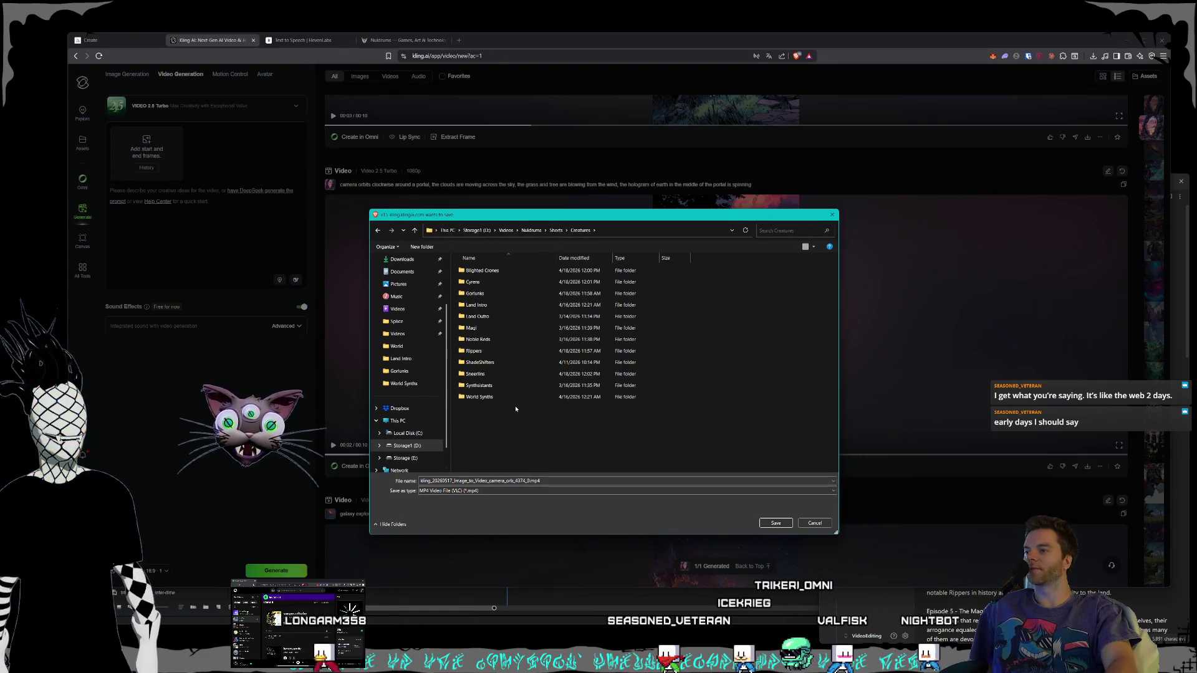
{"action": "left_click", "coordinate": [500, 399]}
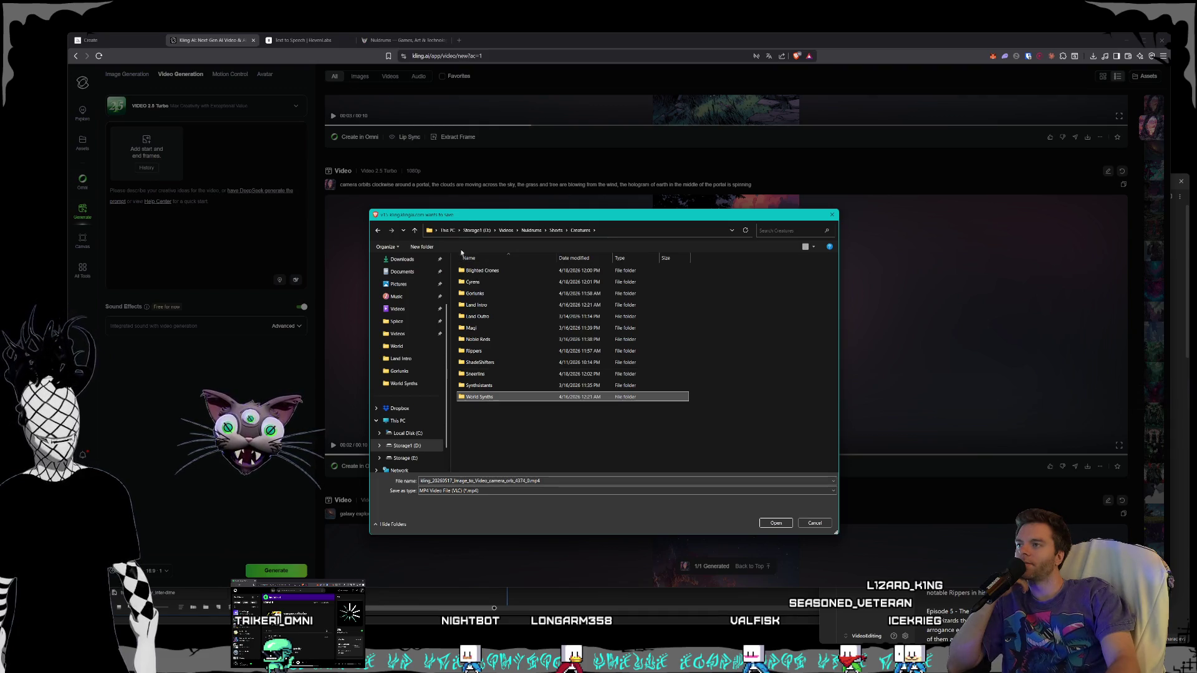
{"action": "mouse_move", "coordinate": [490, 217]}
{"action": "left_mouse_down"}
{"action": "mouse_move", "coordinate": [909, 323]}
{"action": "mouse_move", "coordinate": [602, 322]}
{"action": "mouse_move", "coordinate": [502, 224]}
{"action": "left_mouse_up"}
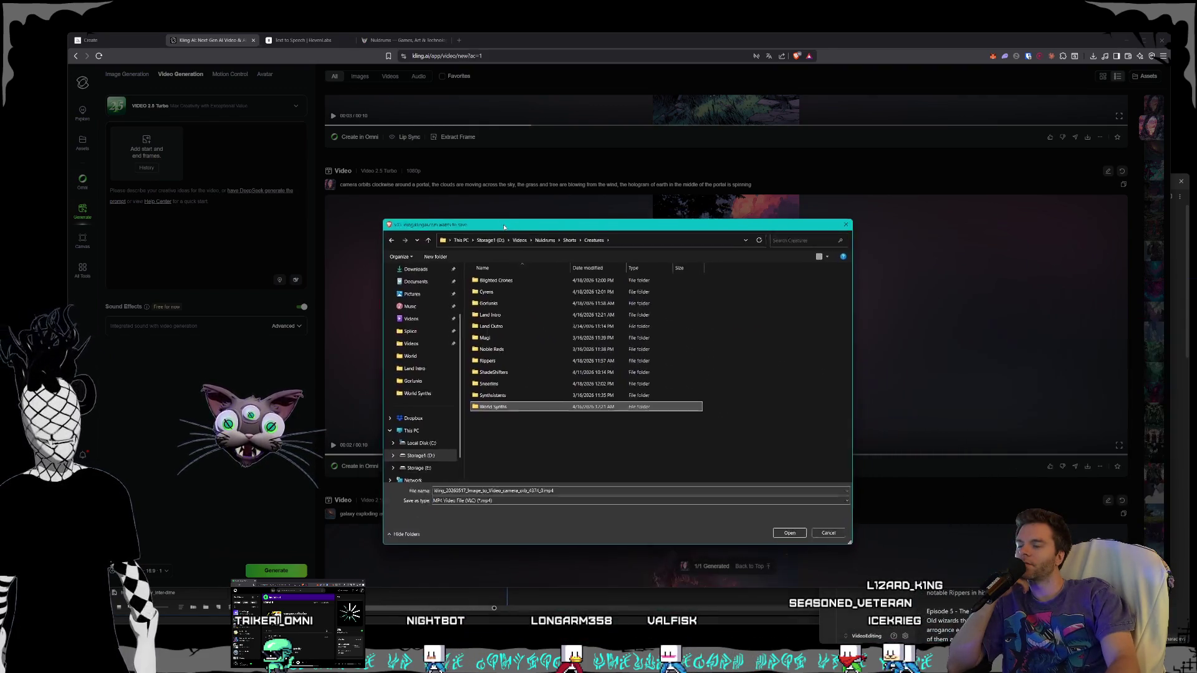
{"action": "left_click", "coordinate": [524, 430]}
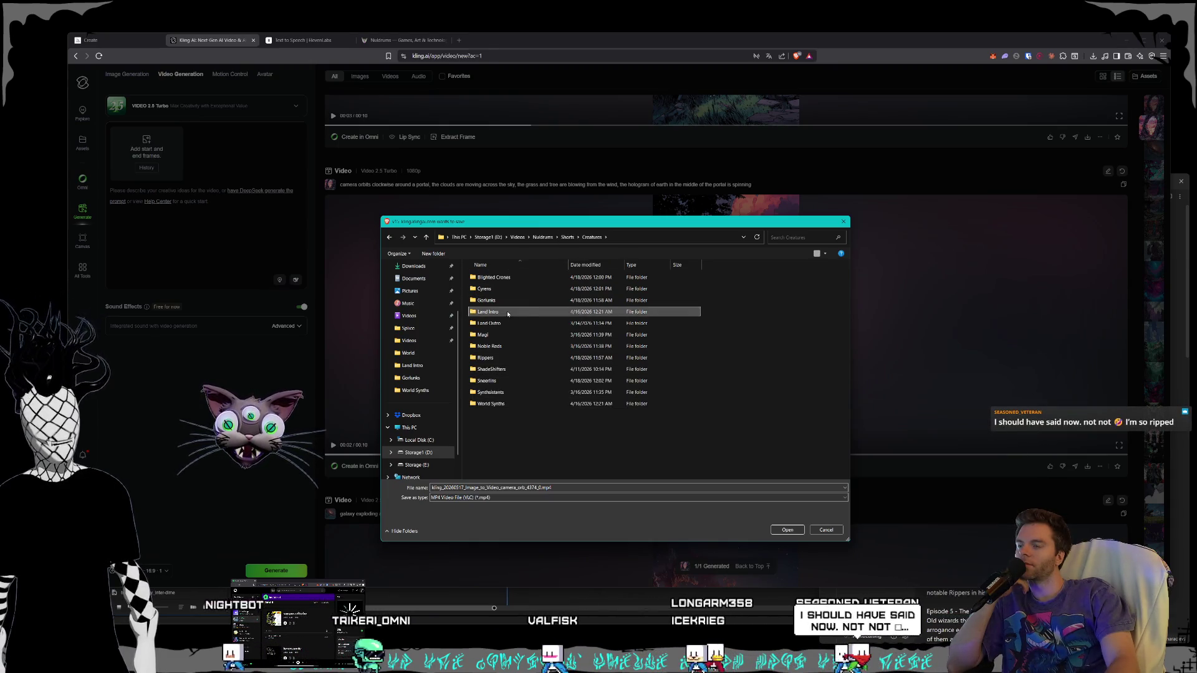
{"action": "double_click", "coordinate": [489, 312]}
{"action": "type", "text": "PortalToEarth"}
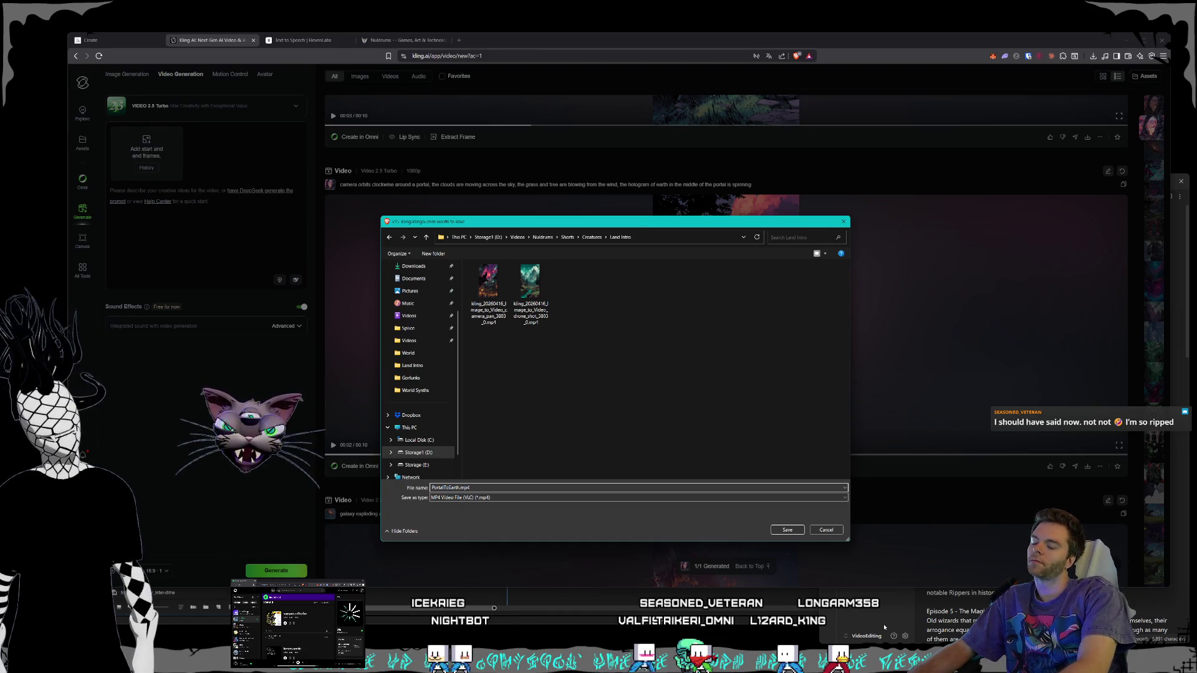
{"action": "key", "text": "Return"}
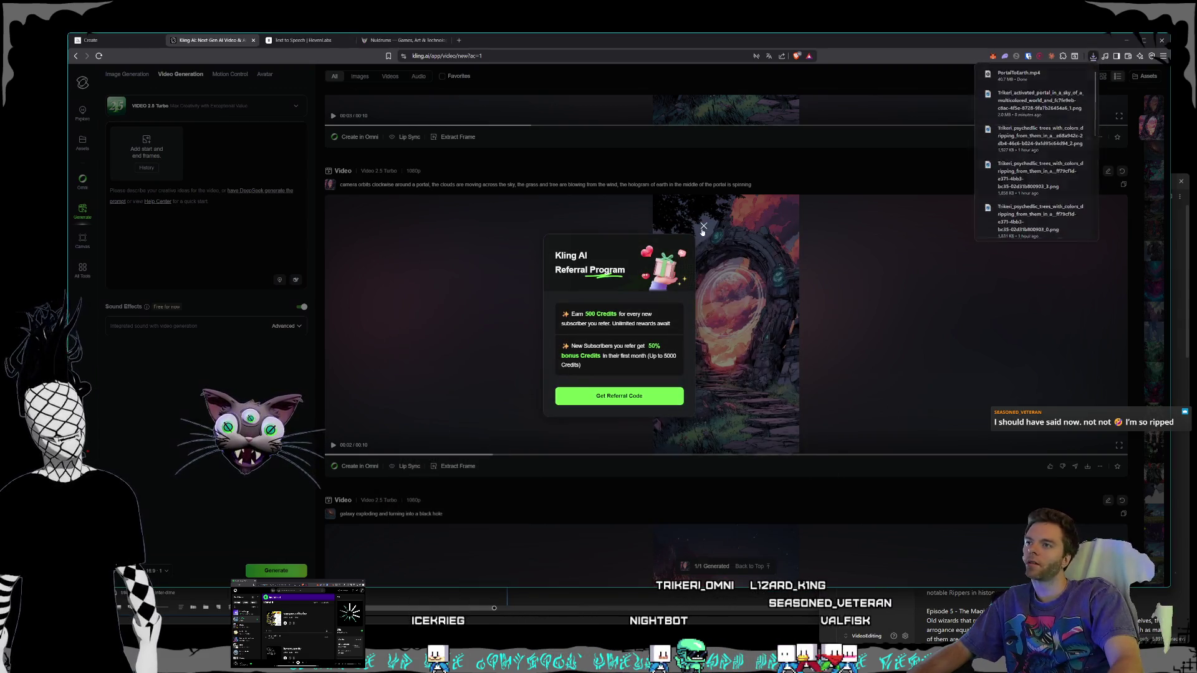
Step: Dismiss the referral popup and save the galaxy black-hole video as BlackHoleExploding.mp4 in World Synths
{"action": "left_click", "coordinate": [703, 226]}
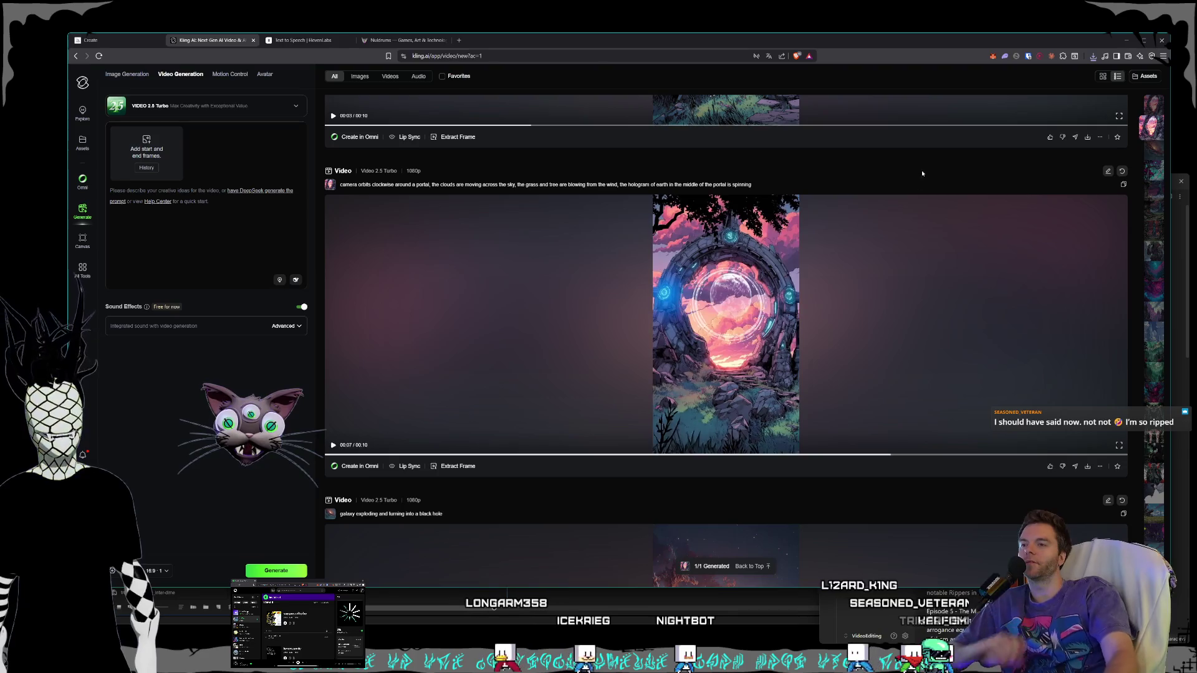
{"action": "scroll", "coordinate": [826, 422], "scroll_direction": "down", "scroll_amount": 2}
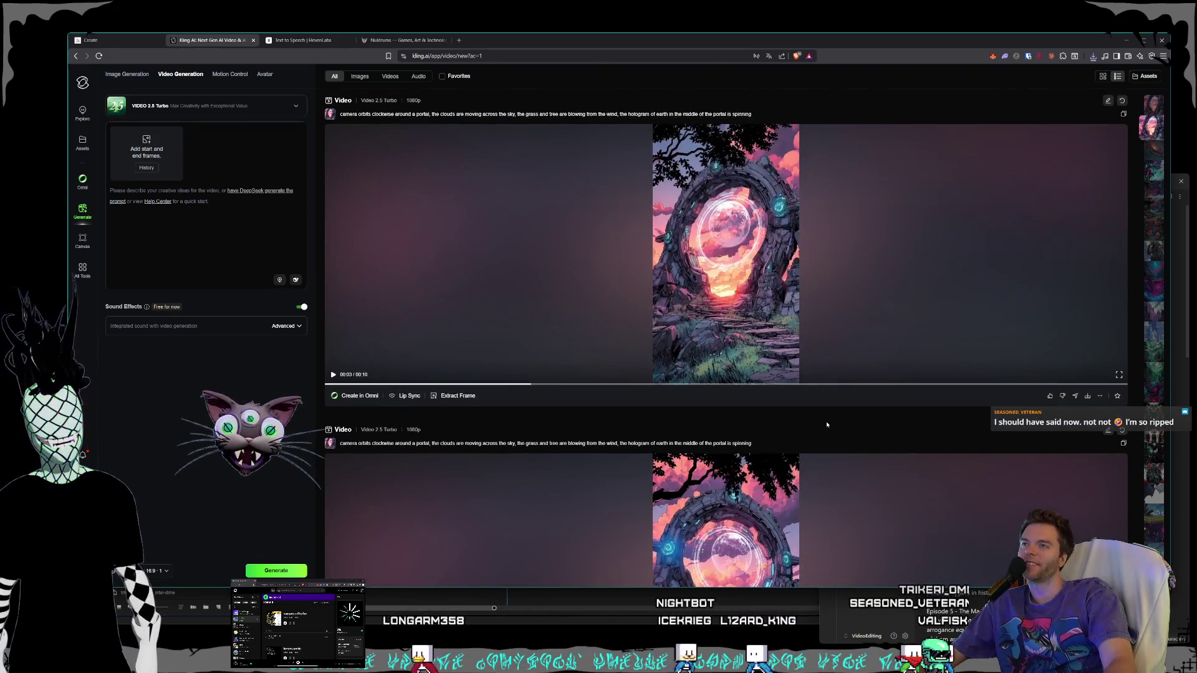
{"action": "scroll", "coordinate": [827, 422], "scroll_direction": "down", "scroll_amount": 3}
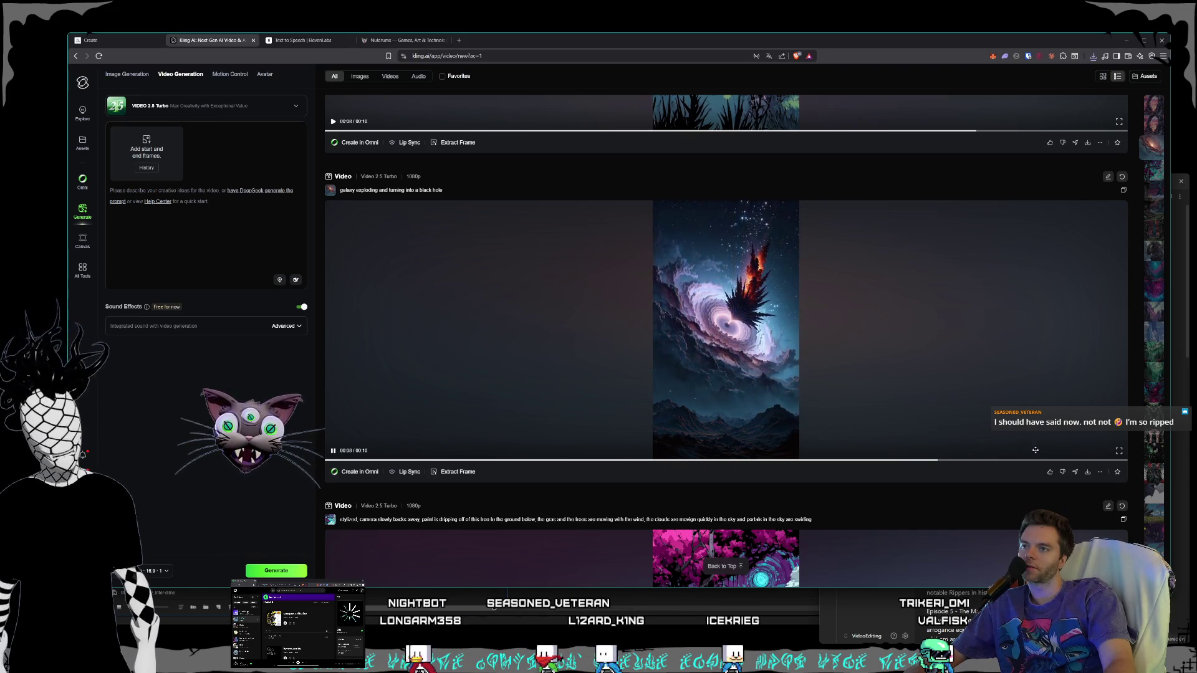
{"action": "left_click", "coordinate": [1090, 475]}
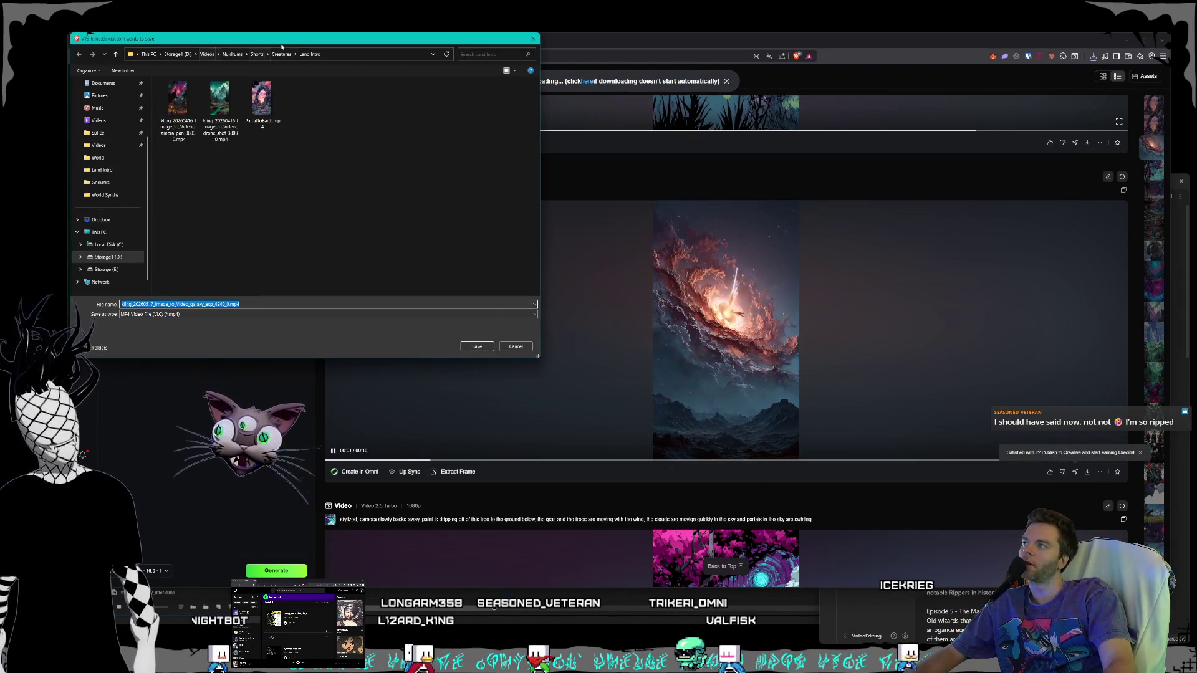
{"action": "left_click_drag", "start_coordinate": [187, 39], "coordinate": [468, 185]}
{"action": "left_click", "coordinate": [561, 199]}
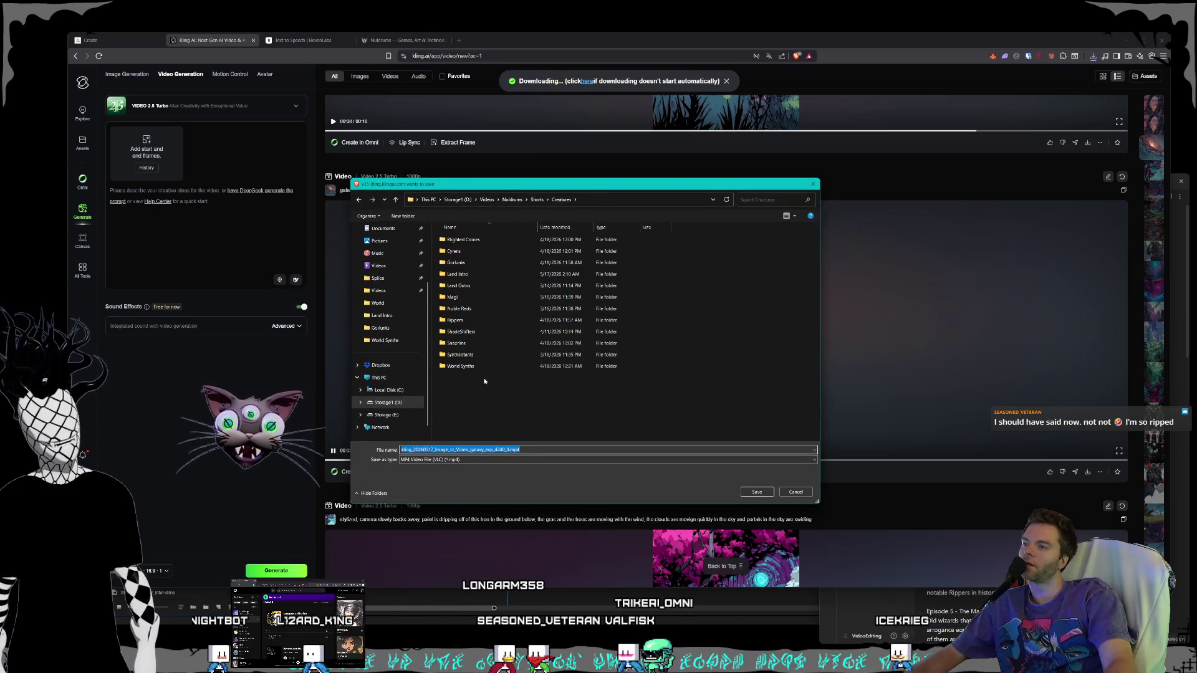
{"action": "double_click", "coordinate": [461, 366]}
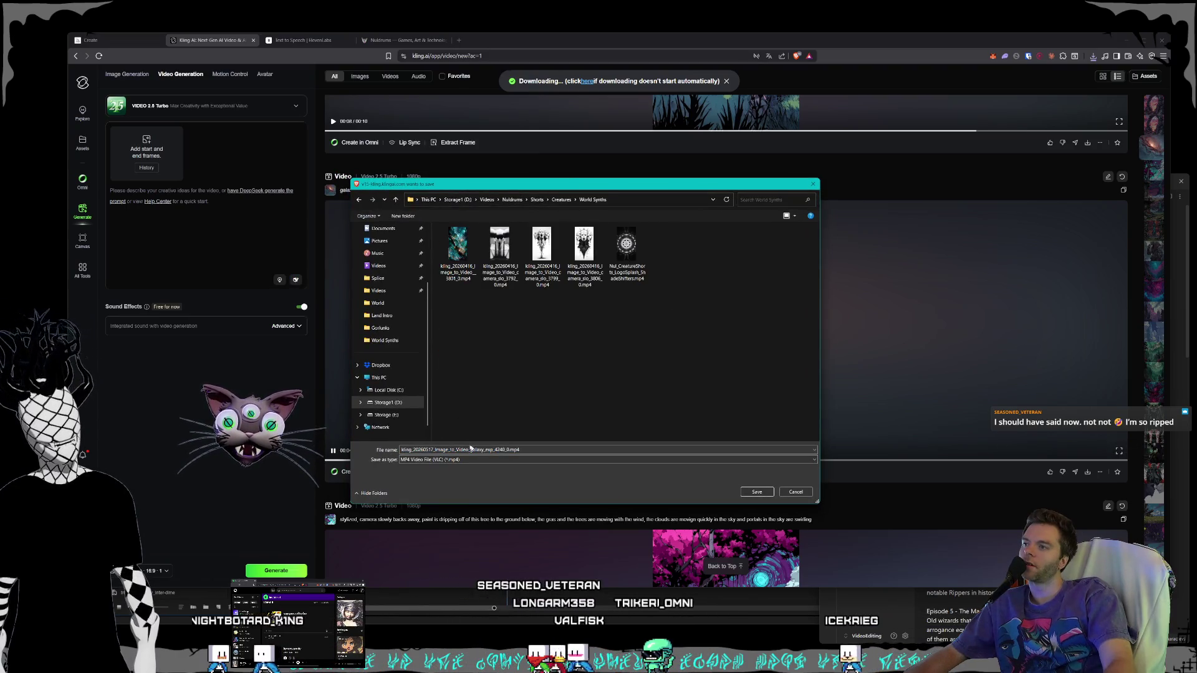
{"action": "left_click", "coordinate": [509, 450]}
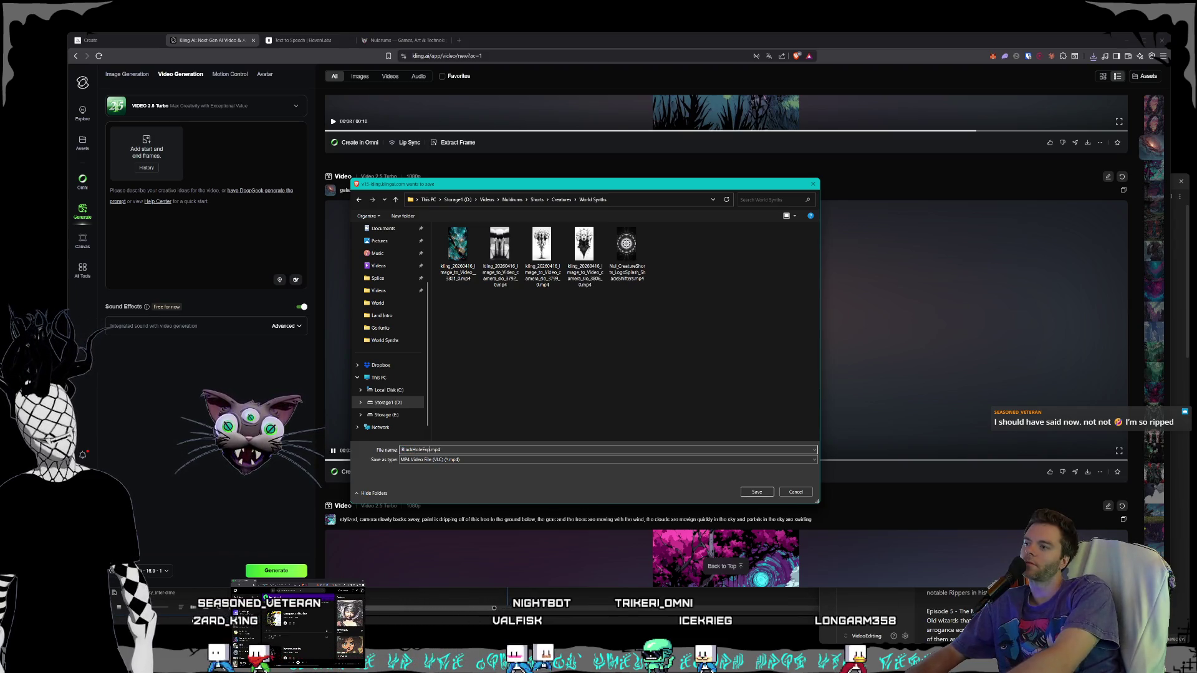
{"action": "key", "text": "Return"}
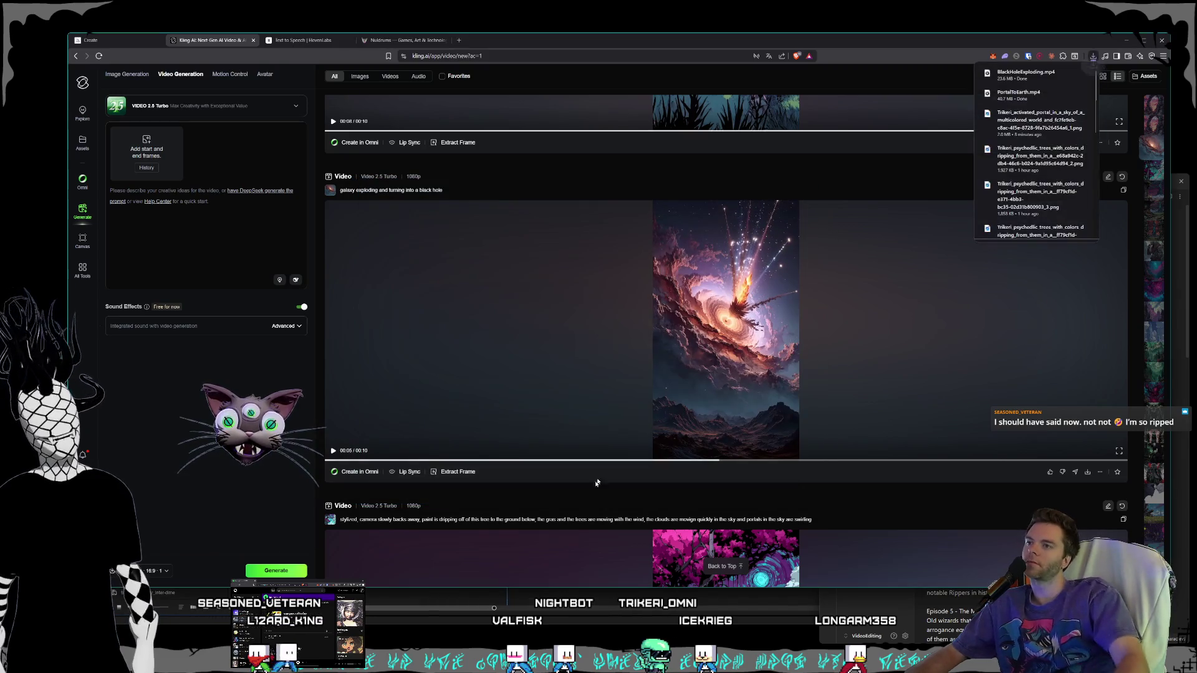
{"action": "scroll", "coordinate": [739, 291], "scroll_direction": "down", "scroll_amount": 5}
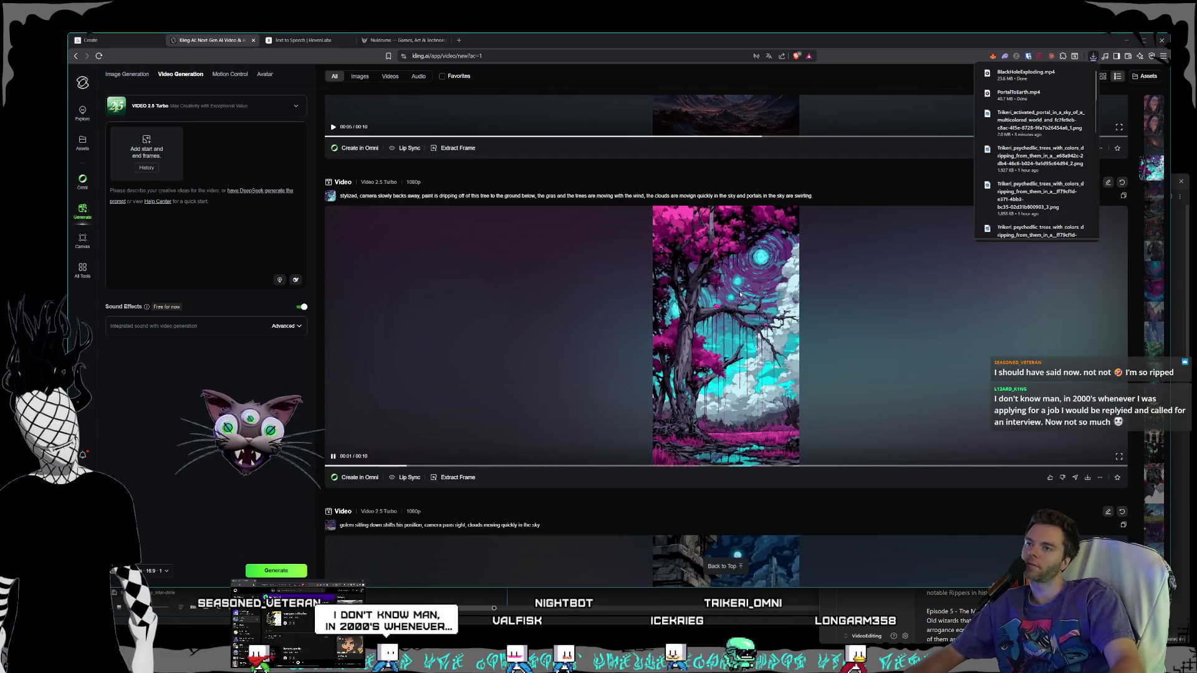
Step: Save the dripping-paint tree video into Creatures > Land Intro under its default name
{"action": "left_click", "coordinate": [1086, 480]}
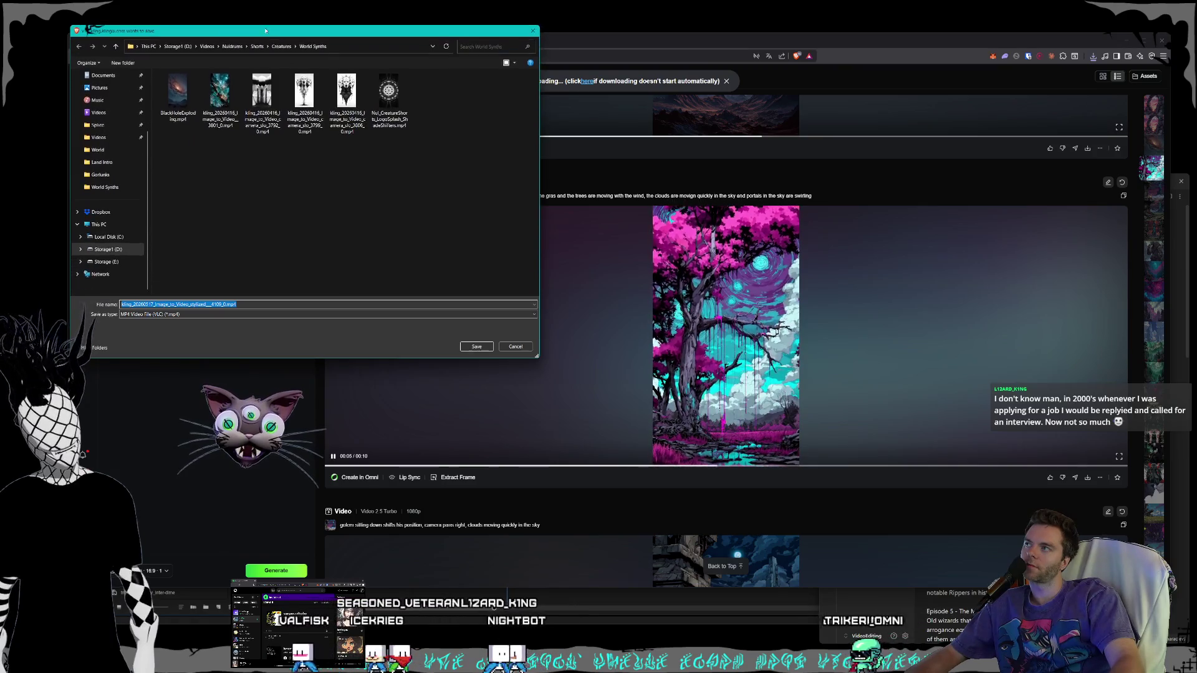
{"action": "mouse_move", "coordinate": [260, 41]}
{"action": "left_mouse_down"}
{"action": "mouse_move", "coordinate": [704, 227]}
{"action": "mouse_move", "coordinate": [616, 199]}
{"action": "left_mouse_up"}
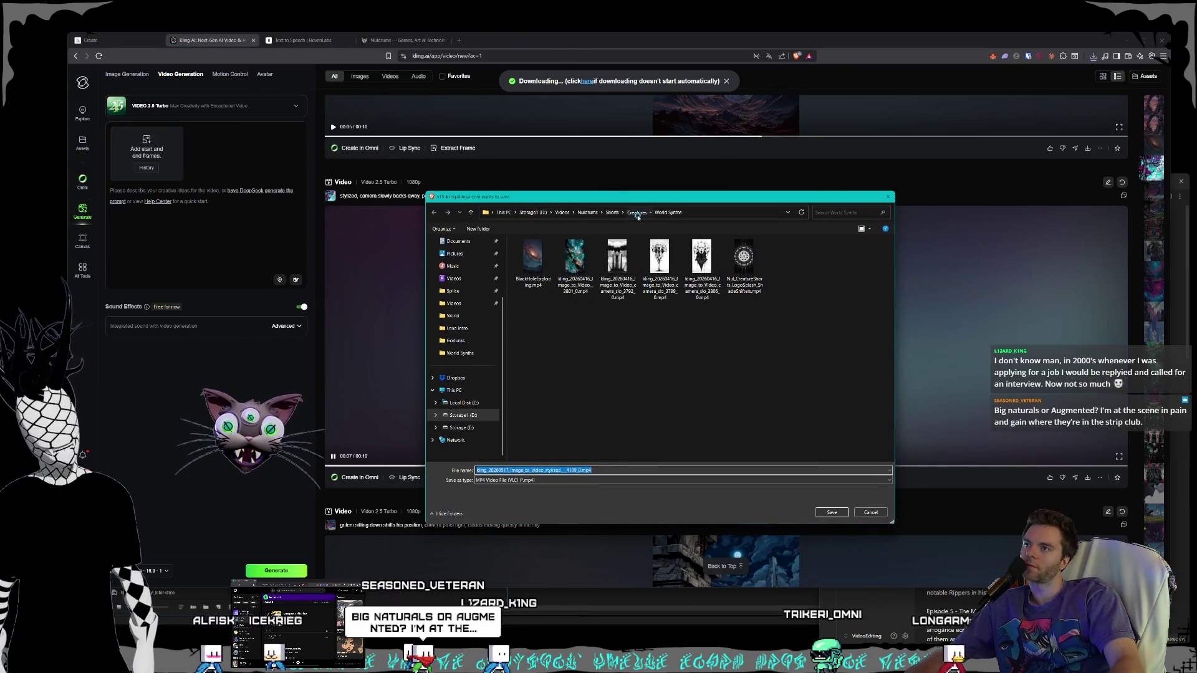
{"action": "left_click", "coordinate": [635, 212]}
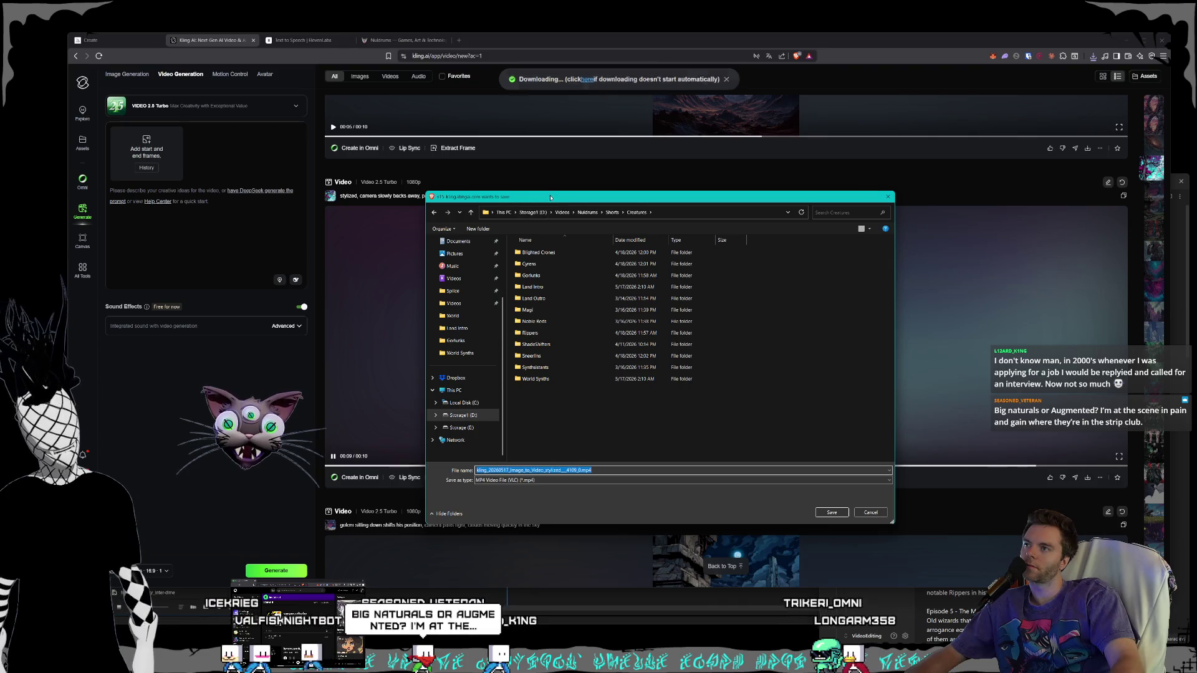
{"action": "mouse_move", "coordinate": [551, 198]}
{"action": "left_mouse_down"}
{"action": "mouse_move", "coordinate": [584, 341]}
{"action": "mouse_move", "coordinate": [544, 200]}
{"action": "left_mouse_up"}
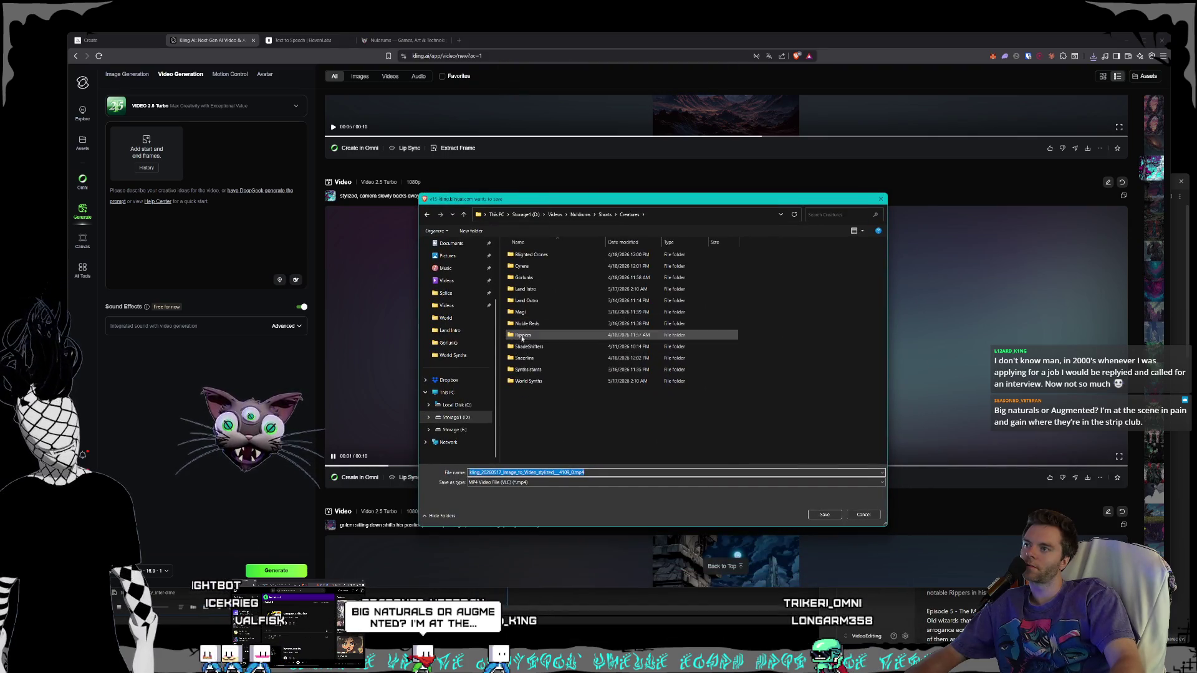
{"action": "double_click", "coordinate": [525, 291]}
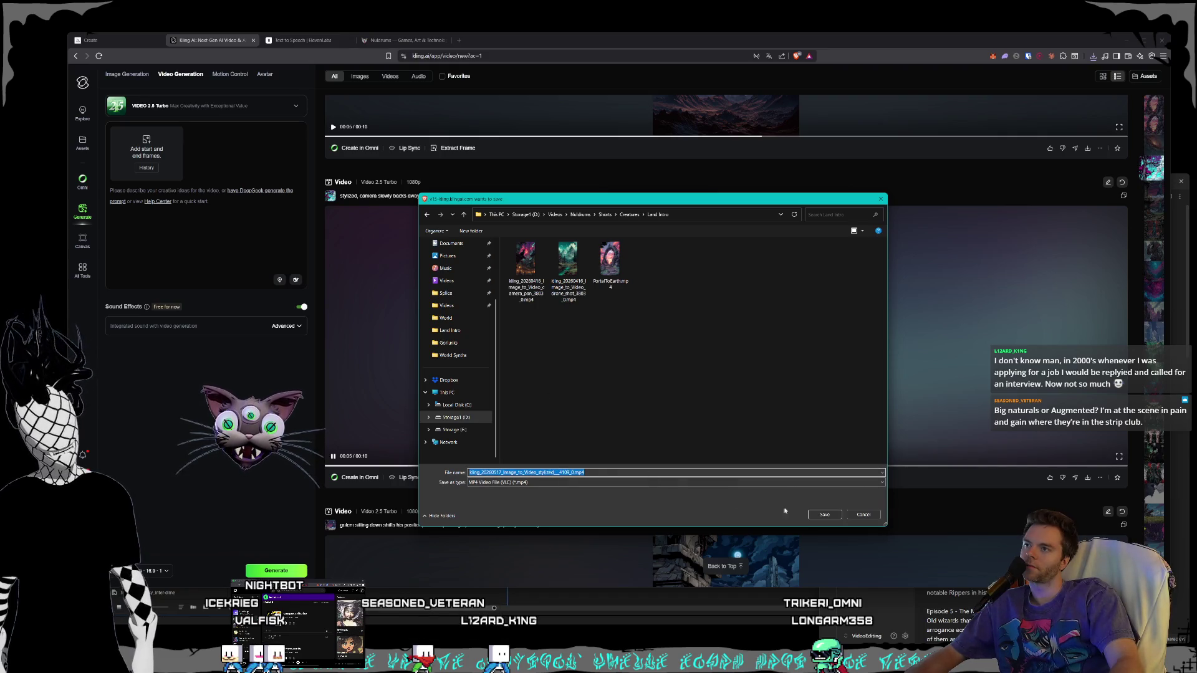
{"action": "left_click", "coordinate": [822, 515]}
Step: Save the sitting-golem video into Creatures > Gorlunks
{"action": "scroll", "coordinate": [777, 362], "scroll_direction": "down", "scroll_amount": 5}
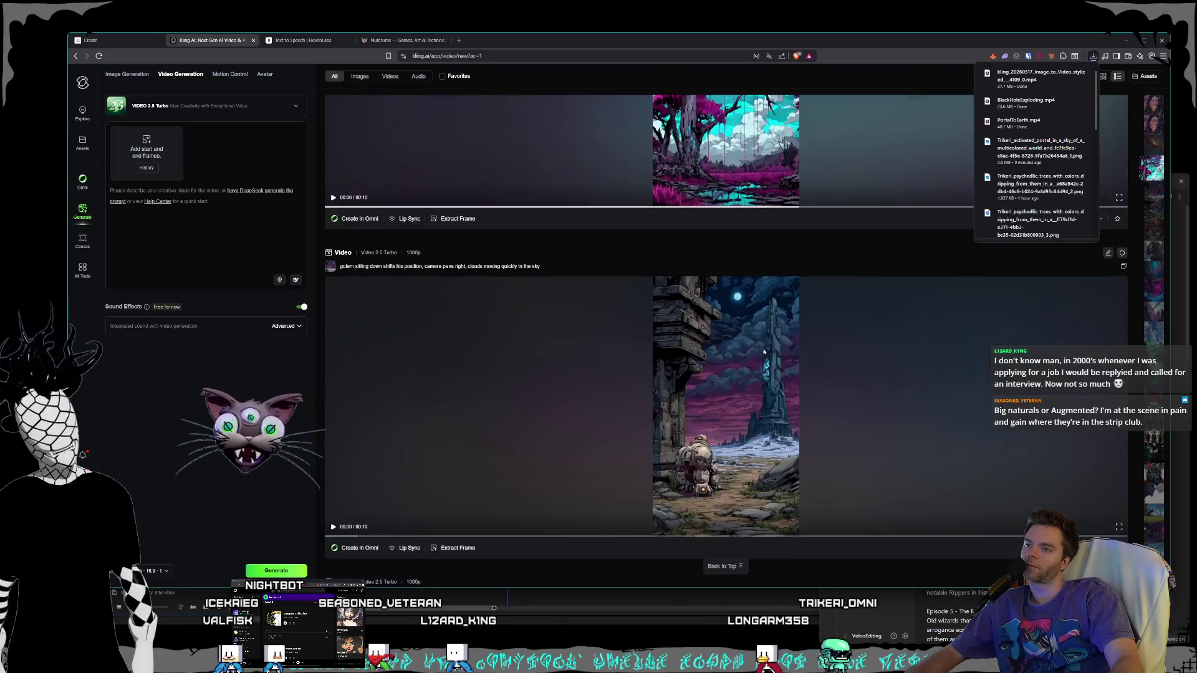
{"action": "scroll", "coordinate": [810, 368], "scroll_direction": "up", "scroll_amount": 1}
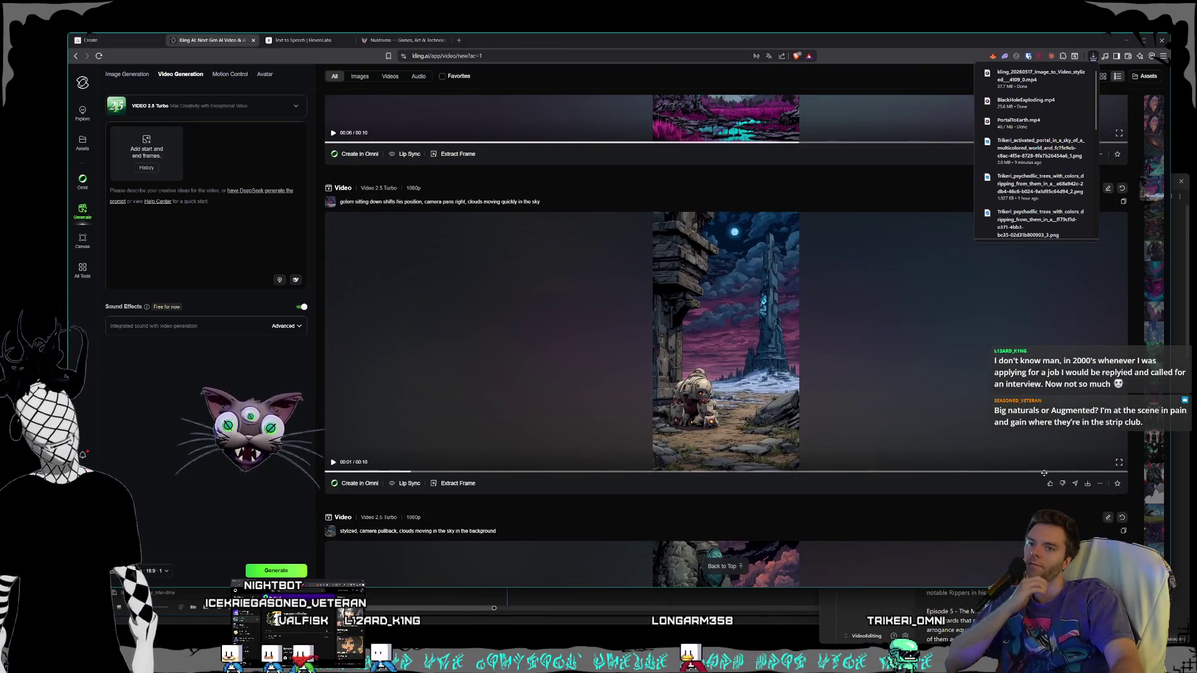
{"action": "left_click", "coordinate": [1088, 484]}
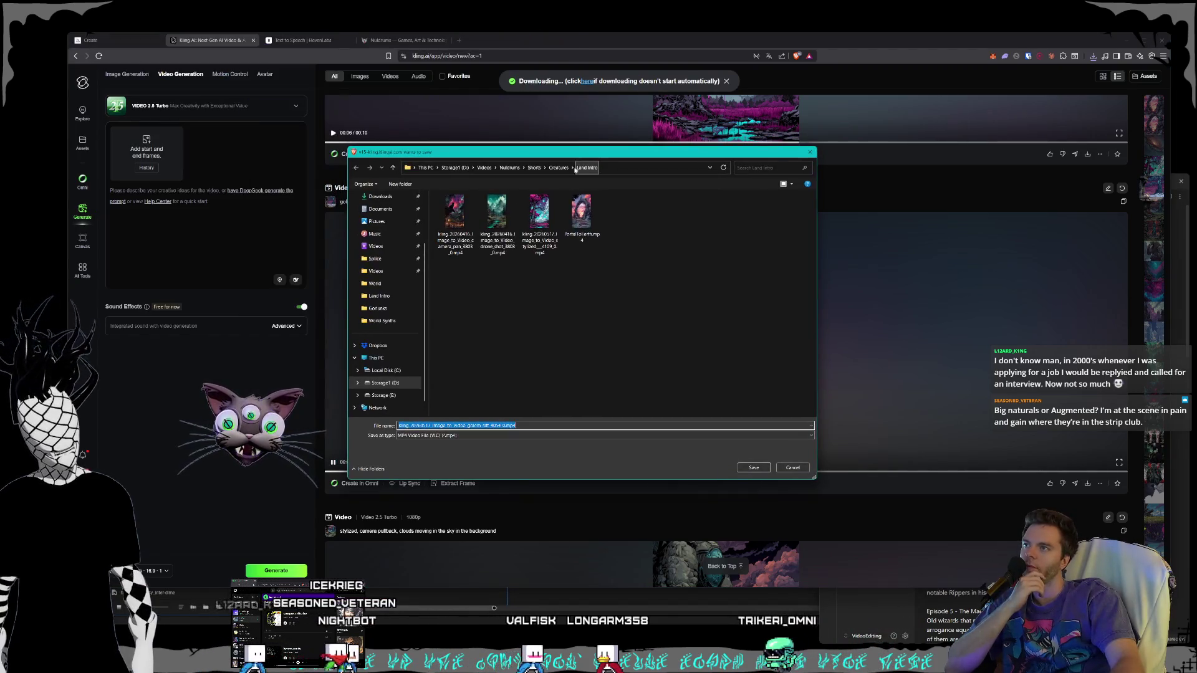
{"action": "left_click", "coordinate": [559, 168]}
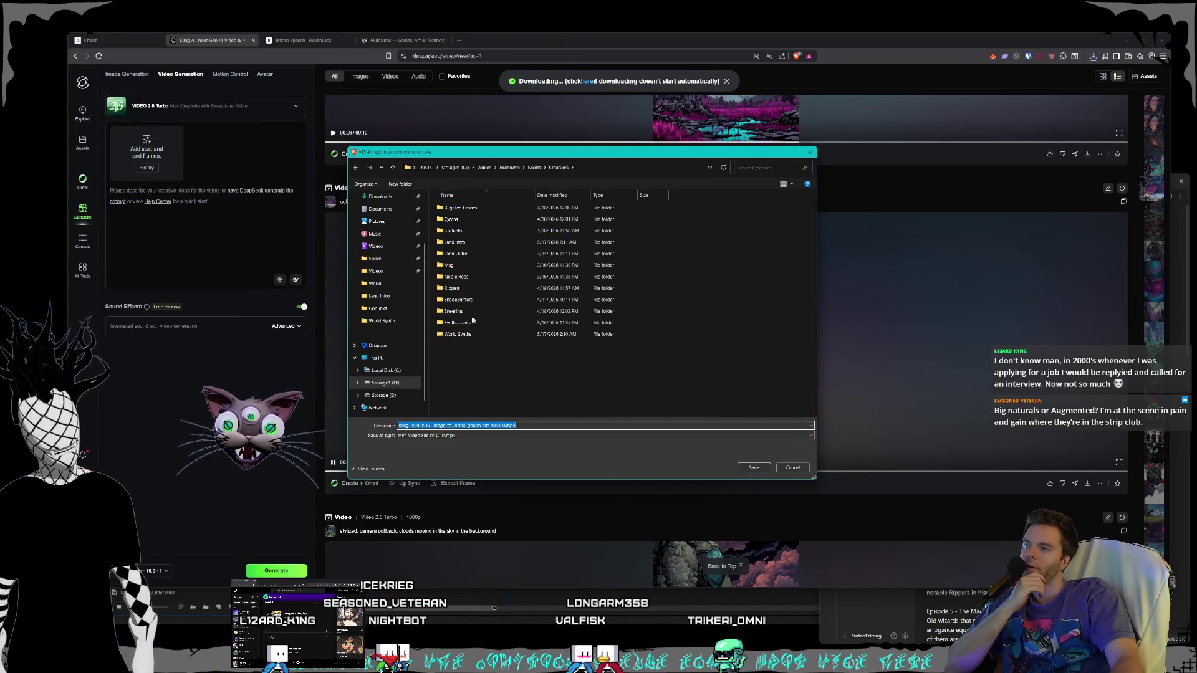
{"action": "double_click", "coordinate": [465, 232]}
{"action": "left_click", "coordinate": [762, 469]}
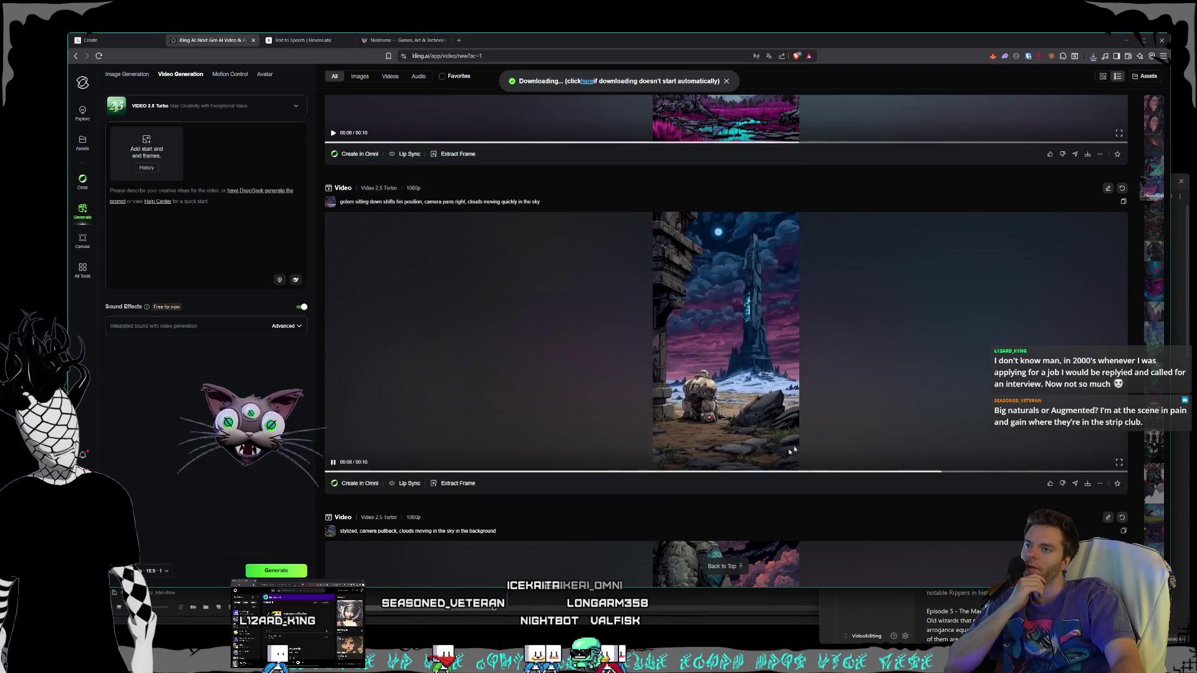
{"action": "scroll", "coordinate": [936, 436], "scroll_direction": "down", "scroll_amount": 5}
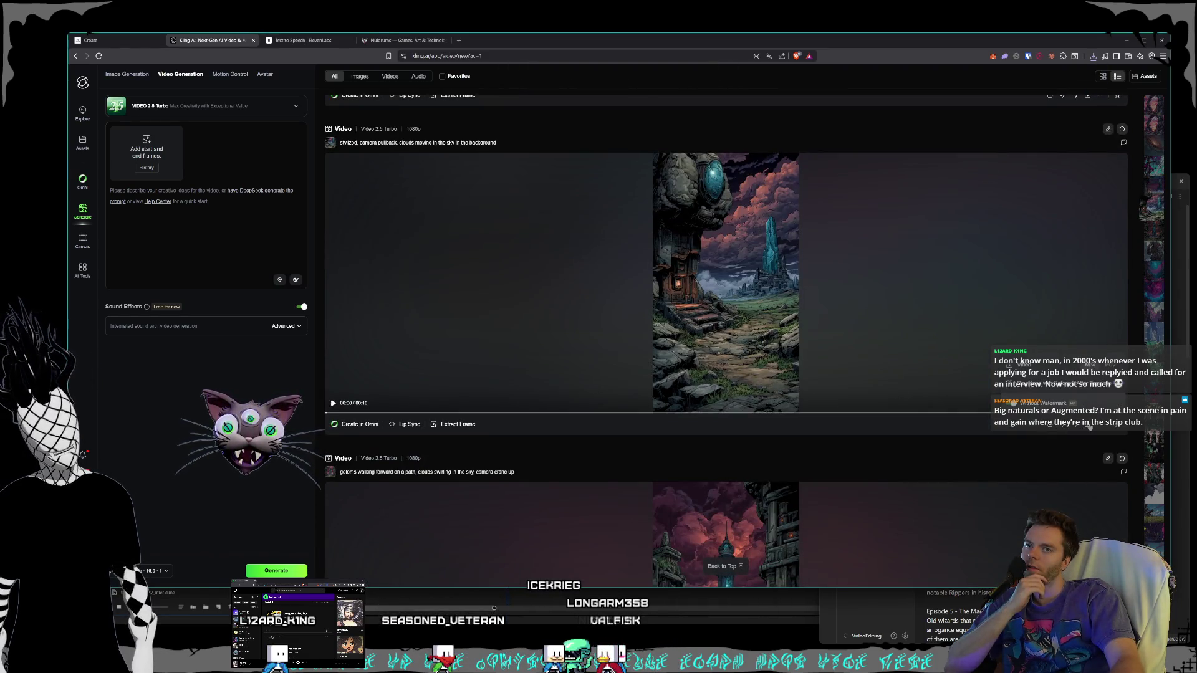
Step: Save the golem camera-pullback video into Gorlunks
{"action": "left_click", "coordinate": [697, 345]}
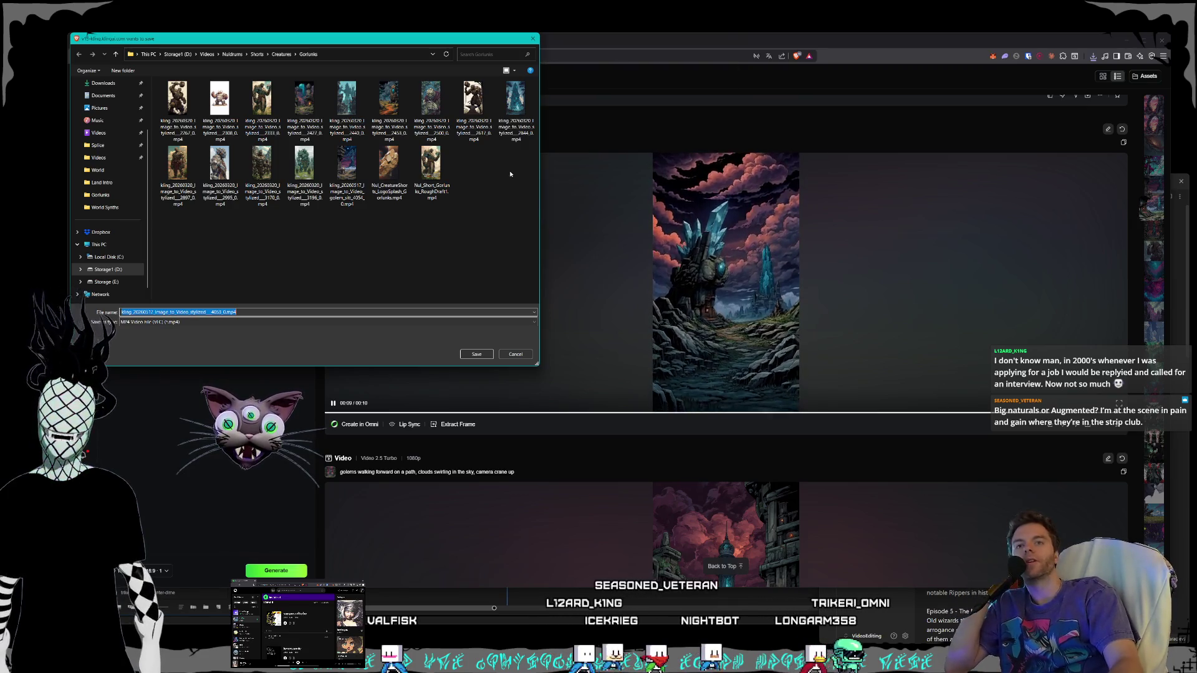
{"action": "mouse_move", "coordinate": [350, 40]}
{"action": "left_mouse_down"}
{"action": "mouse_move", "coordinate": [688, 201]}
{"action": "mouse_move", "coordinate": [657, 320]}
{"action": "mouse_move", "coordinate": [636, 237]}
{"action": "mouse_move", "coordinate": [640, 195]}
{"action": "left_mouse_up"}
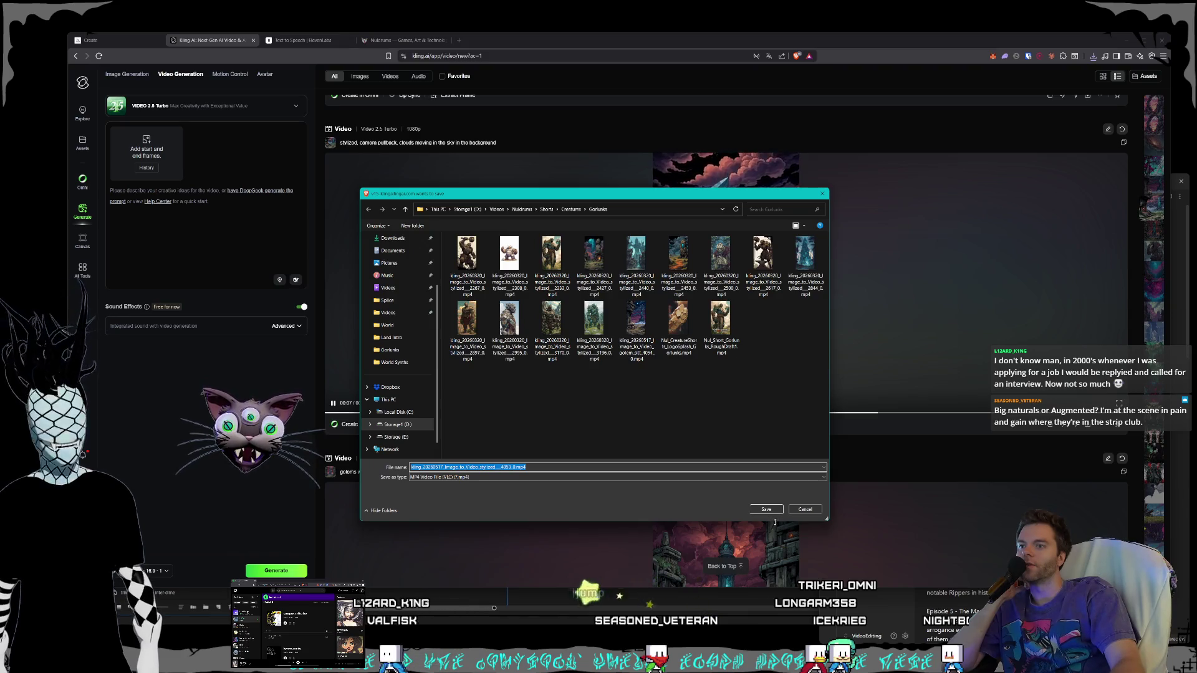
{"action": "left_click", "coordinate": [775, 511]}
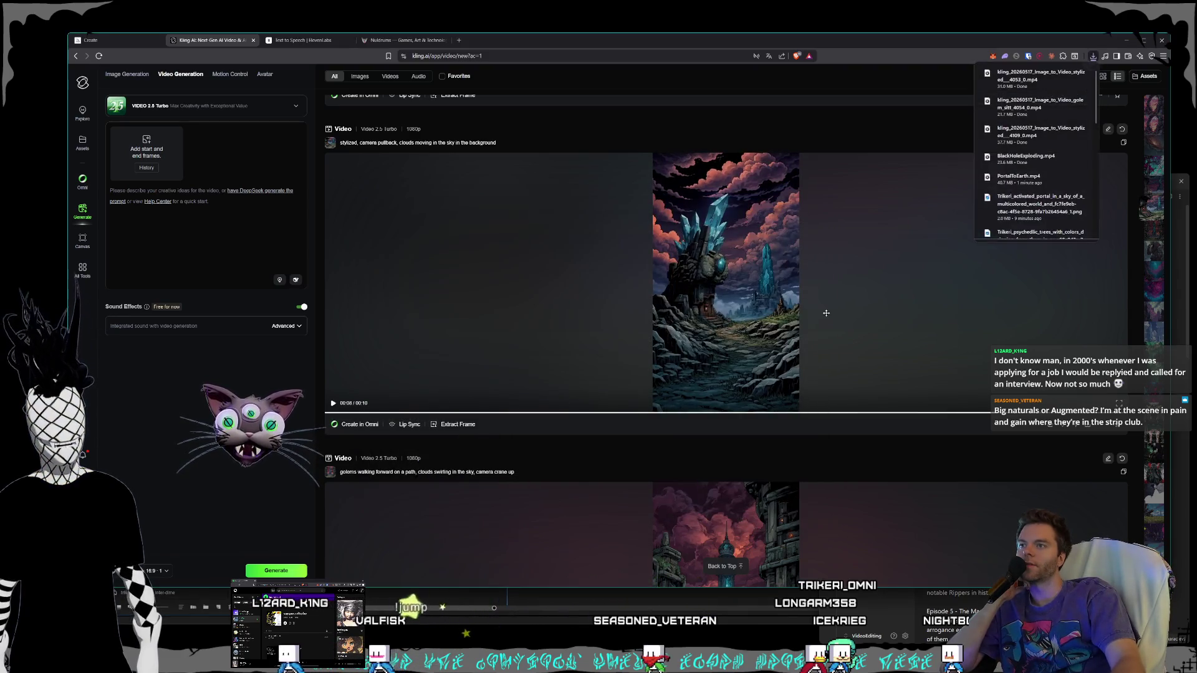
{"action": "scroll", "coordinate": [823, 308], "scroll_direction": "down", "scroll_amount": 4}
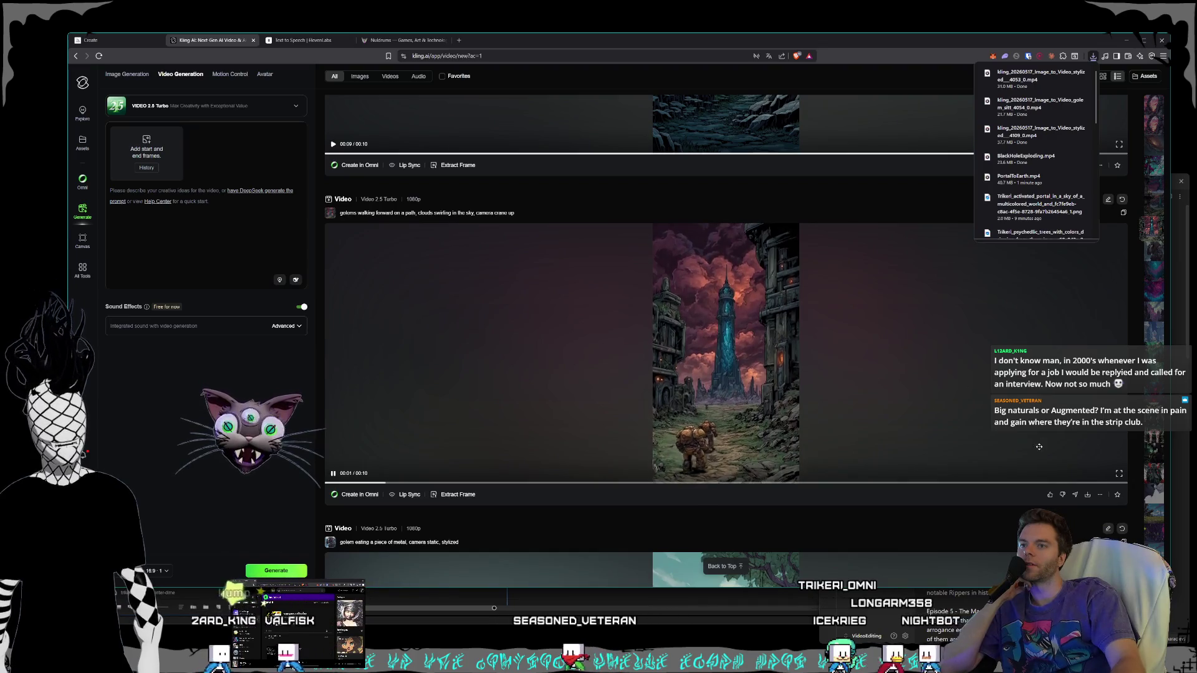
Step: Save the golems-walking-on-a-path video into Gorlunks
{"action": "left_click", "coordinate": [1088, 497]}
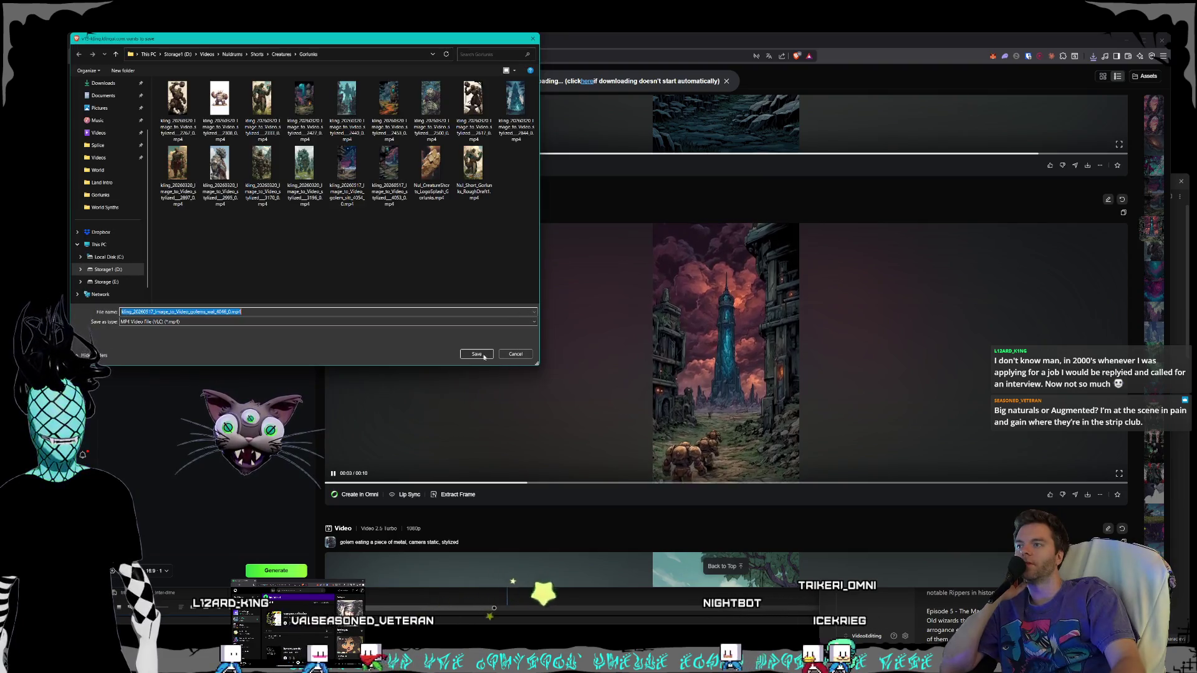
{"action": "left_click", "coordinate": [476, 350]}
{"action": "scroll", "coordinate": [737, 345], "scroll_direction": "down", "scroll_amount": 2}
{"action": "scroll", "coordinate": [736, 345], "scroll_direction": "down", "scroll_amount": 4}
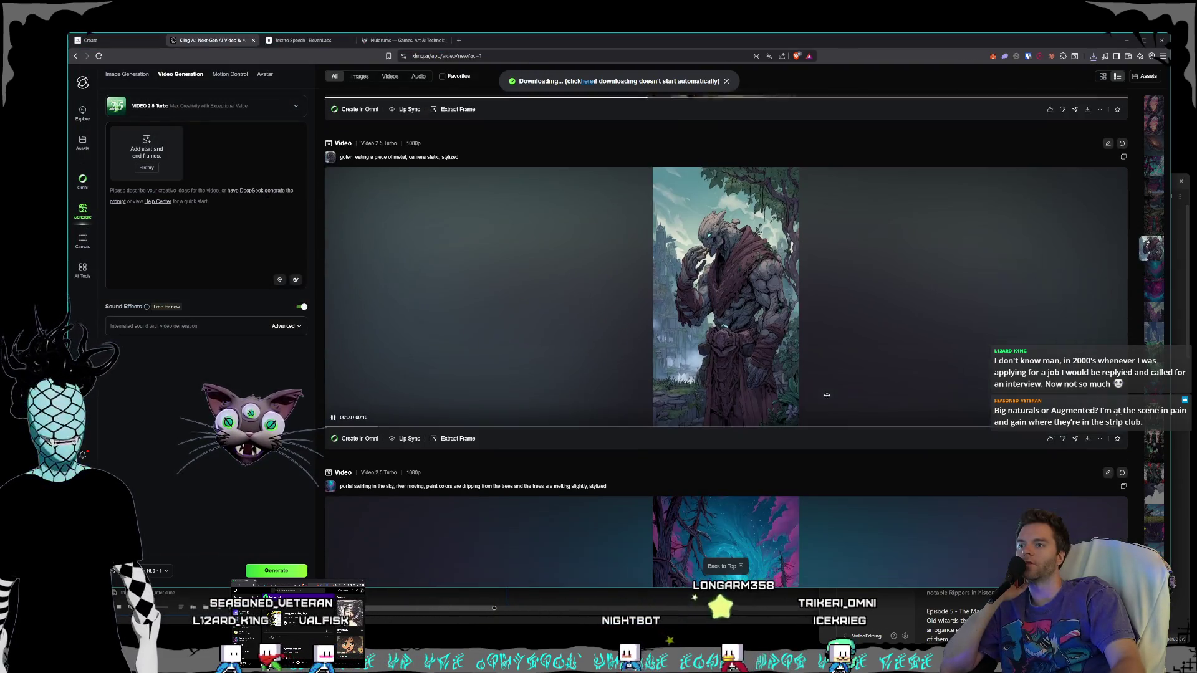
Step: Save the golem-eating-metal video into Gorlunks
{"action": "left_click", "coordinate": [1087, 435]}
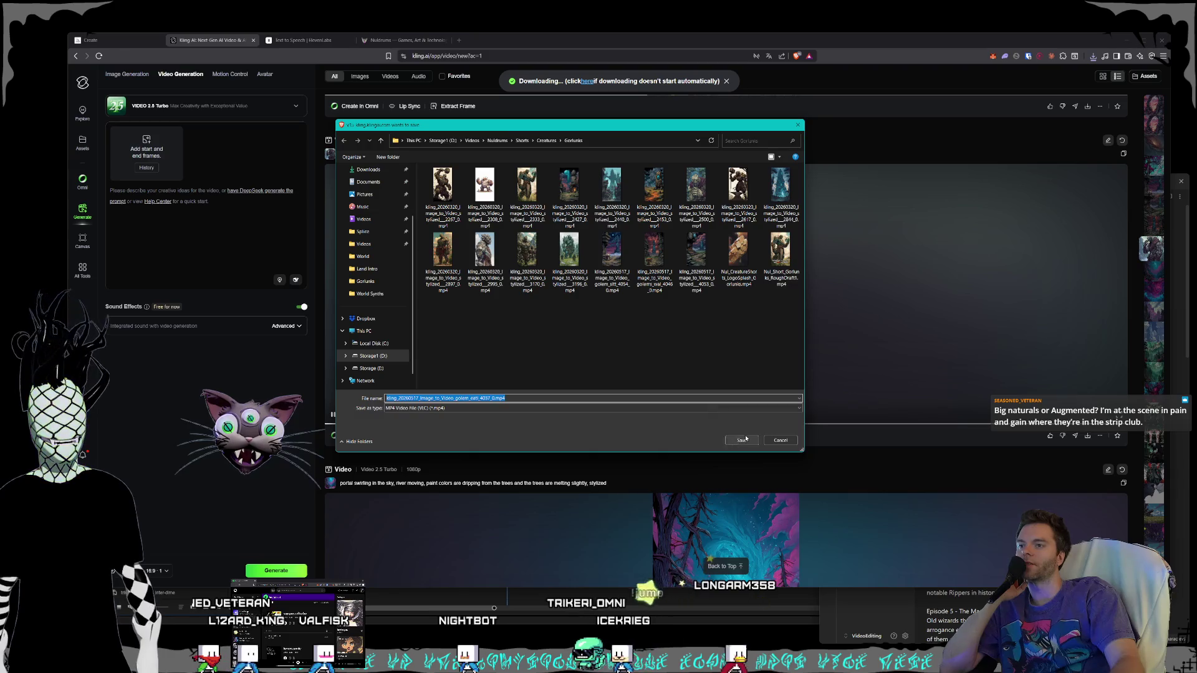
{"action": "left_click", "coordinate": [742, 440]}
{"action": "scroll", "coordinate": [800, 304], "scroll_direction": "down", "scroll_amount": 5}
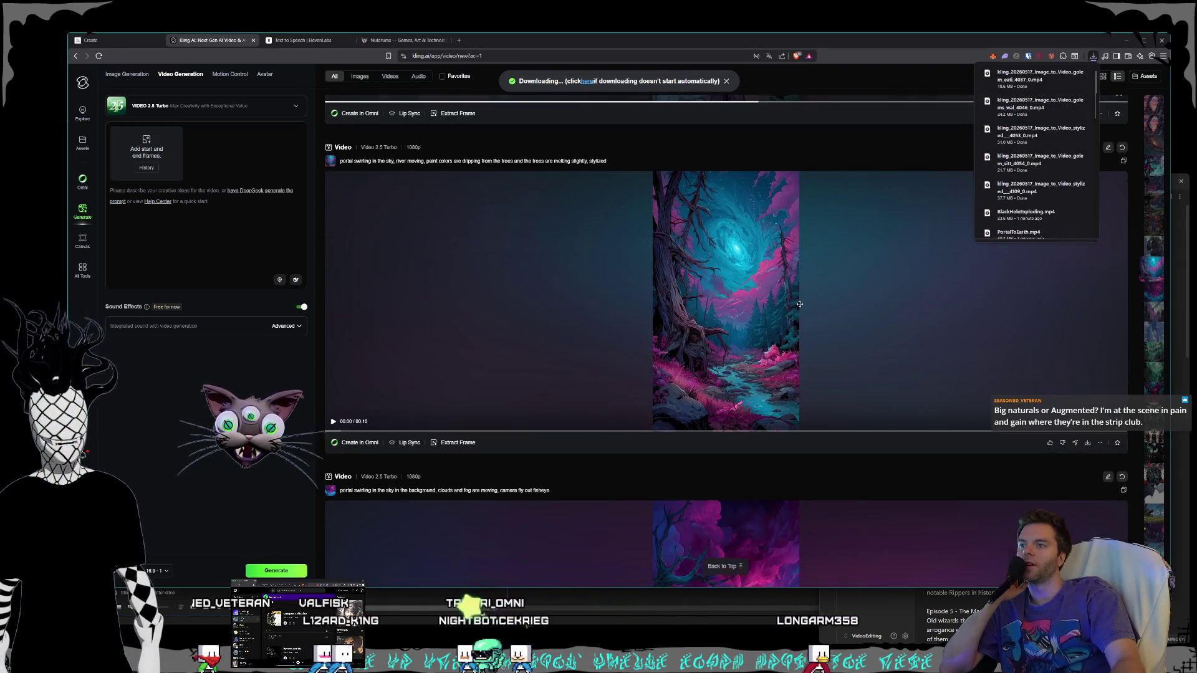